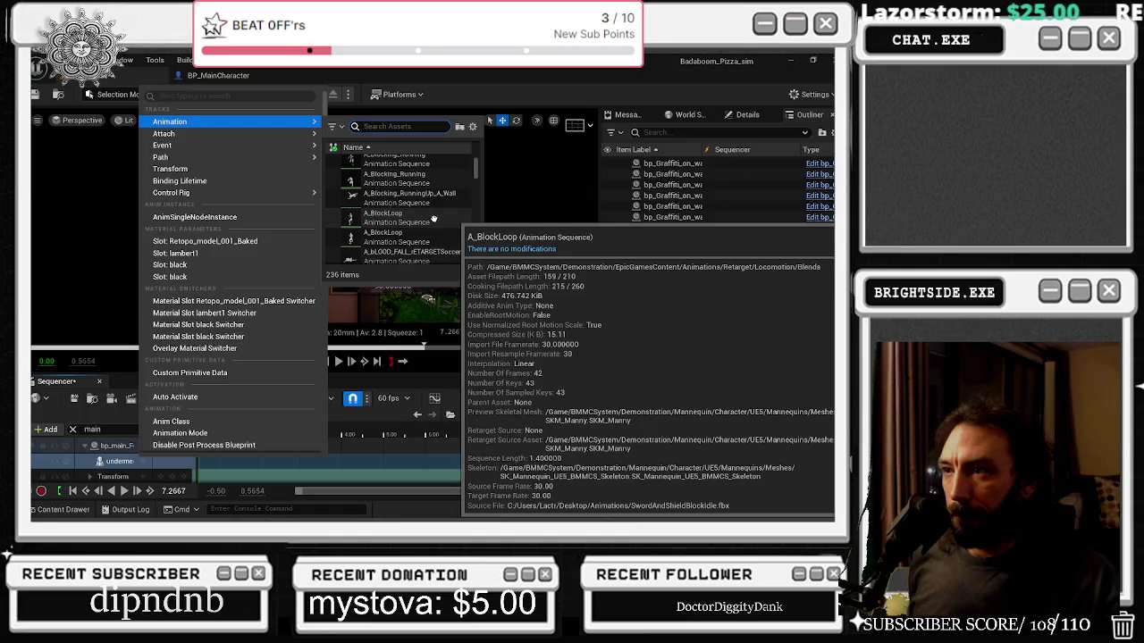
- Add the a_Look_back_trailer animation to the character's Sequencer track and scrub to preview it
scroll(434, 218, down, 3)
scroll(433, 219, down, 3)
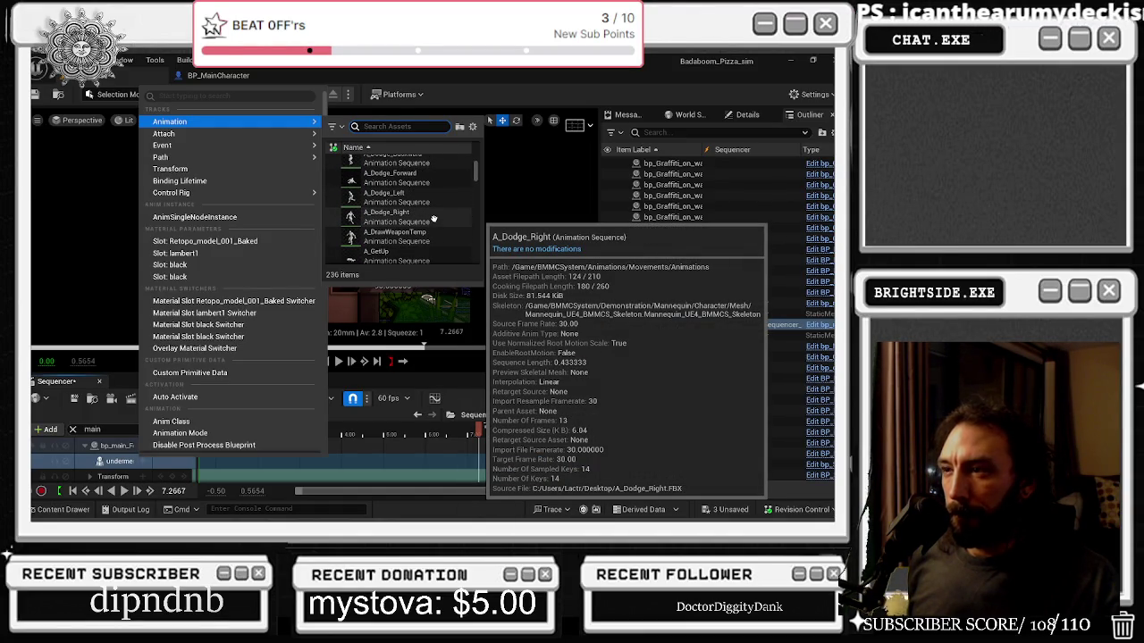
scroll(433, 219, down, 2)
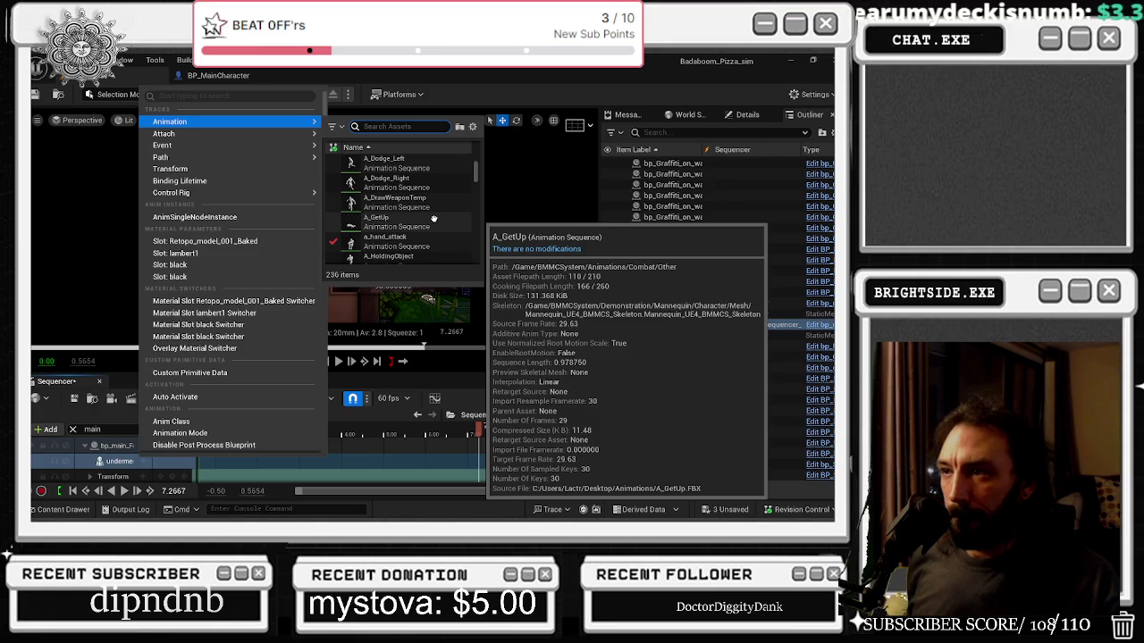
scroll(433, 219, down, 2)
scroll(434, 219, down, 2)
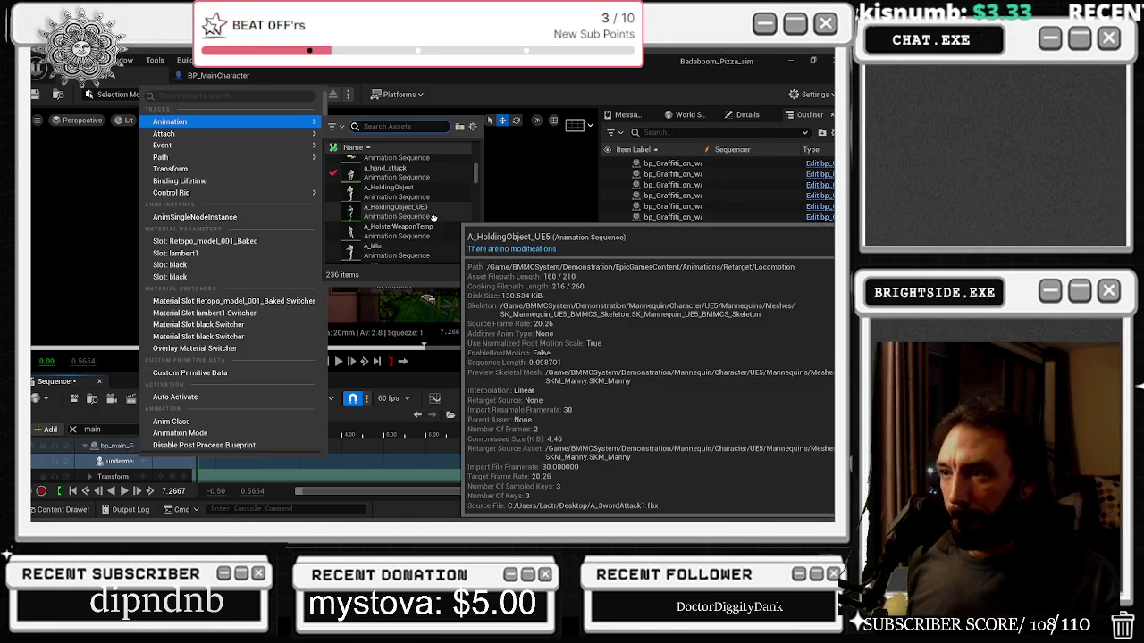
scroll(433, 219, down, 4)
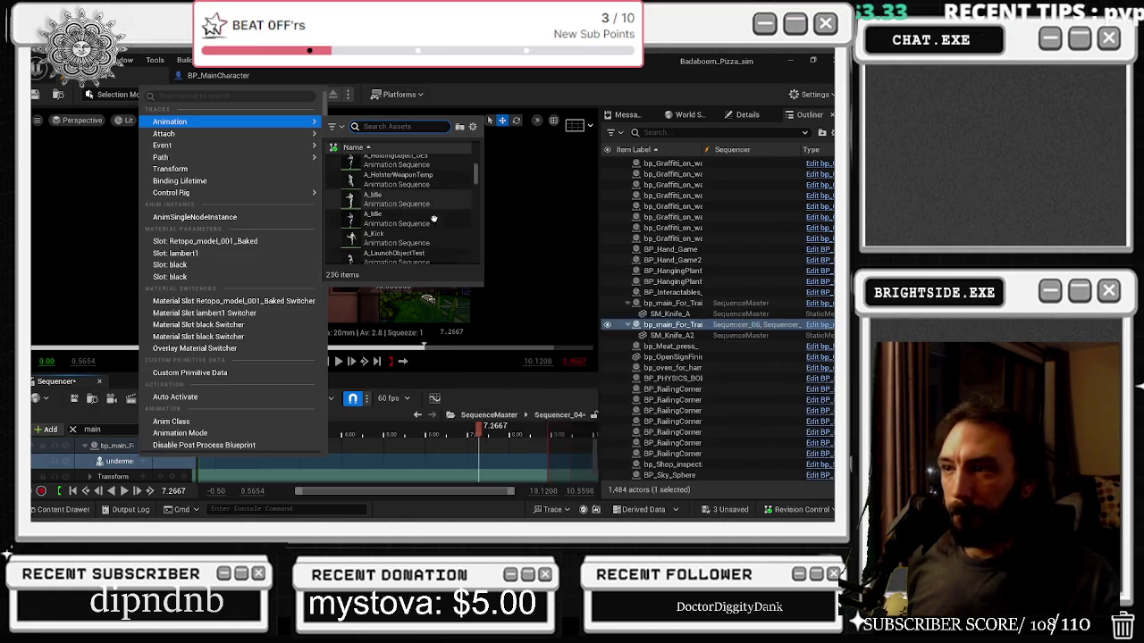
scroll(434, 219, down, 1)
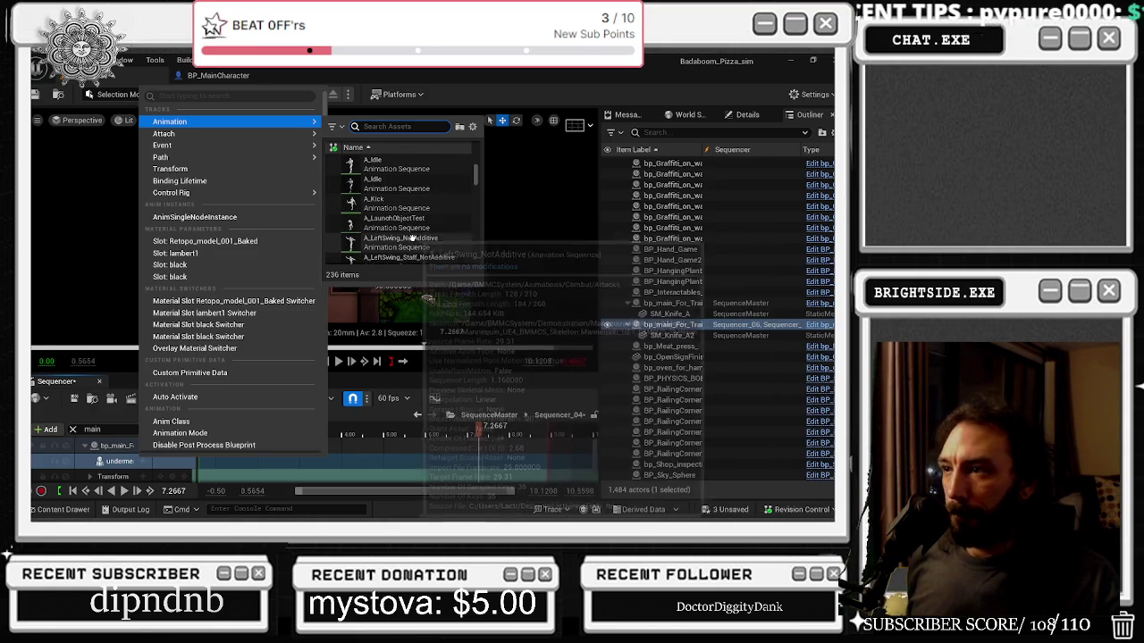
scroll(433, 222, down, 3)
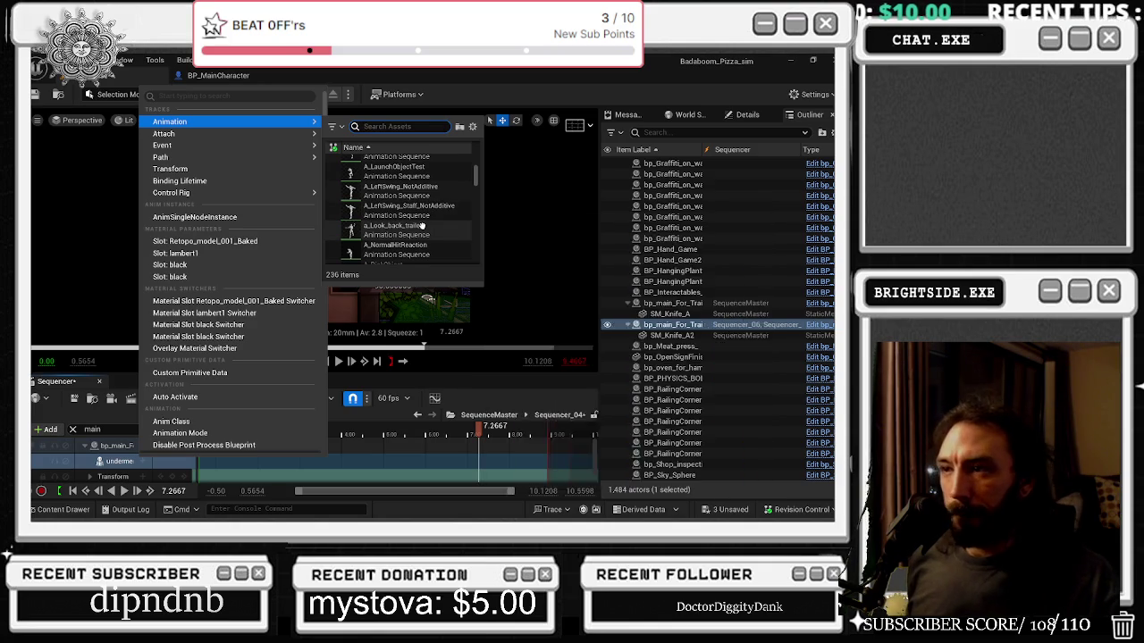
click(423, 226)
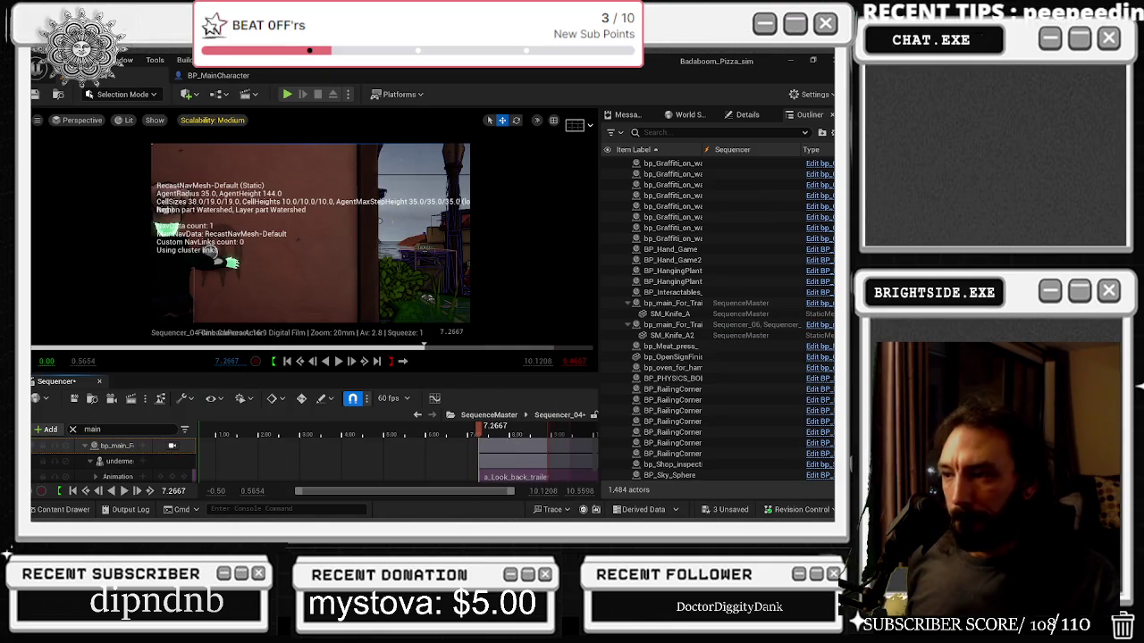
mouse_move(476, 429)
mouse_down()
mouse_move(536, 427)
mouse_move(494, 419)
mouse_move(536, 418)
mouse_move(495, 403)
mouse_up()
- Move the a_Look_back_trailer clip about half a second earlier and play the retimed sequence
key(space)
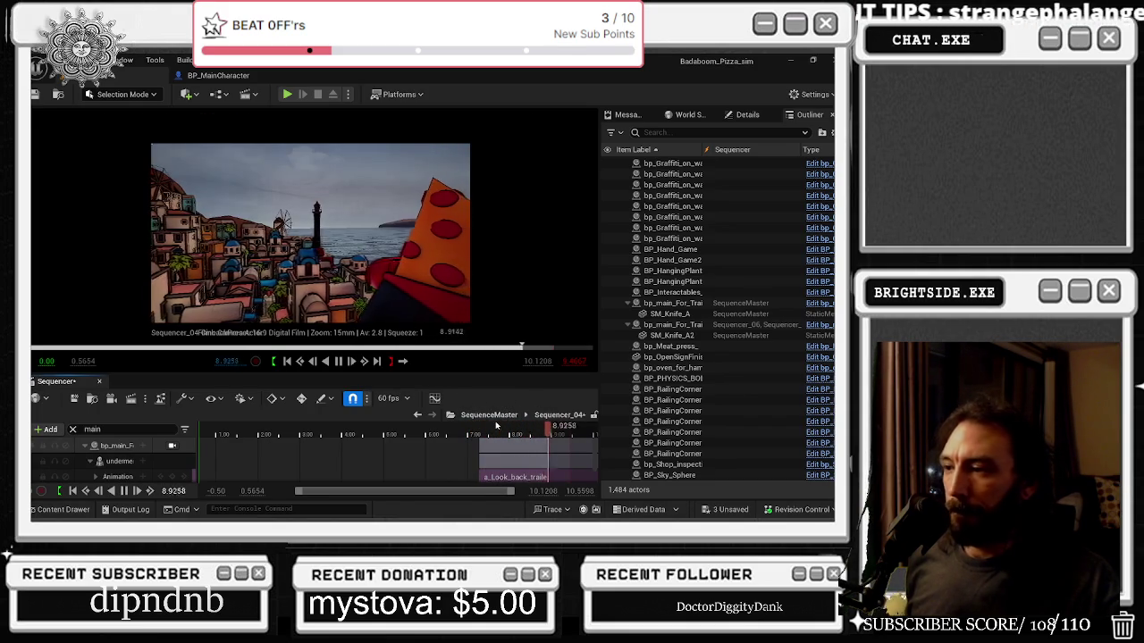
mouse_move(492, 425)
mouse_down()
mouse_move(482, 427)
mouse_move(500, 427)
mouse_up()
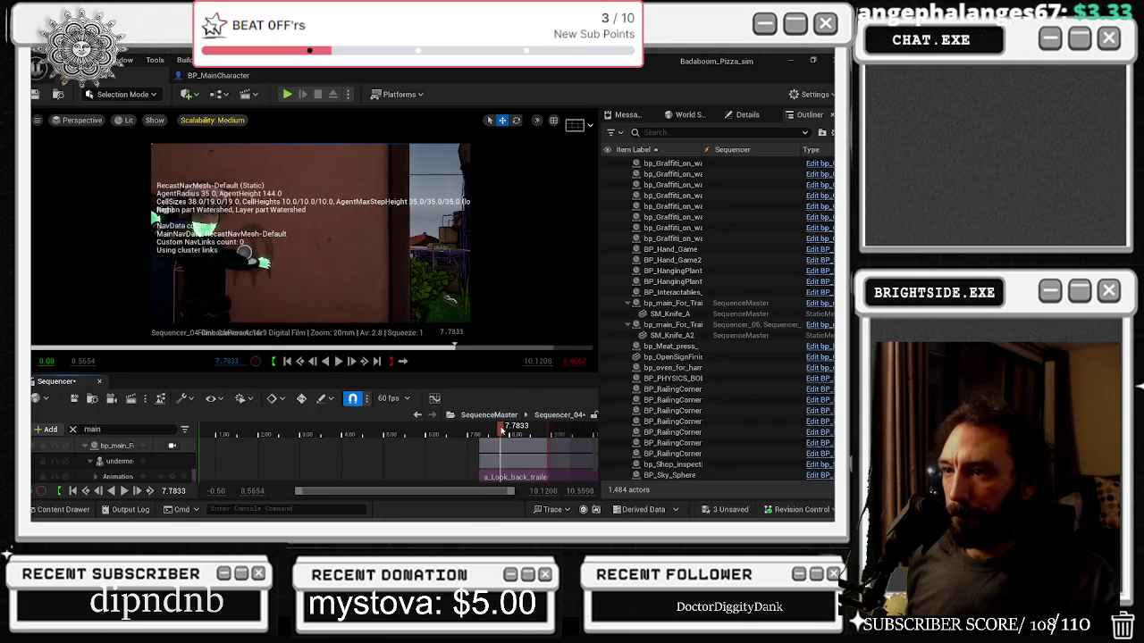
click(517, 467)
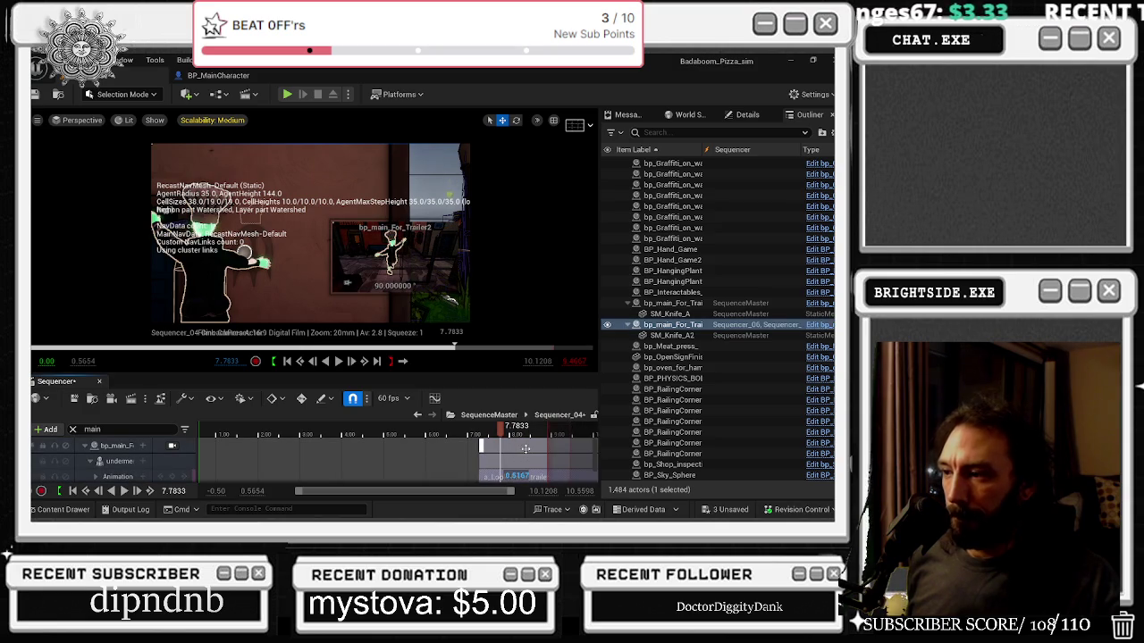
drag(525, 448, 502, 448)
click(446, 433)
key(space)
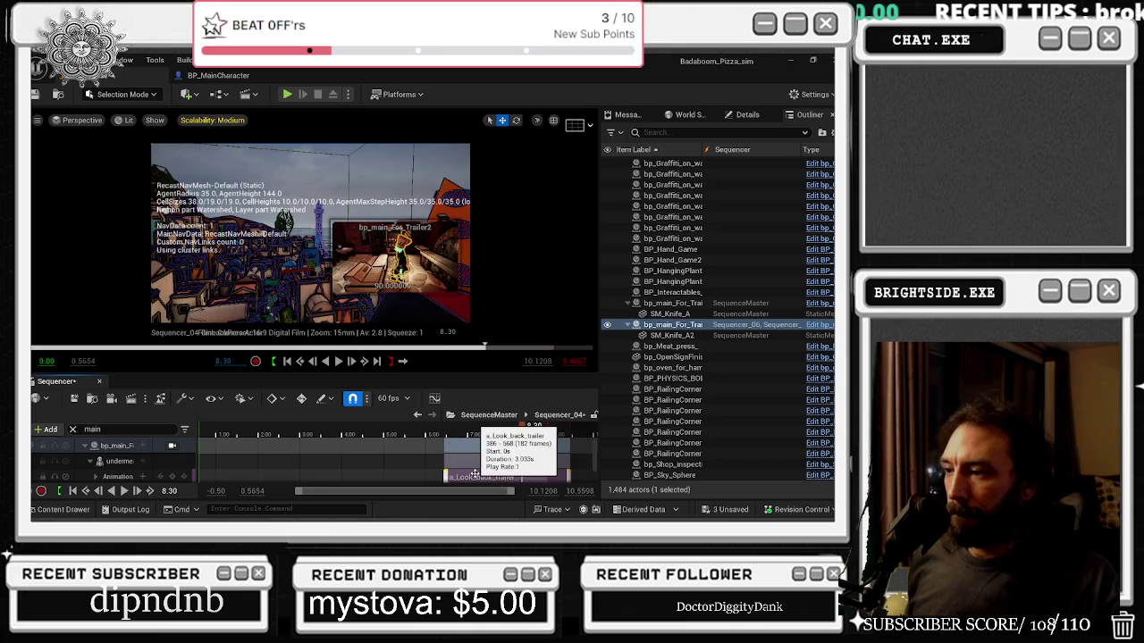
- Bring up the animation clip's options, then dismiss them
right_click(475, 473)
mouse_move(569, 165)
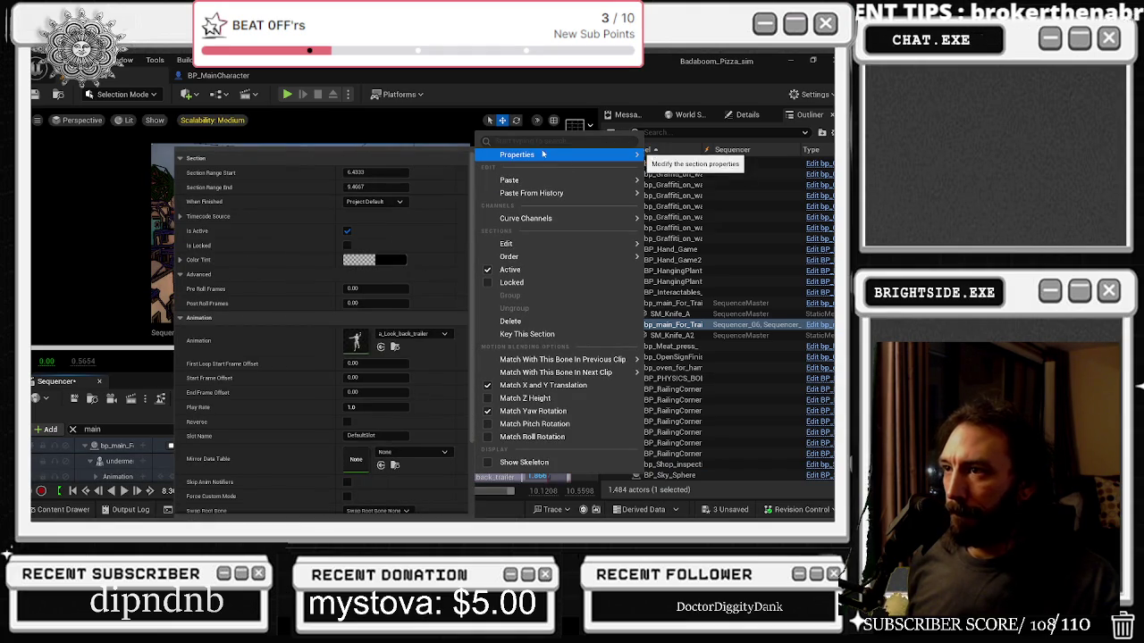
key(Escape)
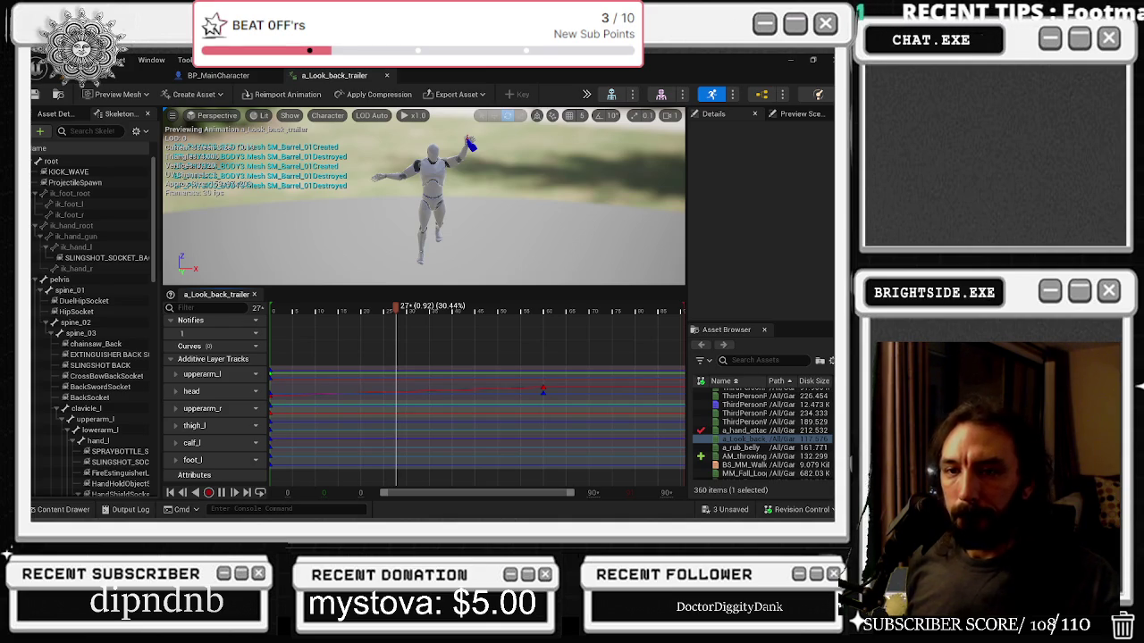
mouse_move(396, 310)
mouse_down()
mouse_move(522, 311)
mouse_move(481, 309)
mouse_up()
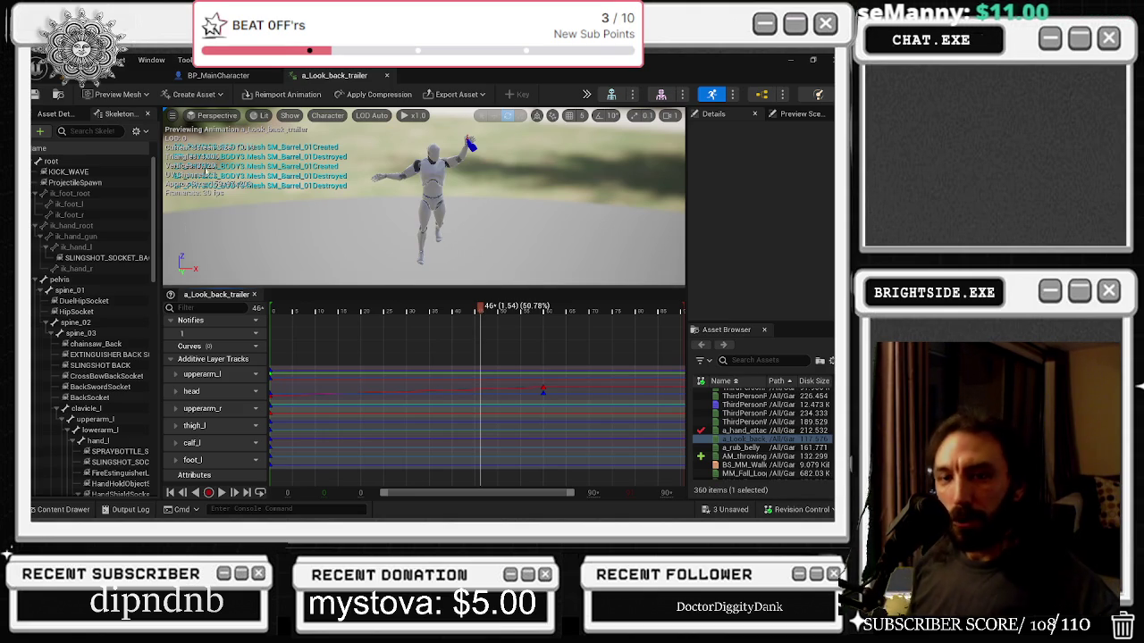
mouse_move(486, 312)
mouse_down()
mouse_move(514, 322)
mouse_move(313, 353)
mouse_move(438, 359)
mouse_up()
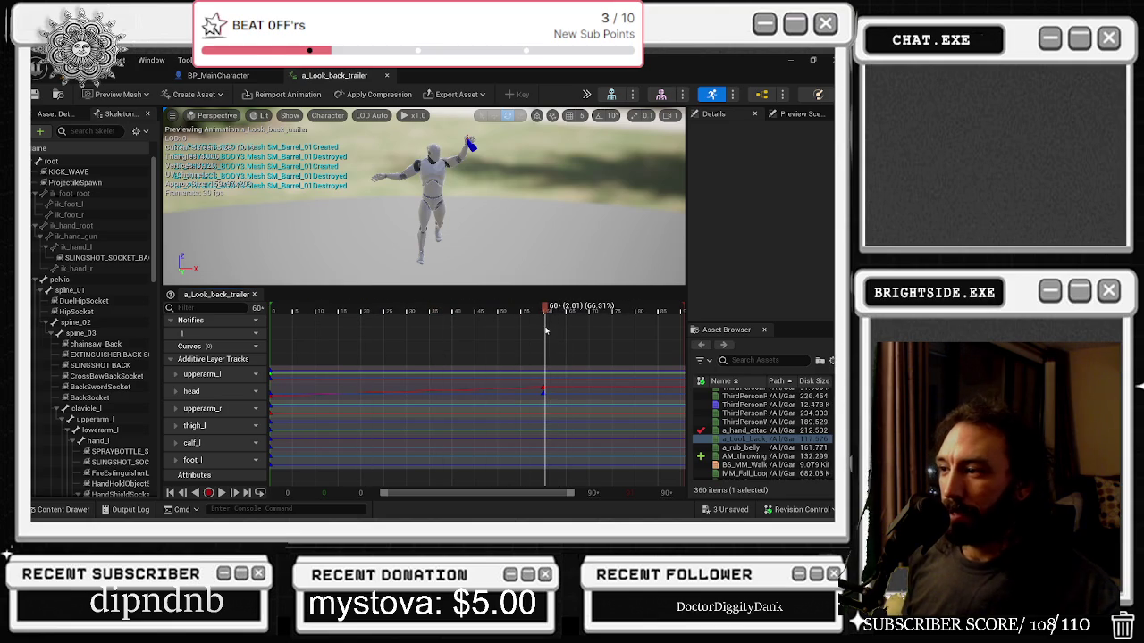
drag(538, 329, 154, 284)
drag(301, 281, 322, 318)
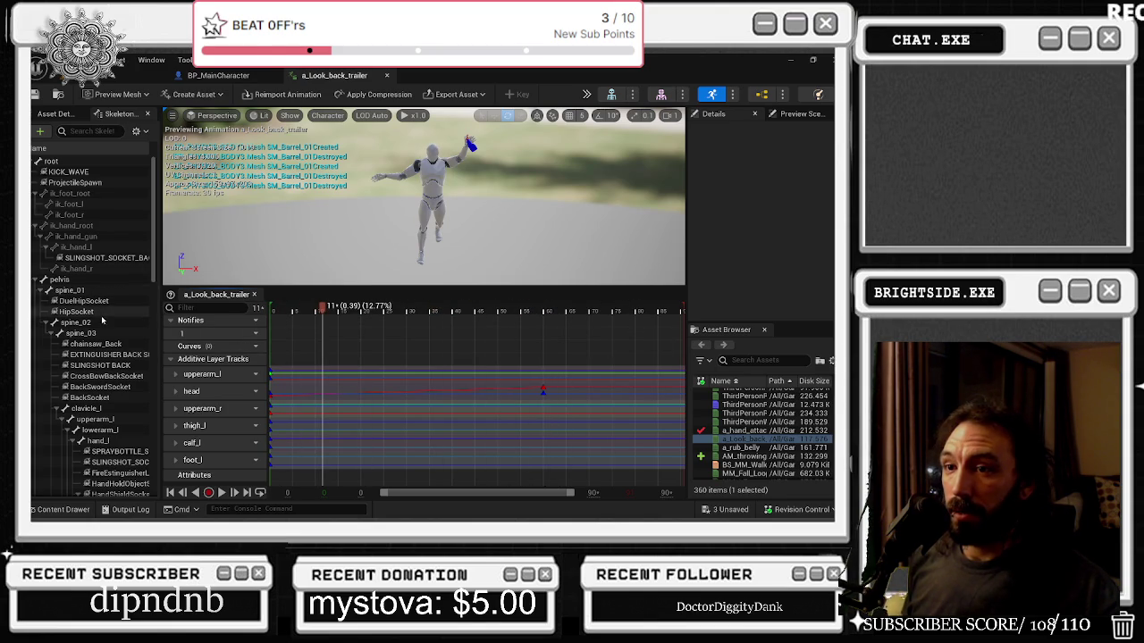
- Rotate and key the clavicle_r bone, then undo that key
click(114, 420)
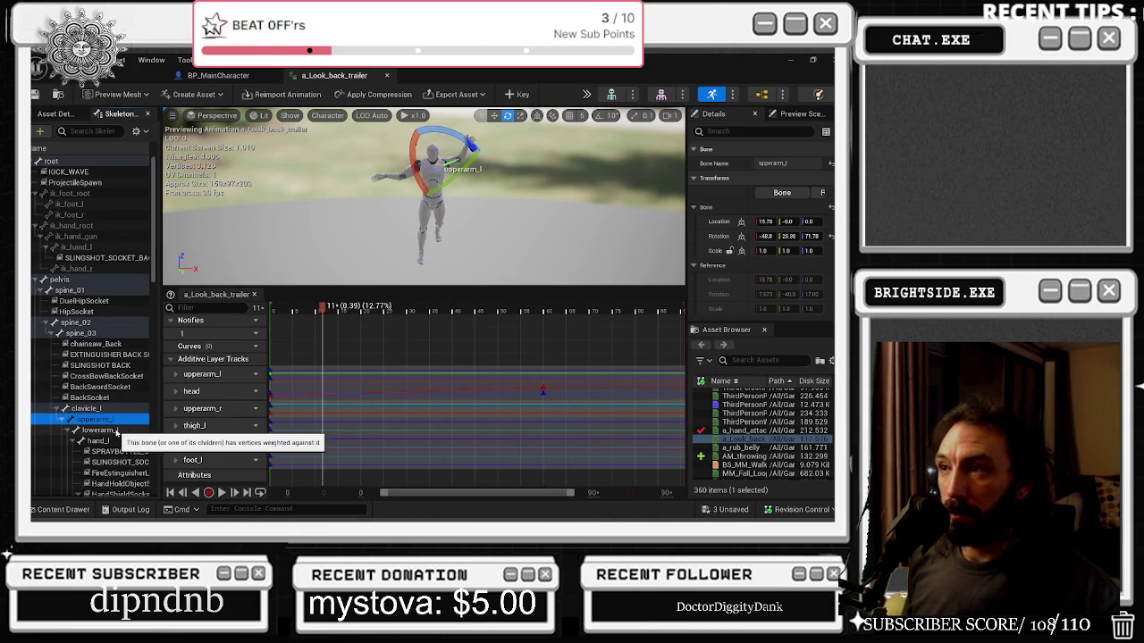
scroll(116, 429, down, 5)
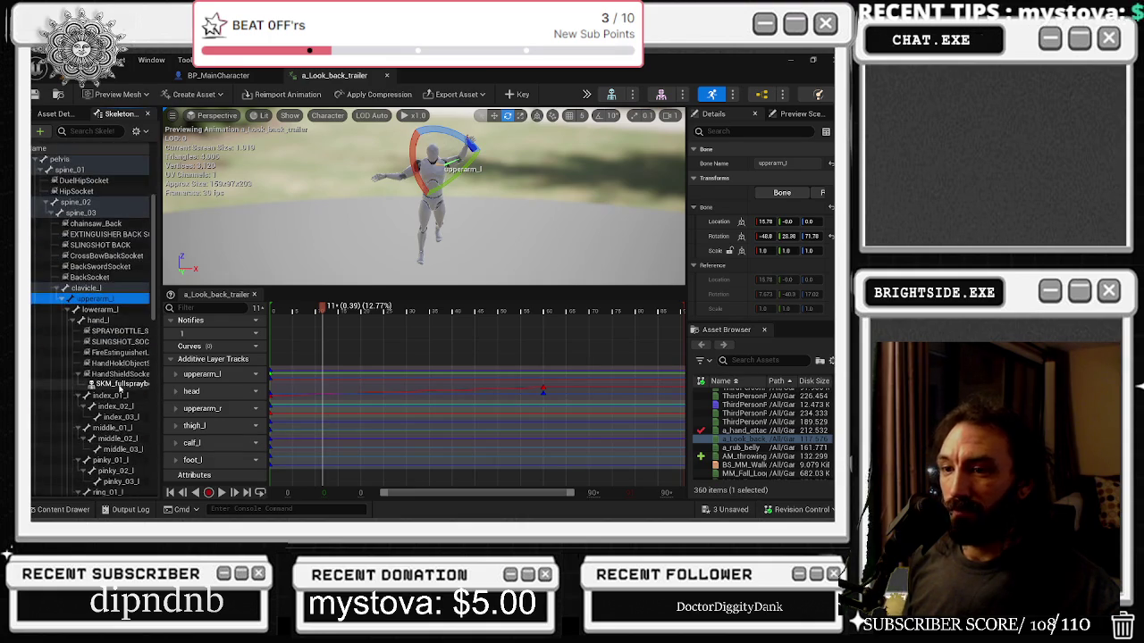
scroll(125, 429, down, 1)
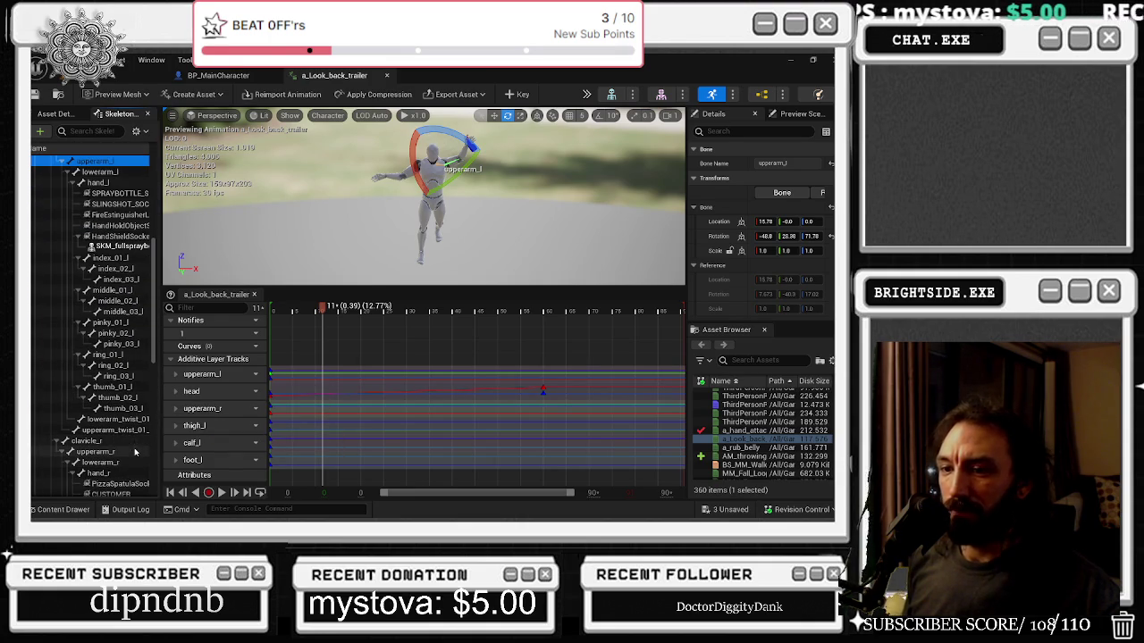
click(131, 440)
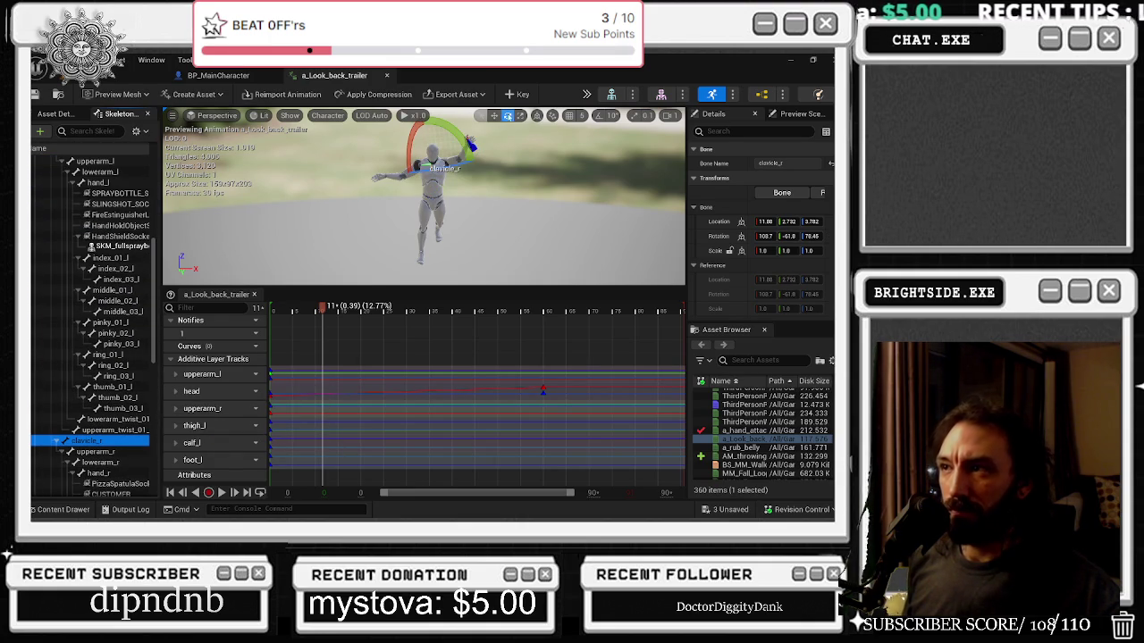
drag(459, 130, 468, 190)
drag(471, 145, 471, 145)
key(s)
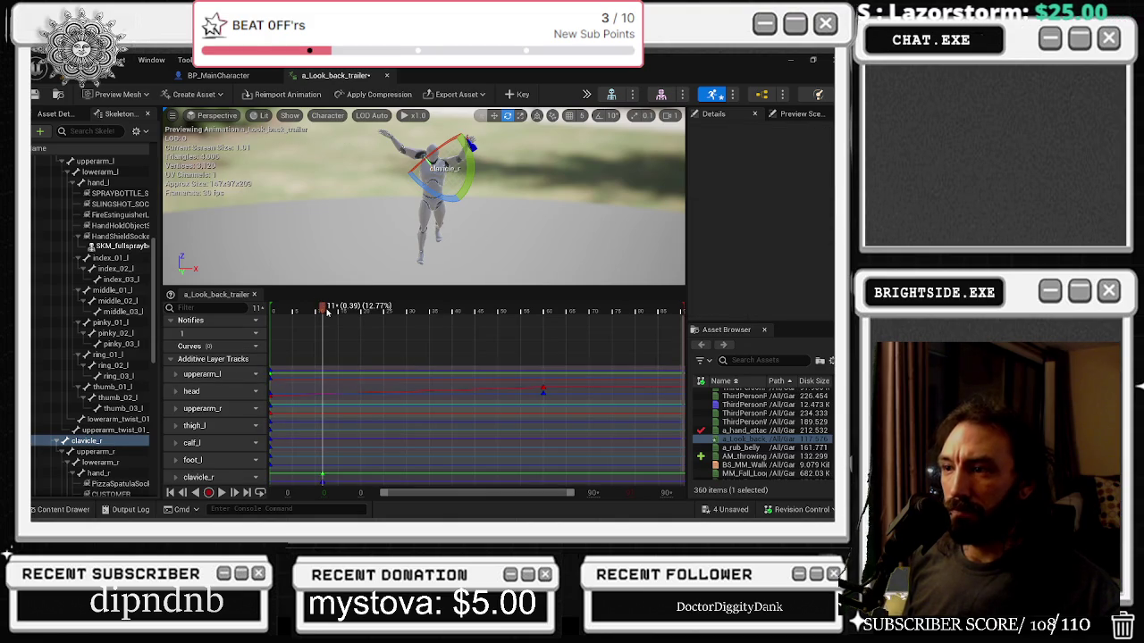
scroll(79, 429, down, 1)
click(100, 445)
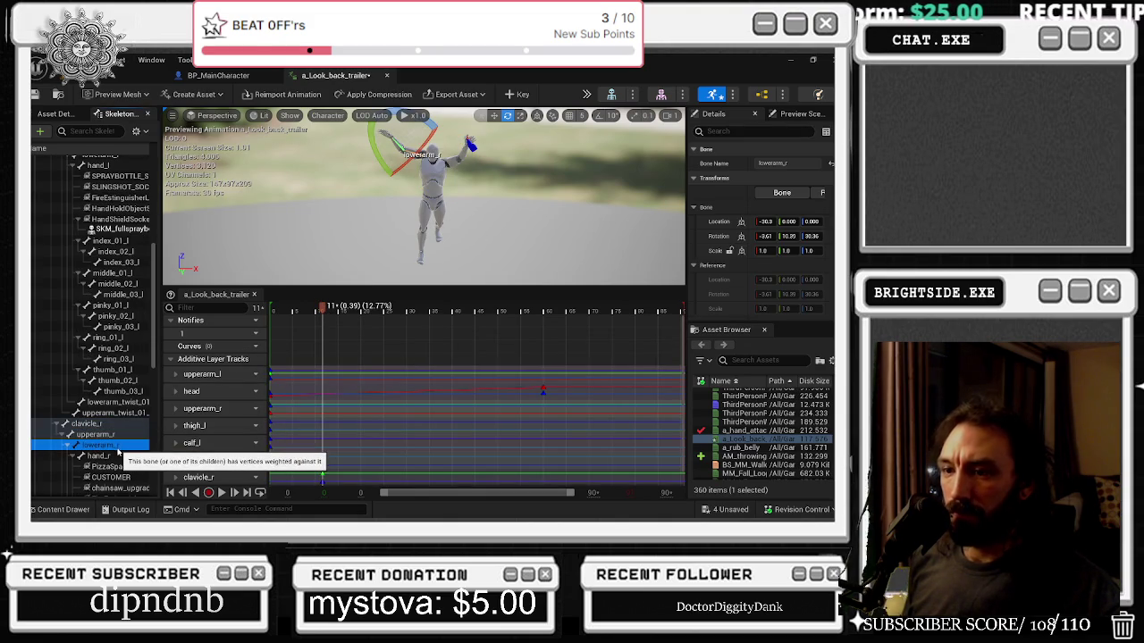
click(125, 434)
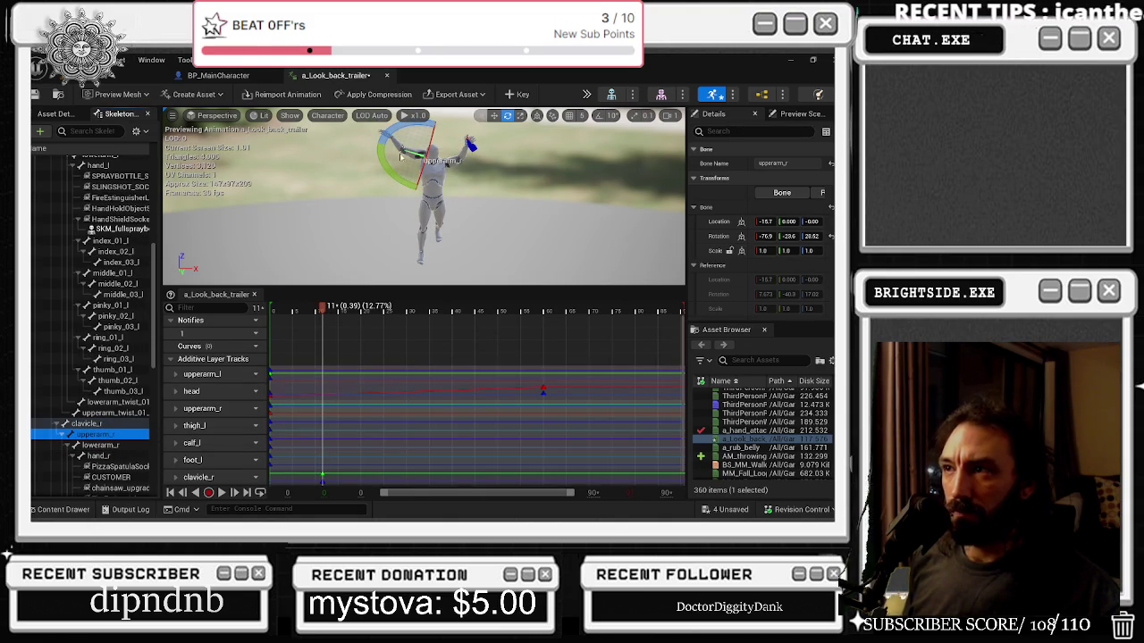
key(ctrl+z)
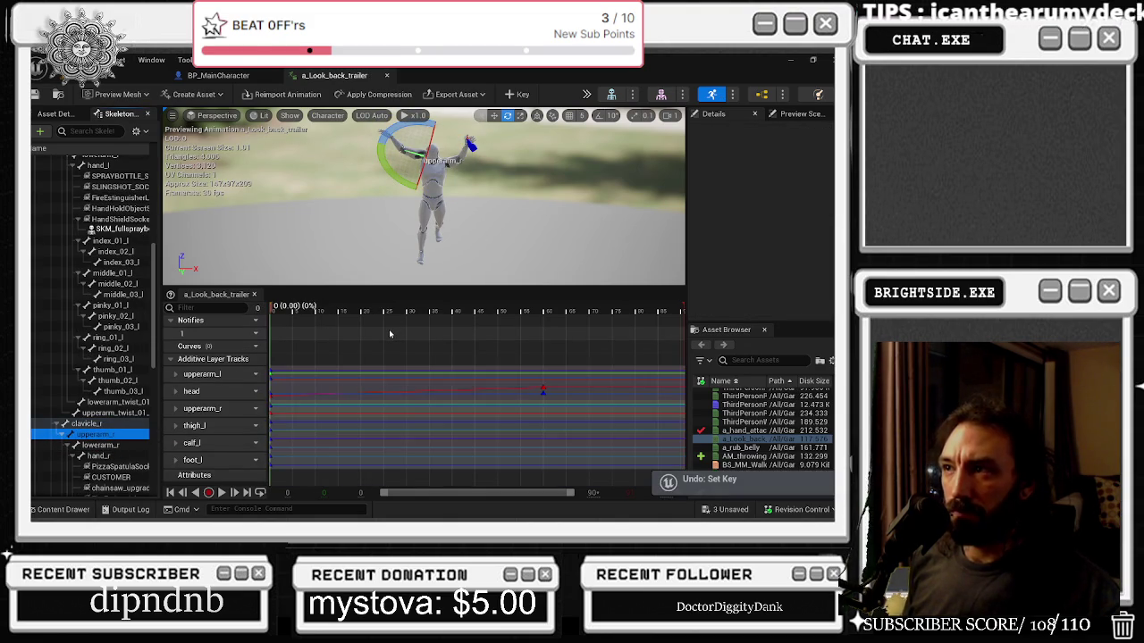
- Key right forearm rotations at frames 11, 27 and 63, then play the animation
key(Down)
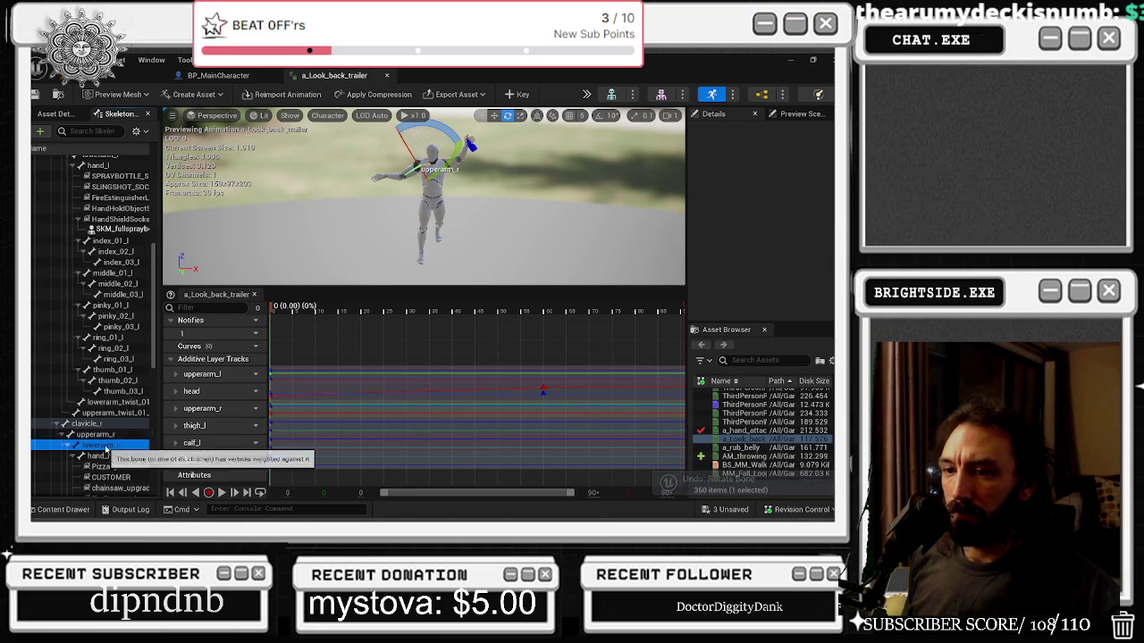
click(256, 320)
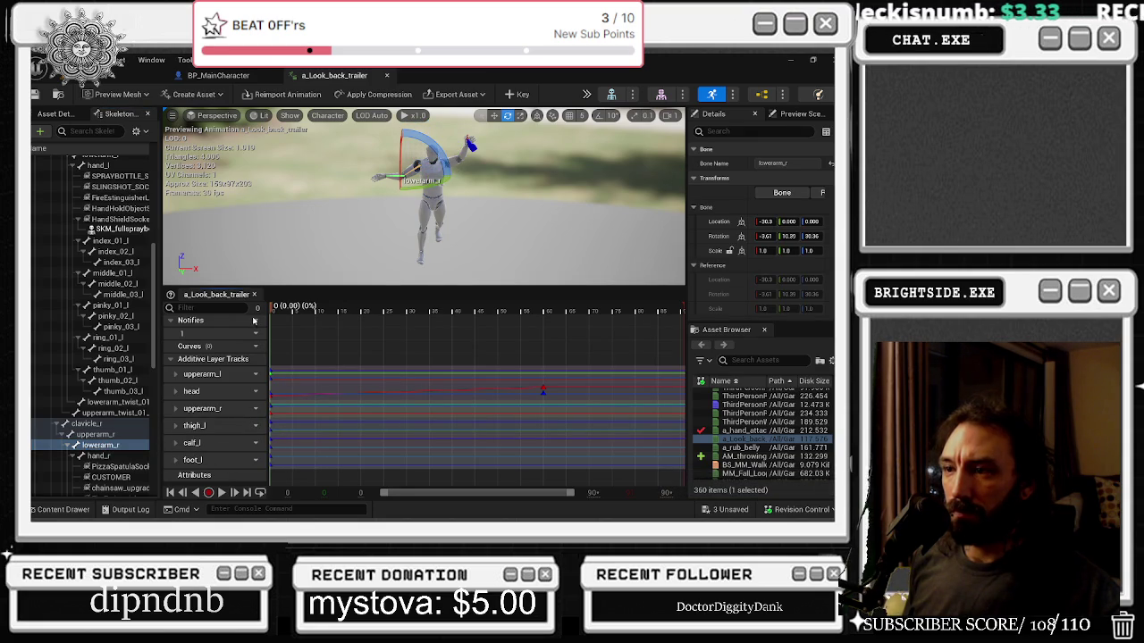
key(Right)
key(Right)
key(Right)
drag(452, 175, 437, 213)
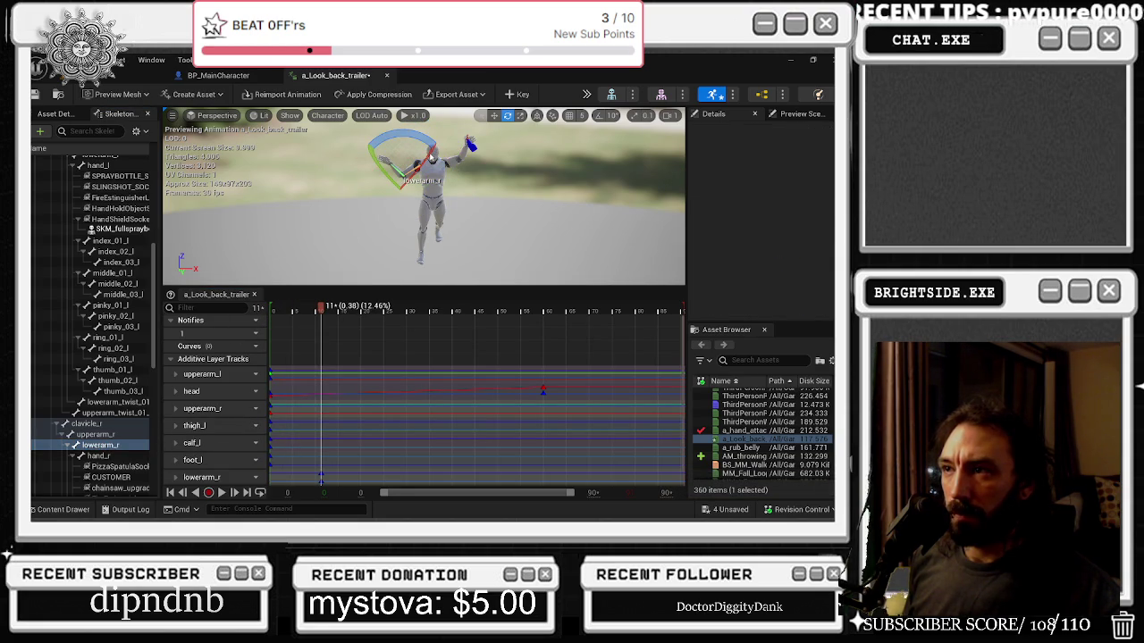
click(369, 308)
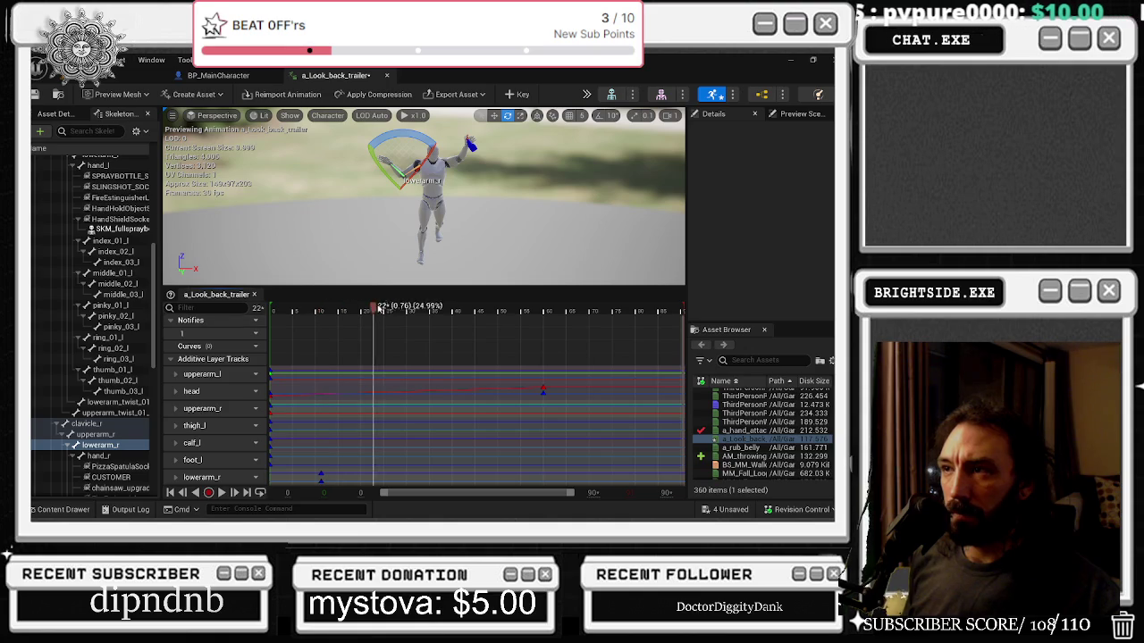
mouse_move(402, 150)
mouse_down()
mouse_move(386, 170)
mouse_move(398, 145)
mouse_up()
drag(401, 310, 558, 308)
mouse_move(427, 141)
mouse_down()
mouse_move(415, 159)
mouse_move(393, 143)
mouse_up()
key(space)
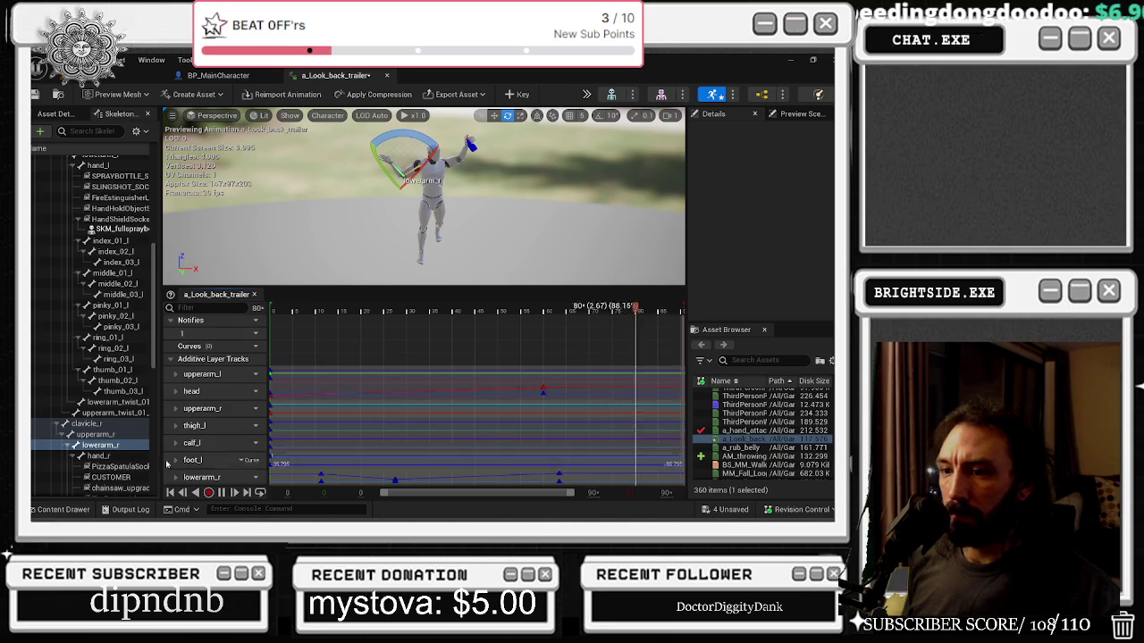
- Rotate upperarm_r by 27.5 degrees, check it from frame 46, and Save All with Ctrl+Shift+S
click(96, 433)
drag(433, 126, 476, 156)
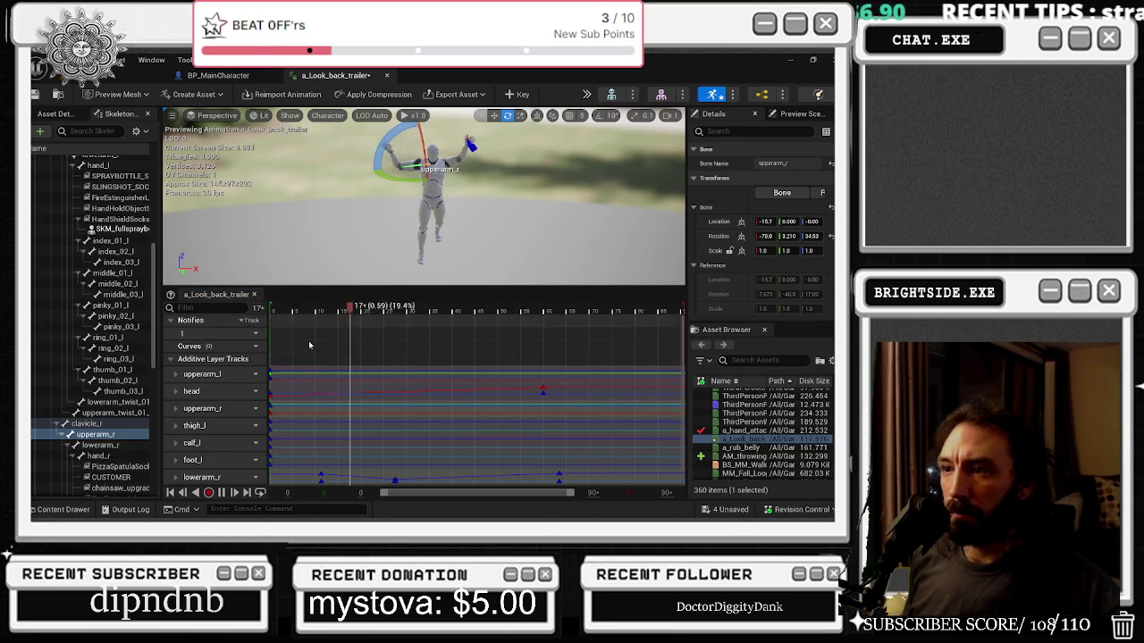
click(408, 127)
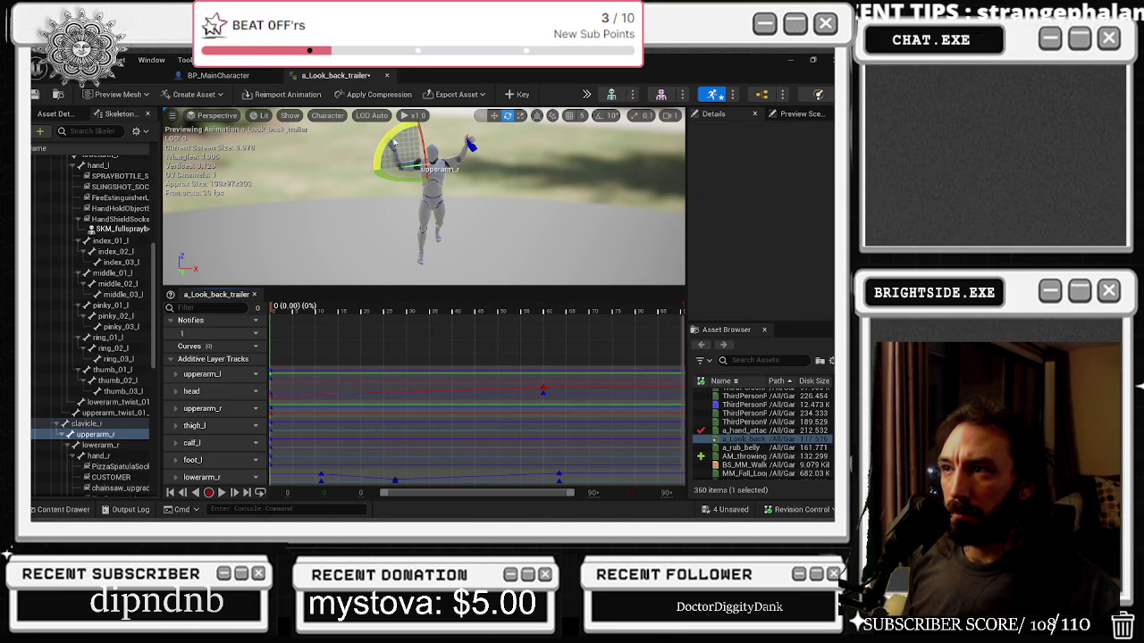
click(482, 318)
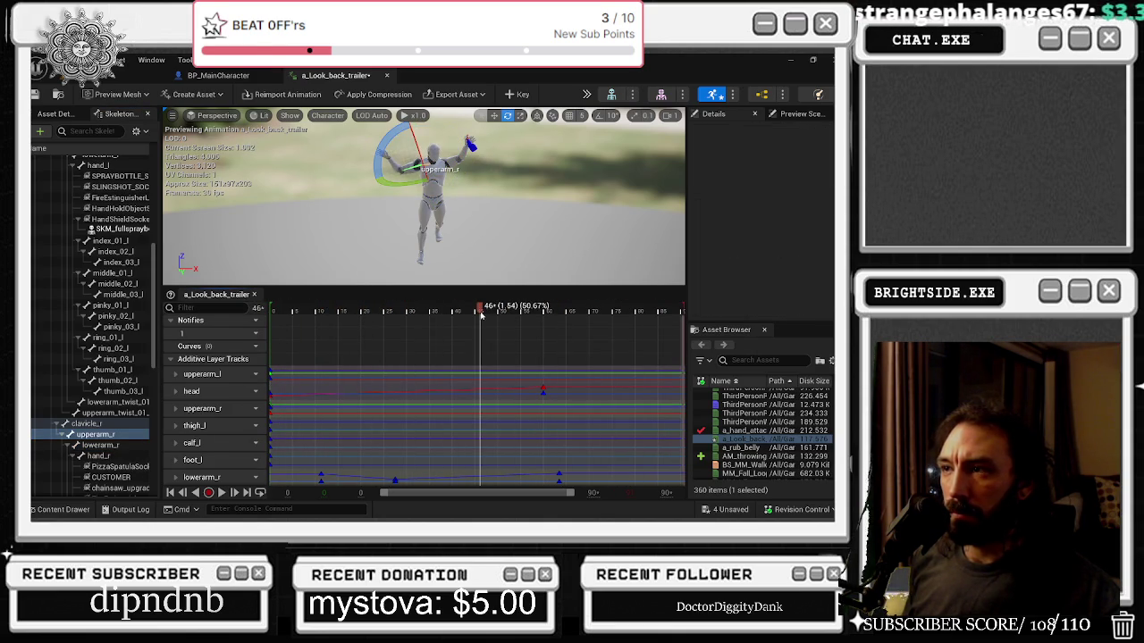
key(space)
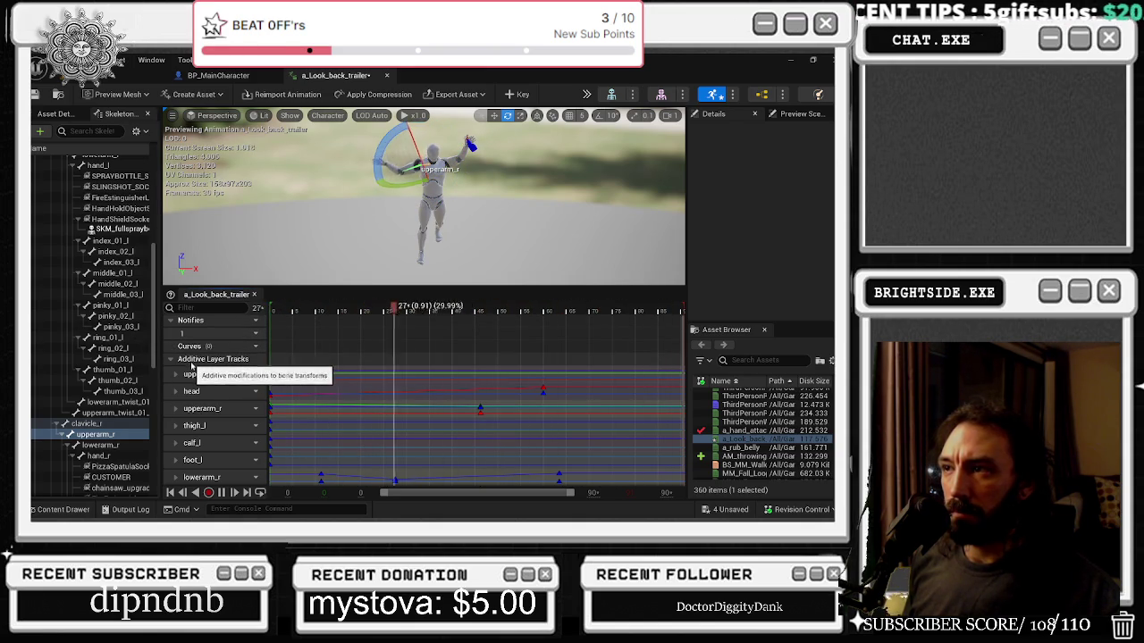
key(ctrl+shift+s)
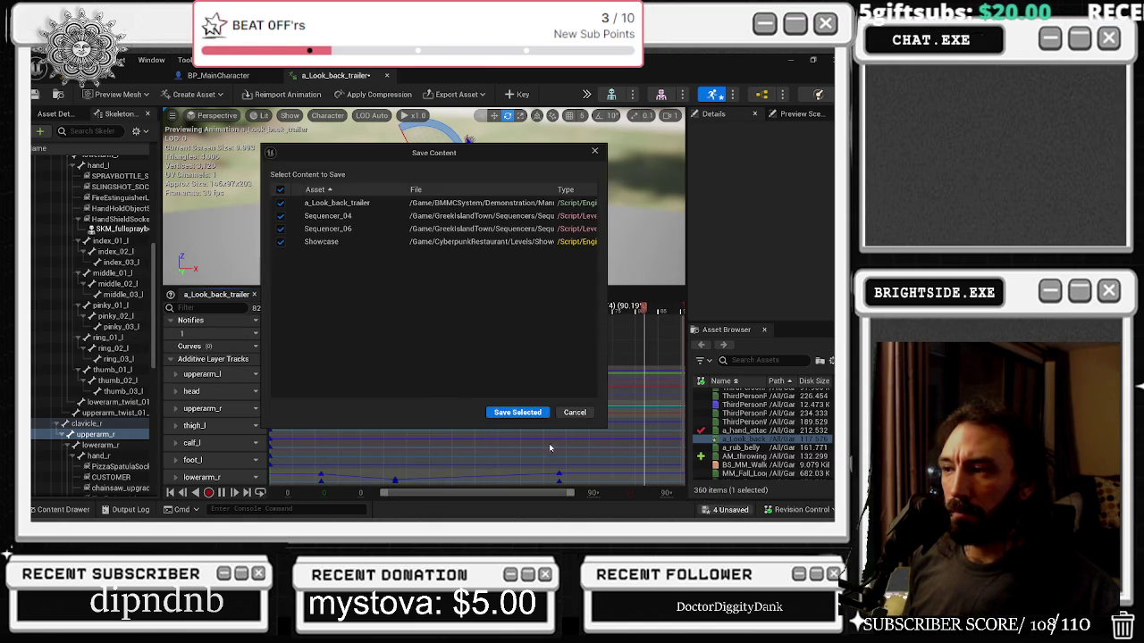
- Save the four listed assets, then replay the level's trailer sequence and park it at 6.8833
click(506, 413)
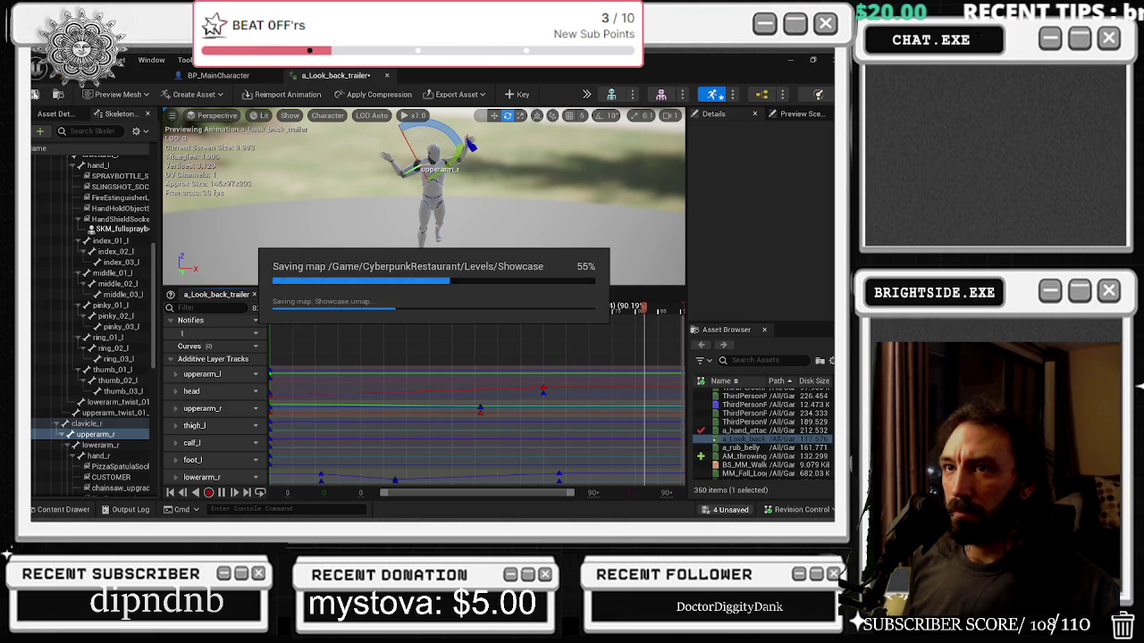
click(125, 75)
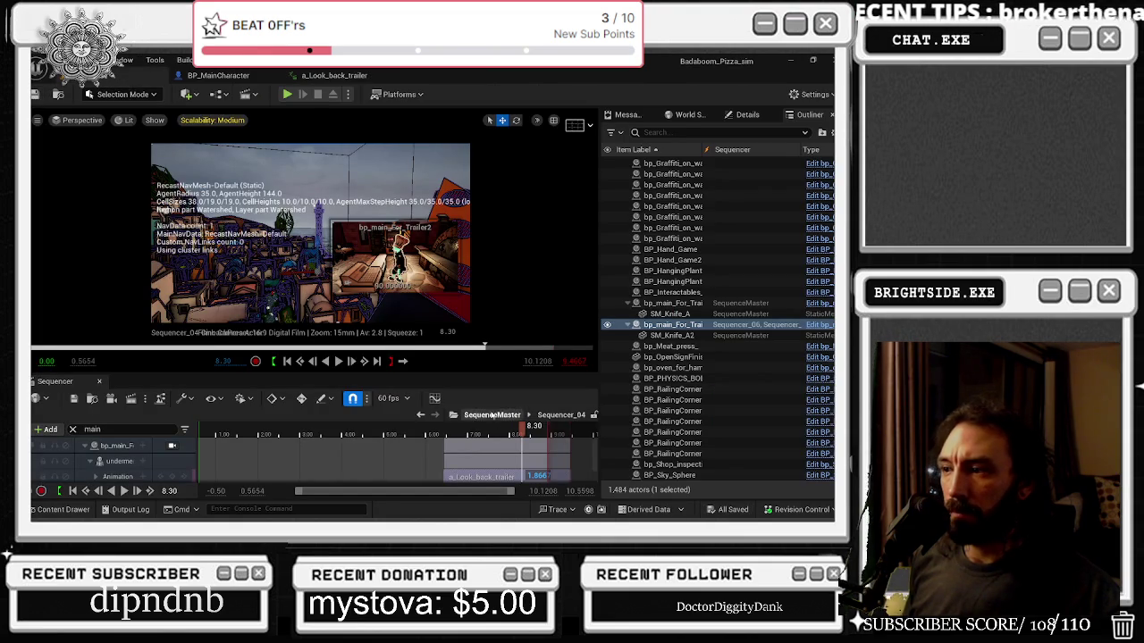
key(space)
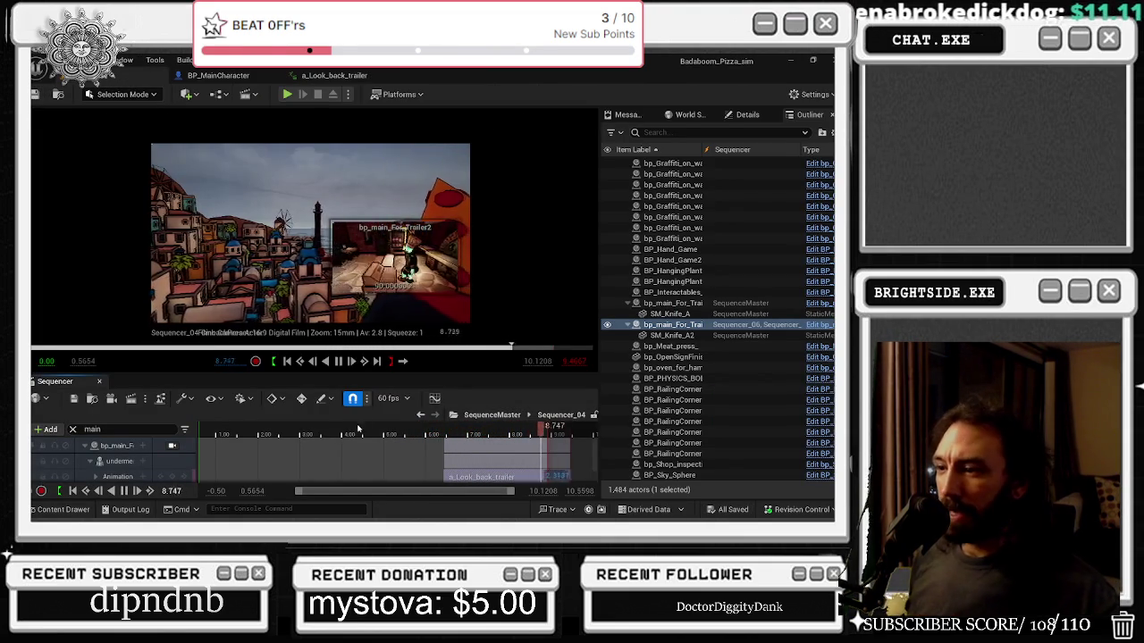
mouse_move(447, 435)
mouse_down()
mouse_move(500, 444)
mouse_move(421, 440)
mouse_up()
key(space)
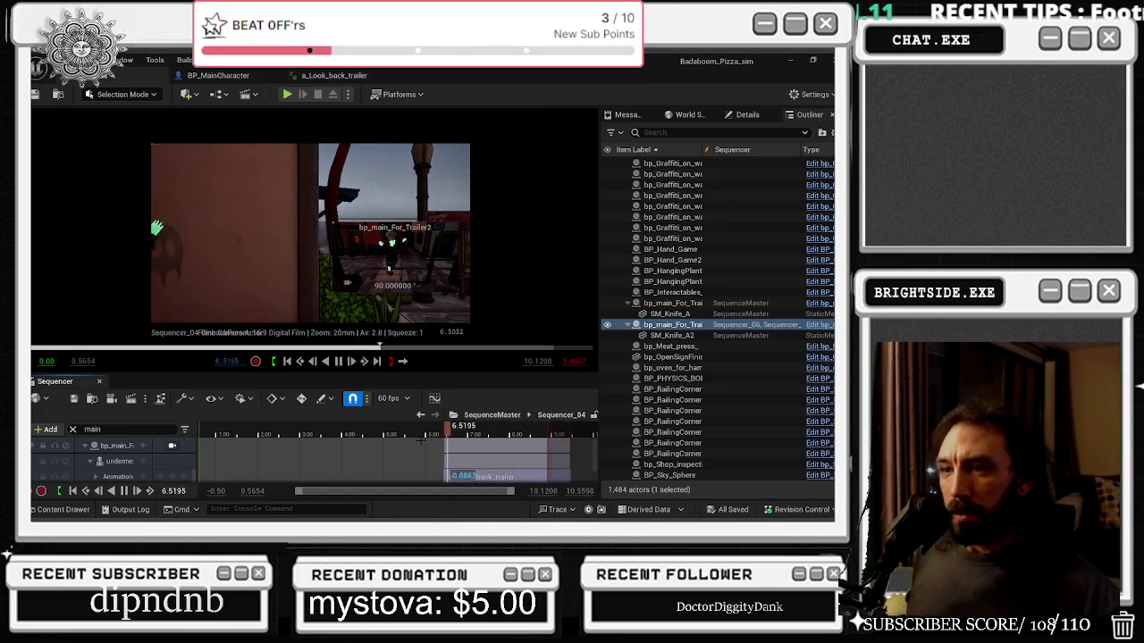
key(space)
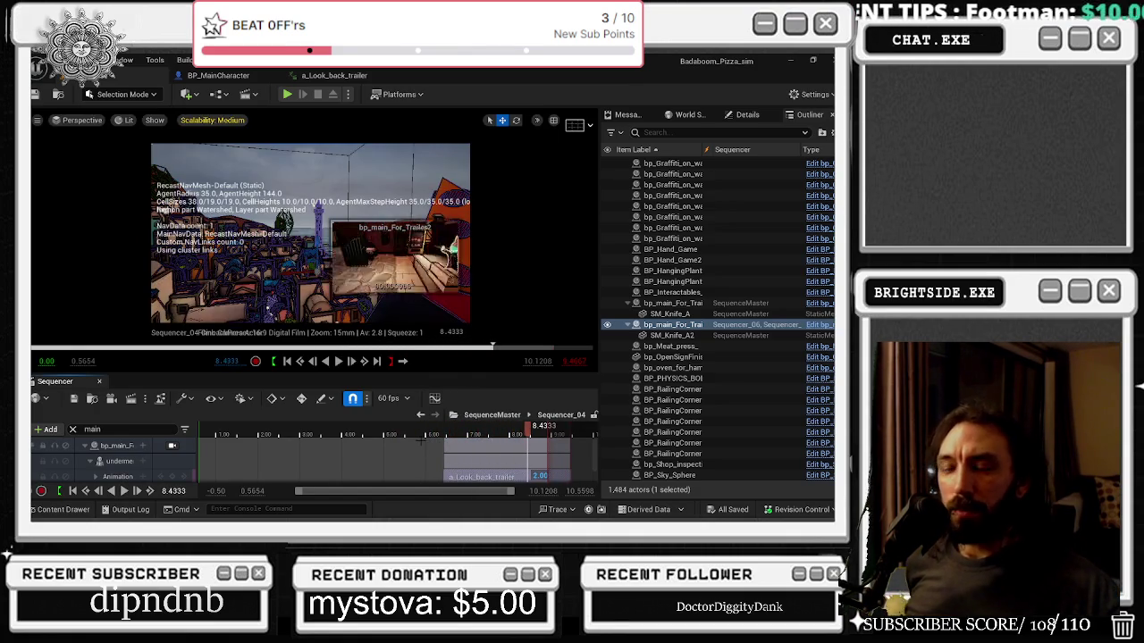
drag(419, 440, 463, 440)
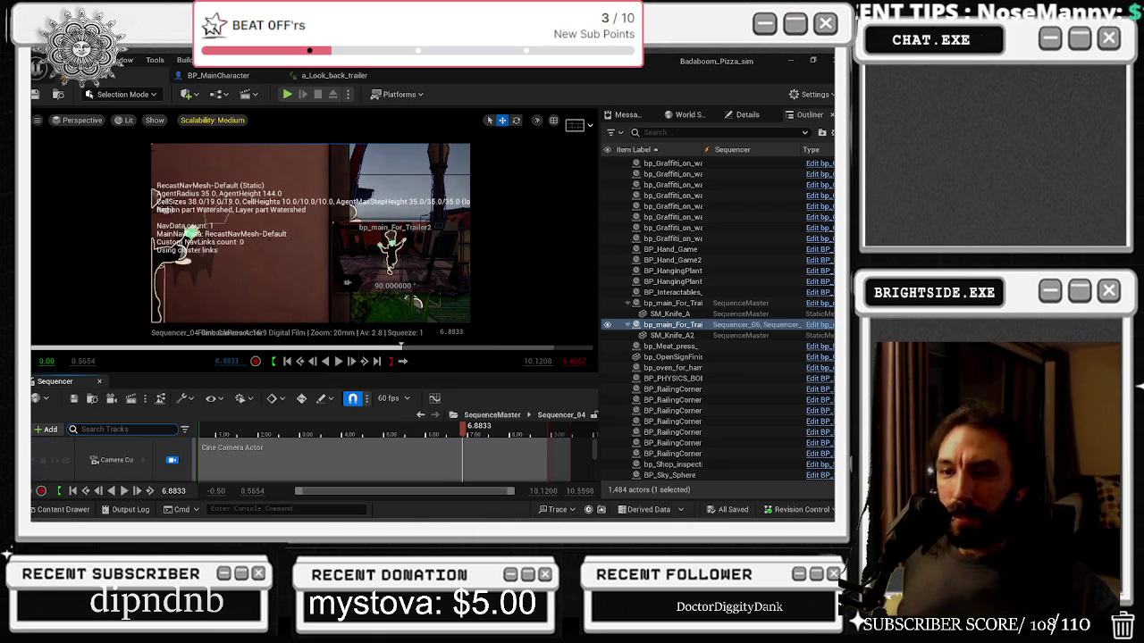
- Check bp_main_For_Trailer2's details and search the Outliner for a drink before showing the Content Drawer
click(748, 114)
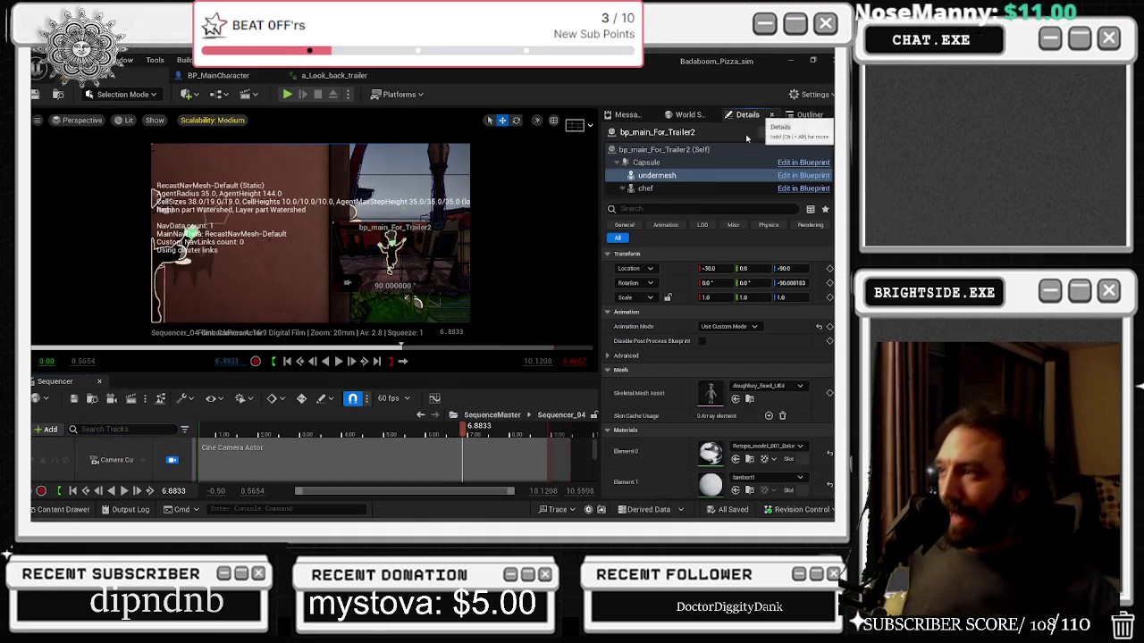
click(808, 114)
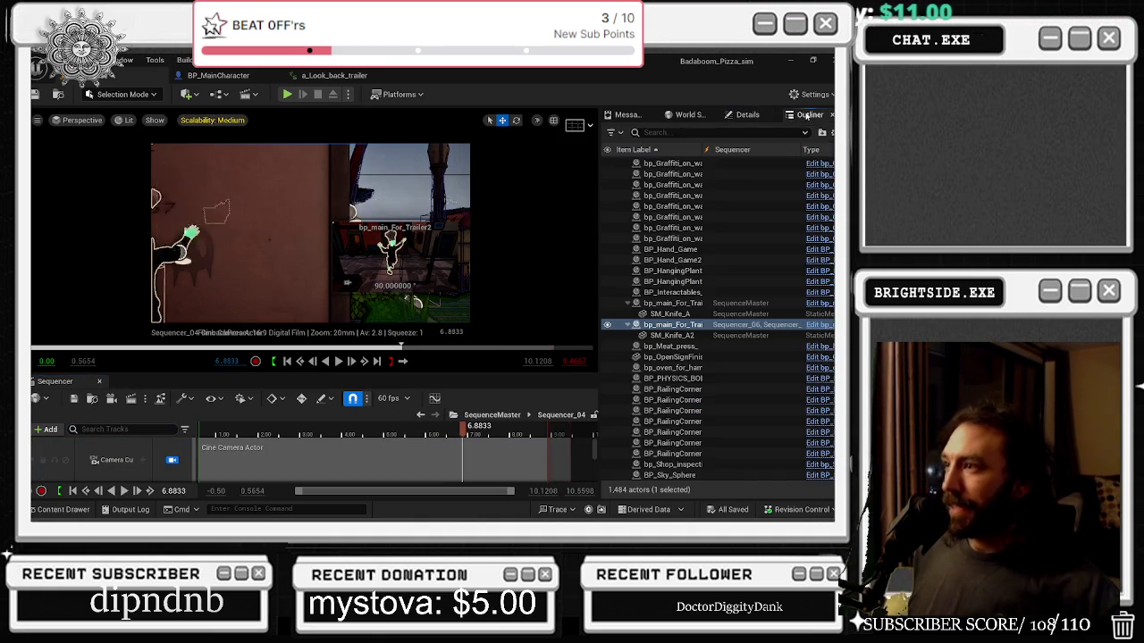
text(ca)
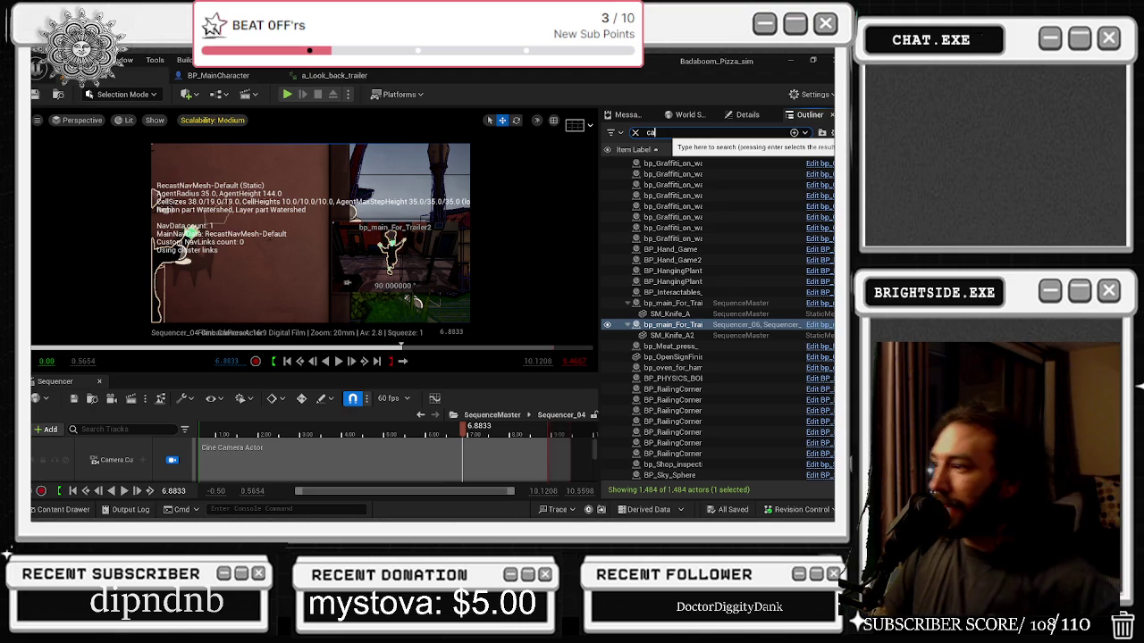
text(n)
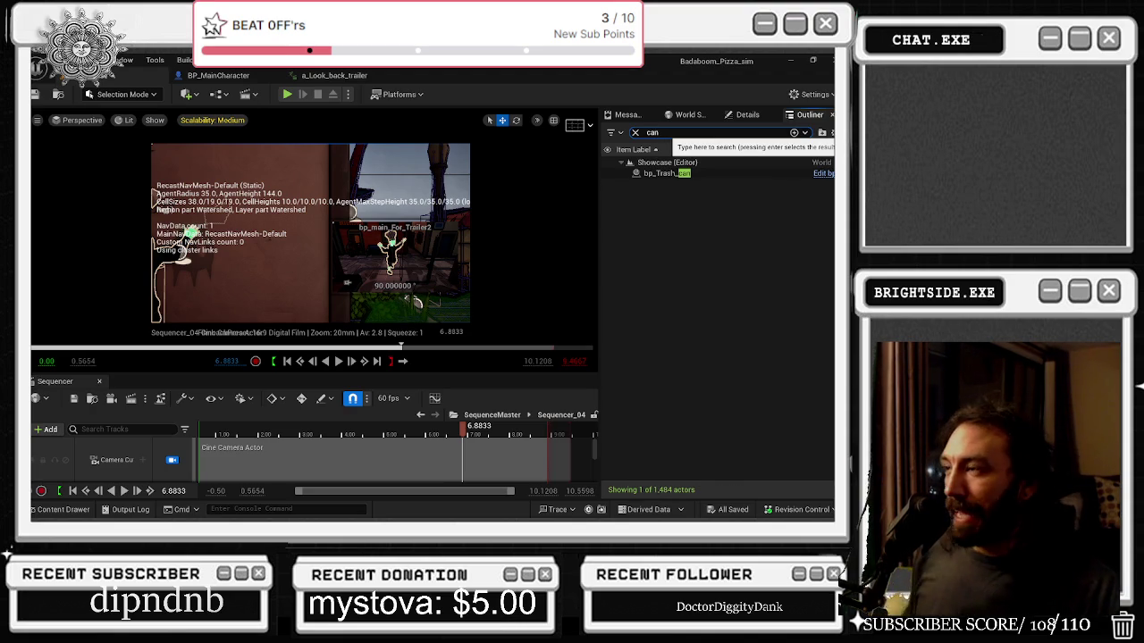
text(ink)
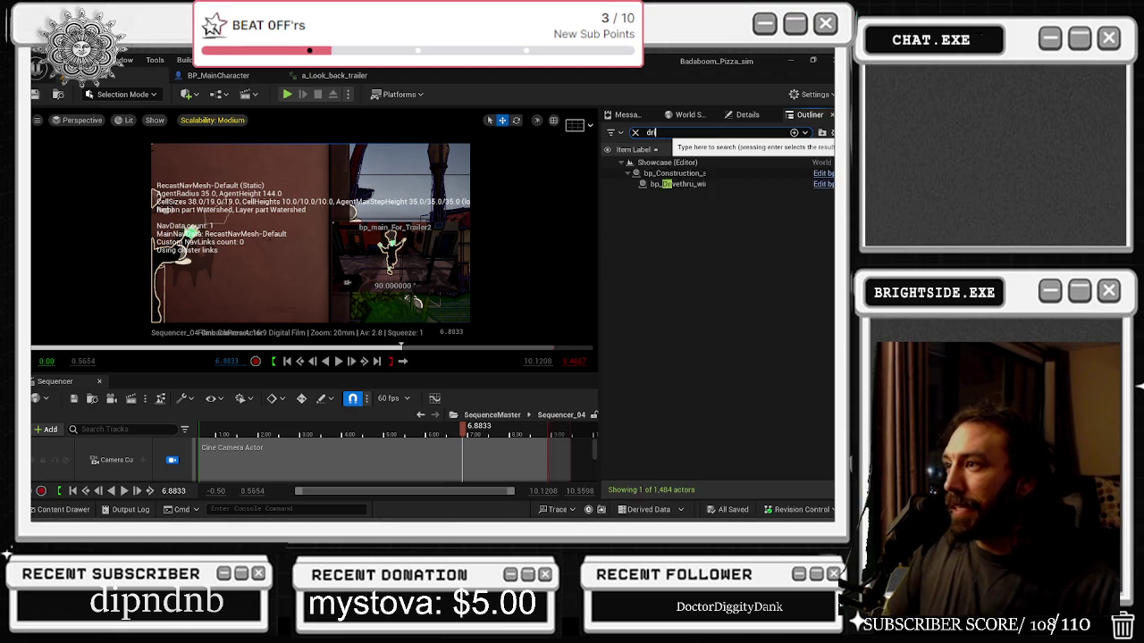
key(BackSpace)
key(BackSpace)
key(BackSpace)
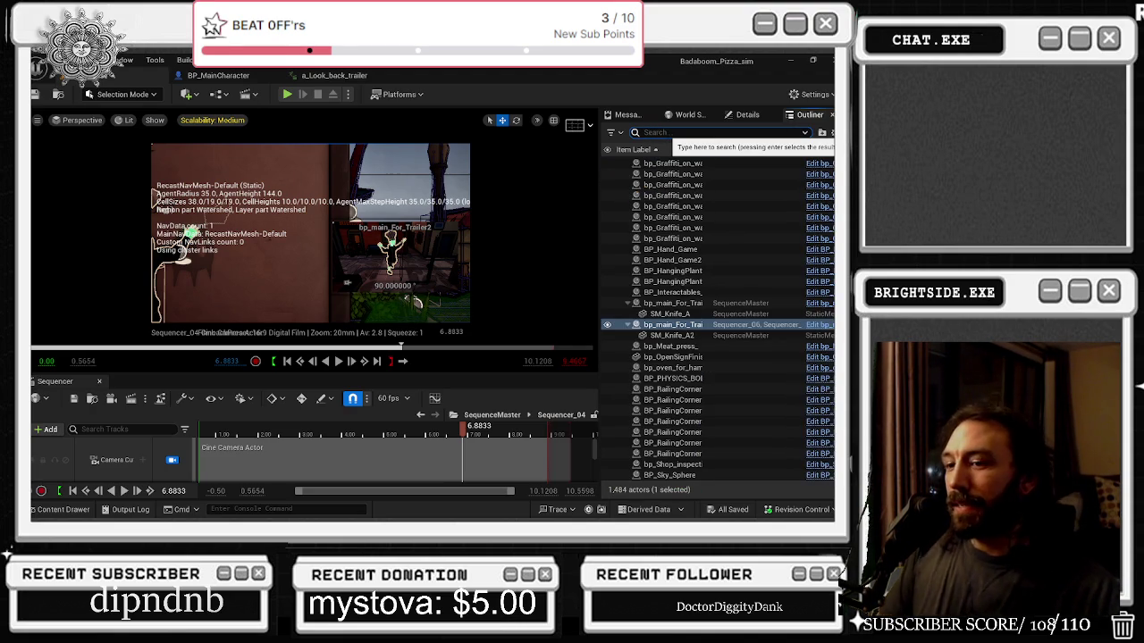
key(ctrl+space)
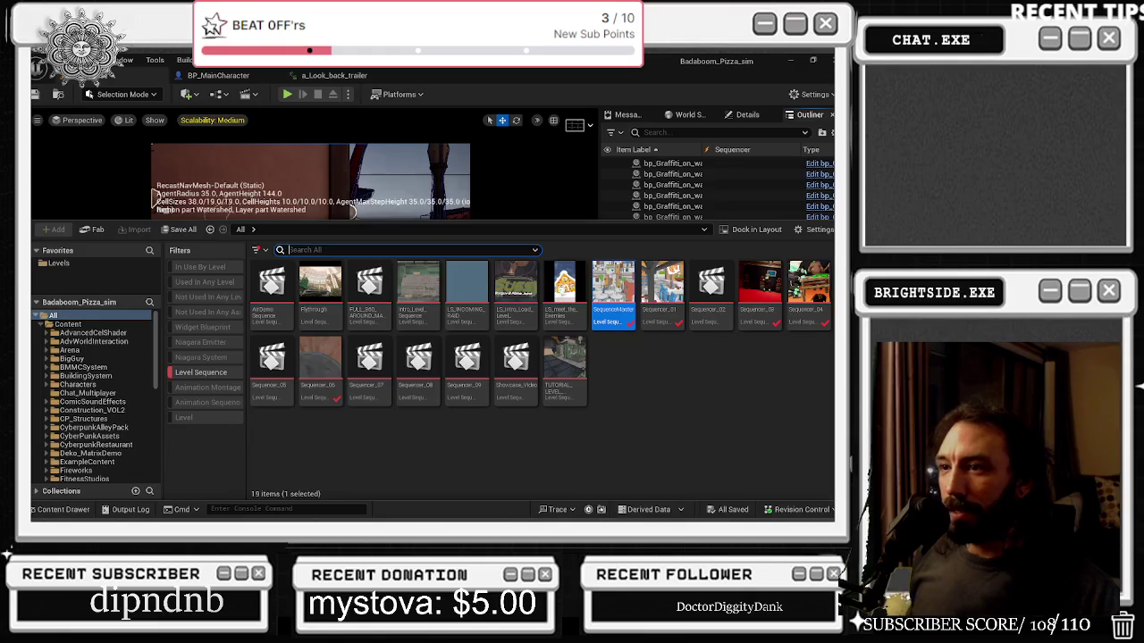
- Search the Content Drawer for soda with the Level Sequence filter off and select a drink blueprint
text(soda)
key(Return)
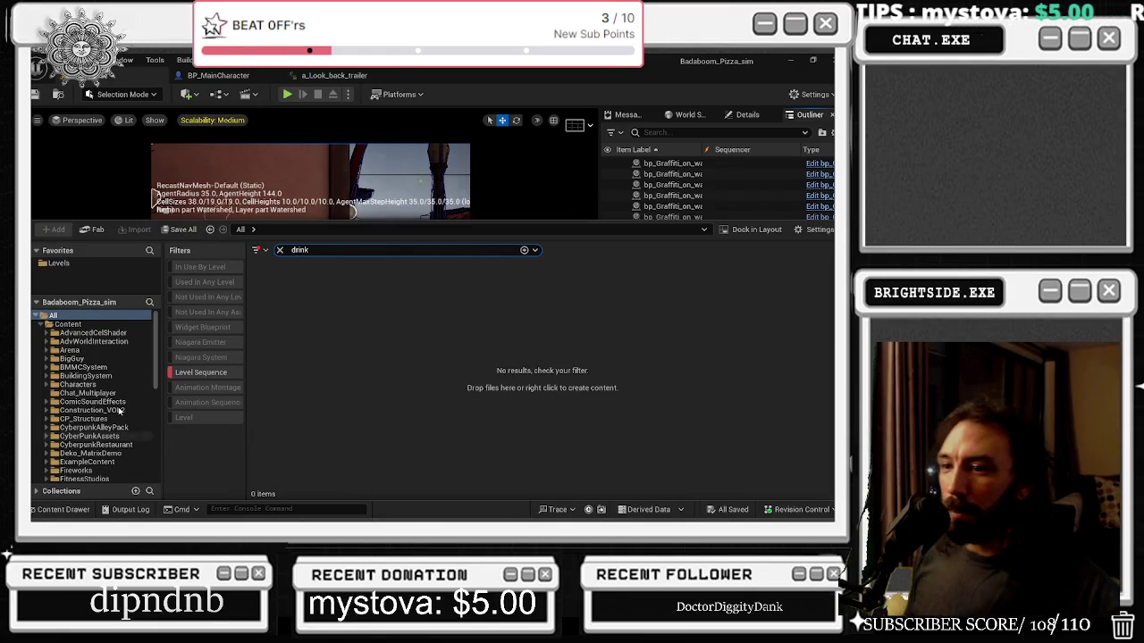
click(223, 374)
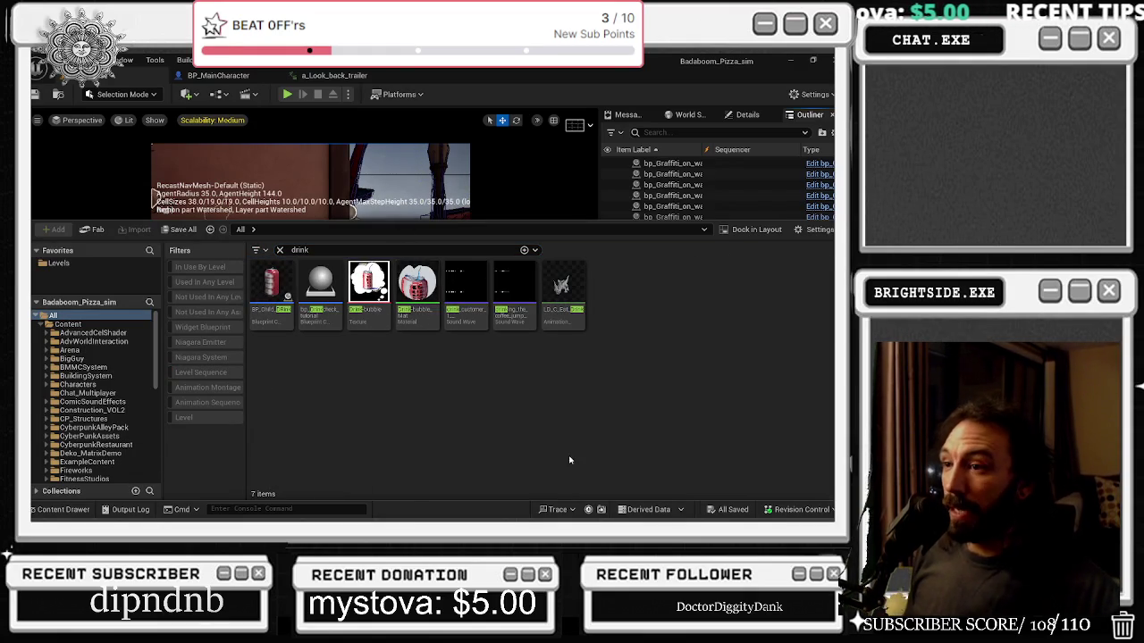
click(280, 283)
text(child)
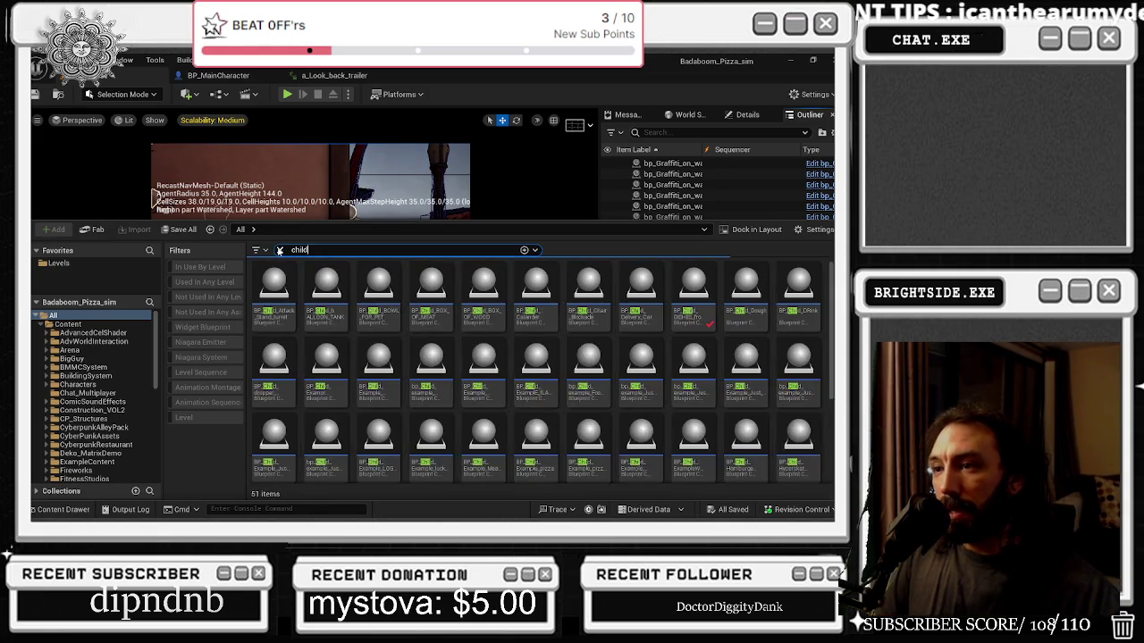
- Narrow the search to 'can', select the SM_Soda_Can static mesh, and close the Content Drawer
text(k)
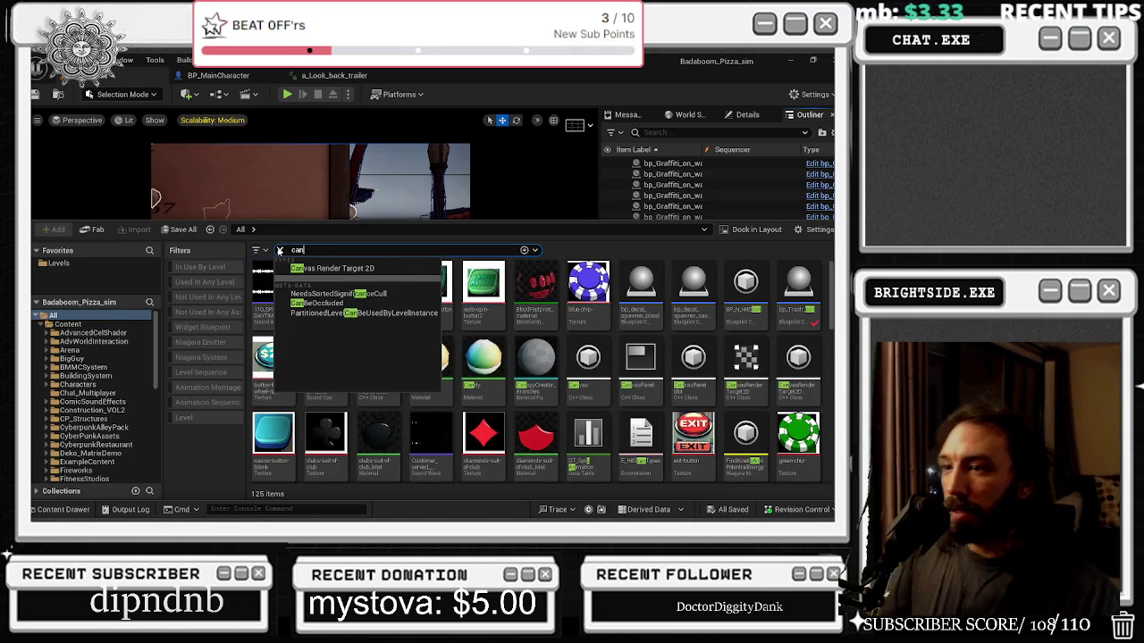
scroll(670, 386, down, 3)
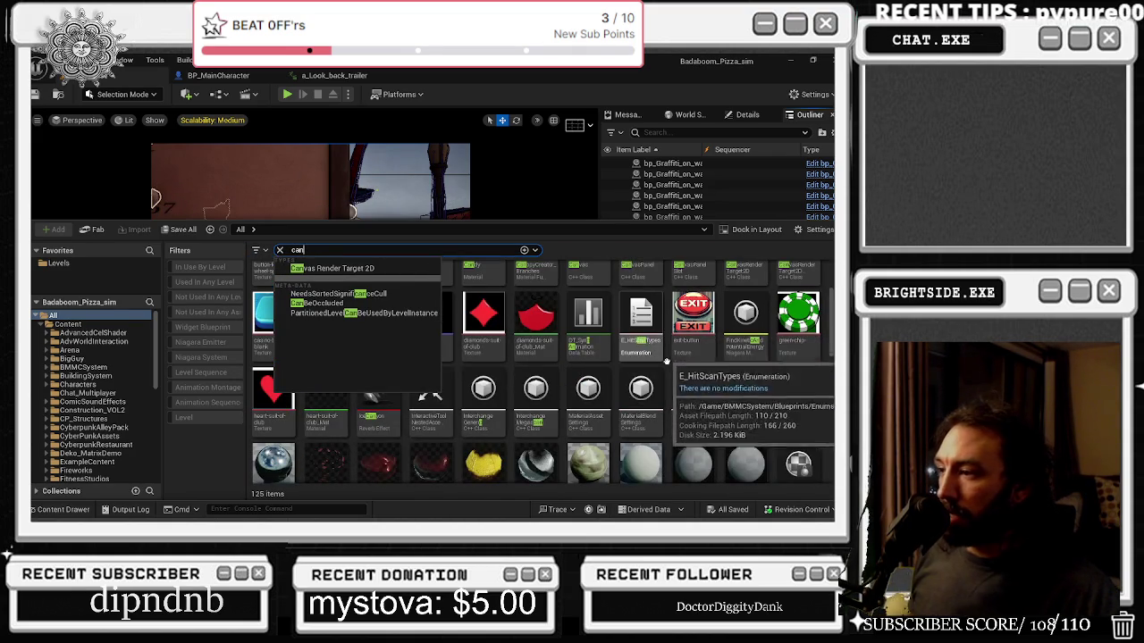
click(670, 386)
scroll(714, 385, down, 5)
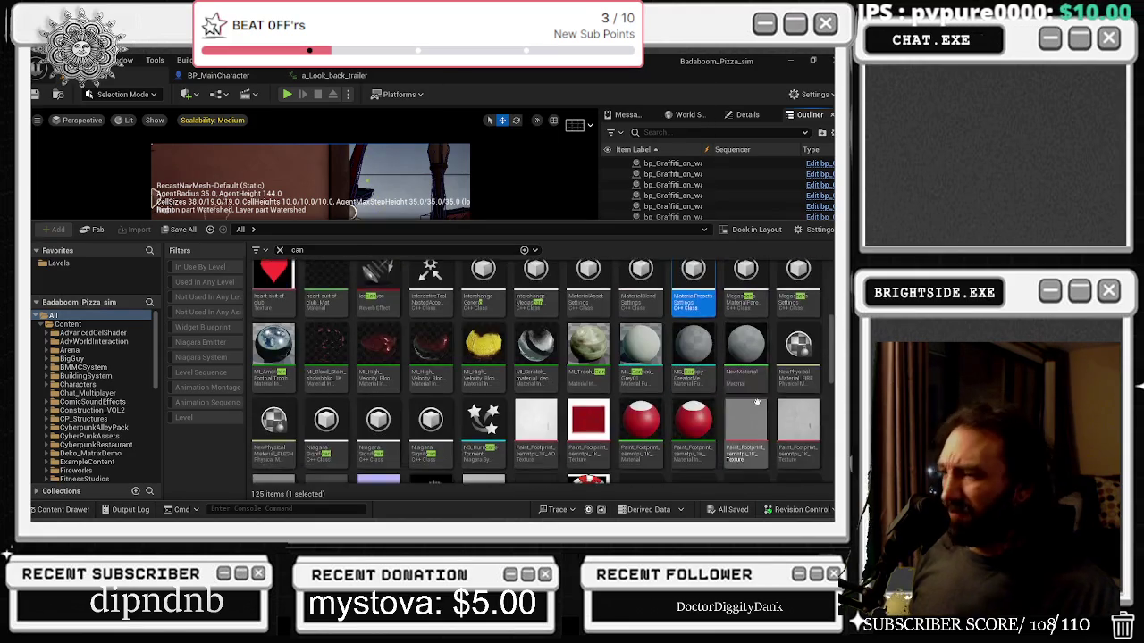
scroll(768, 384, down, 2)
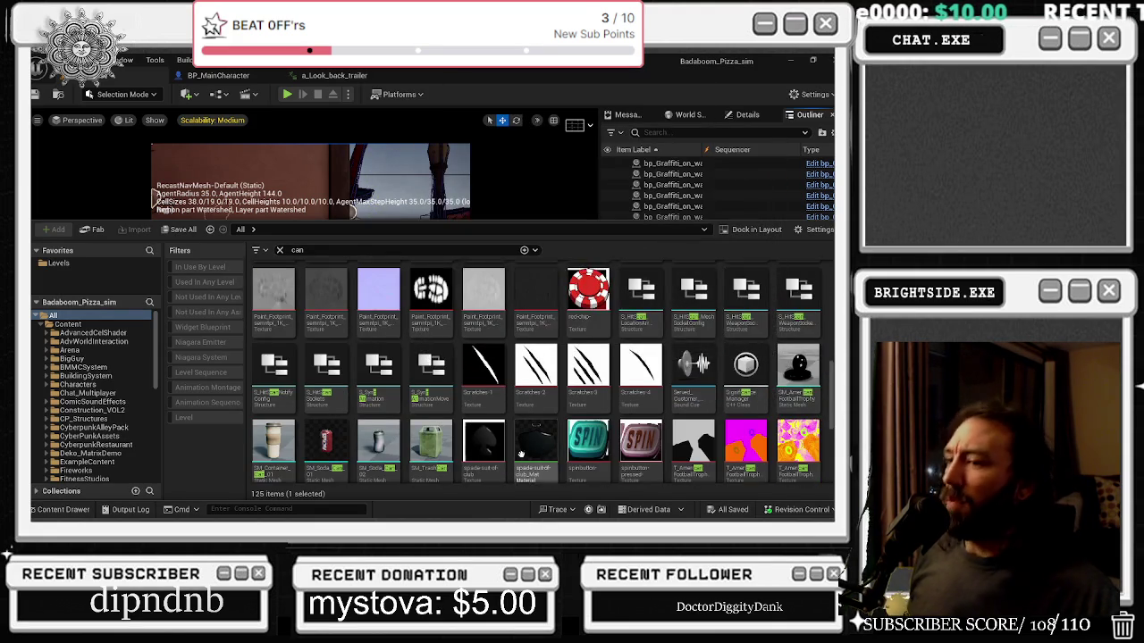
click(326, 429)
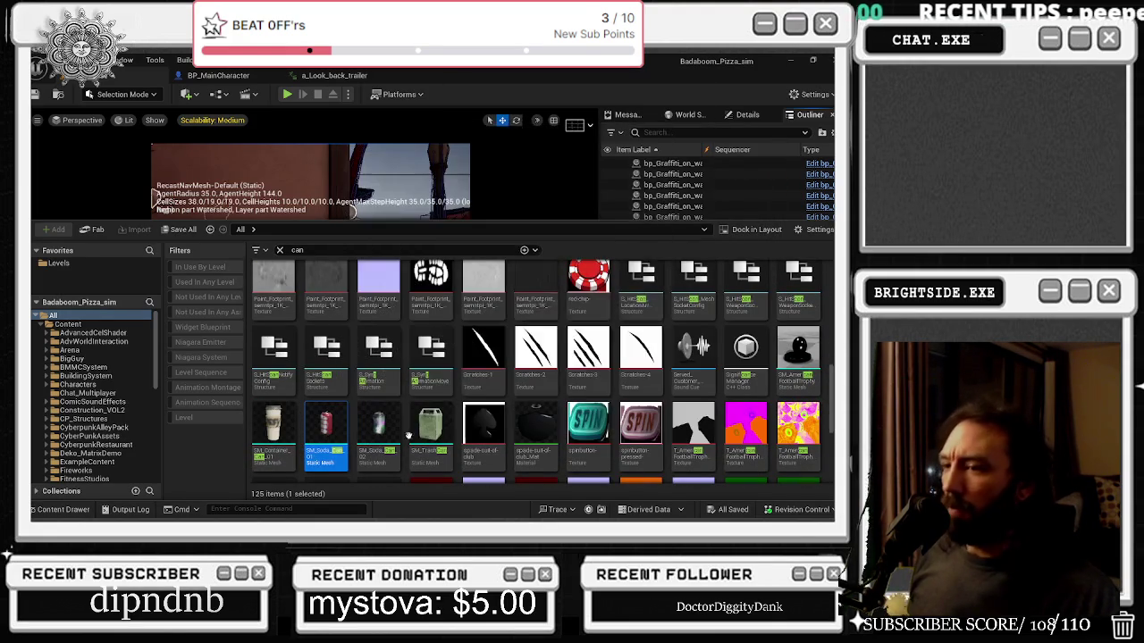
scroll(465, 358, down, 1)
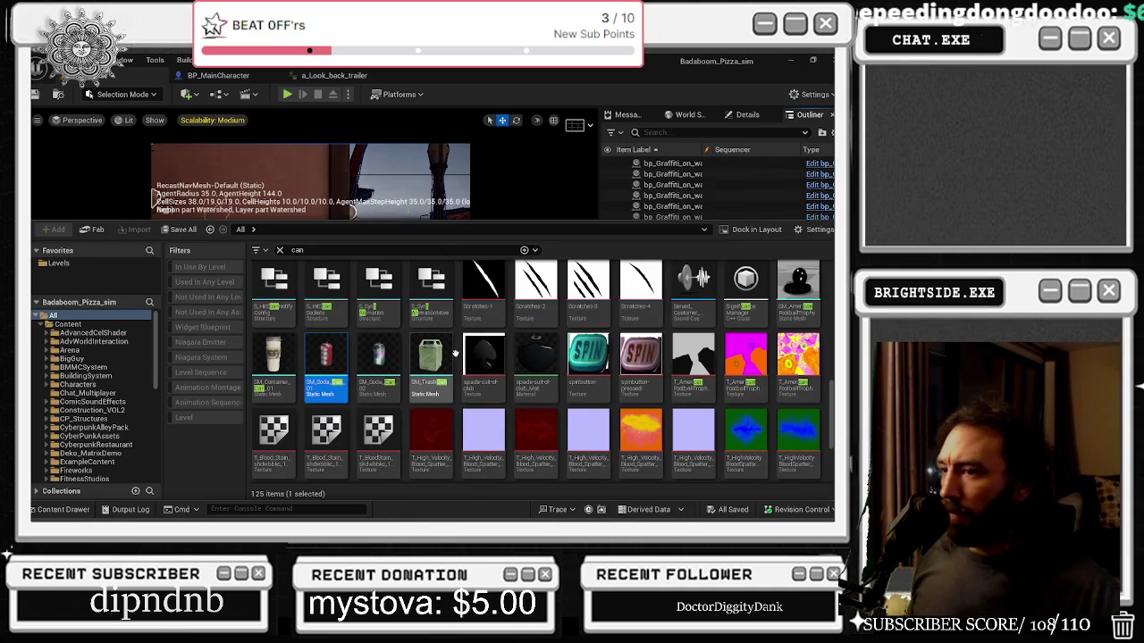
click(53, 510)
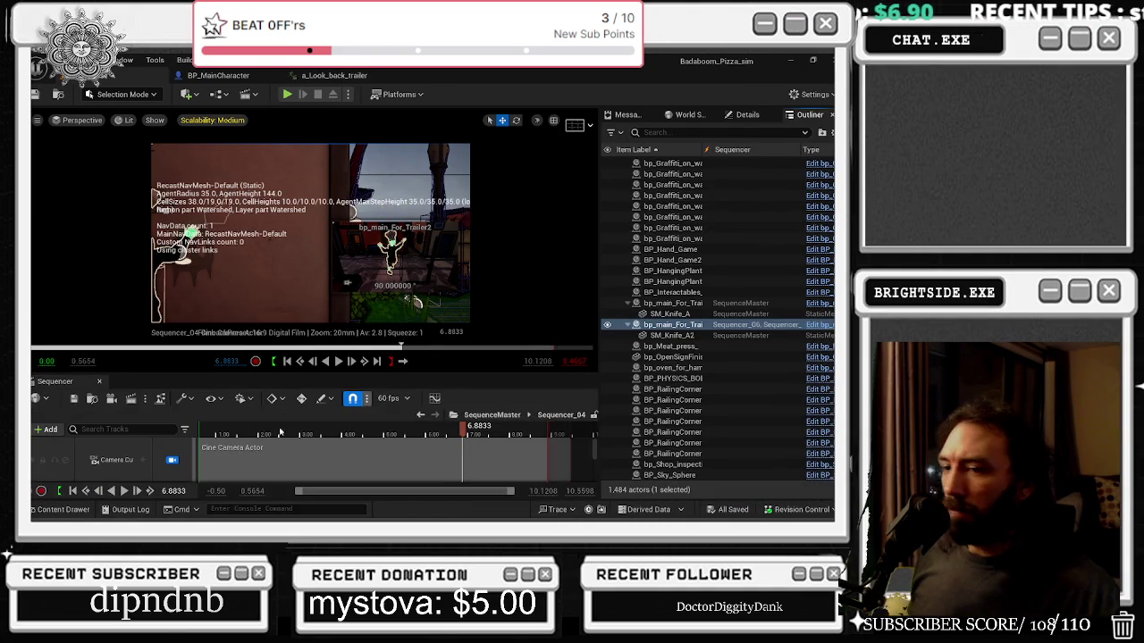
- Add the SM_Soda_Can_01 actor to the Sequencer_04 sequence
key(ctrl+space)
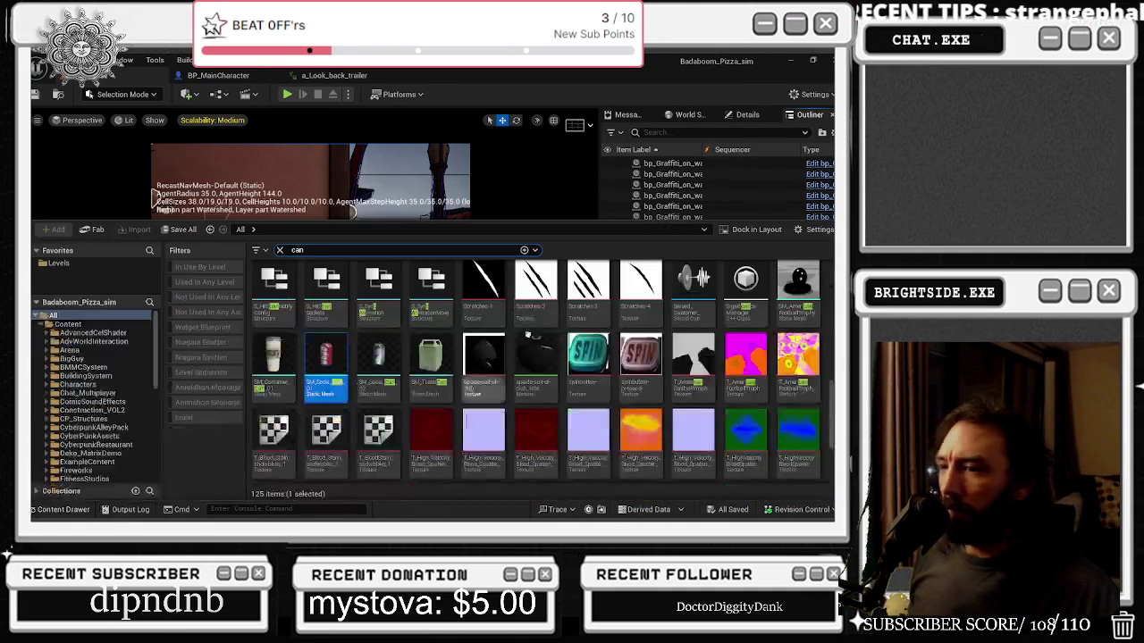
key(ctrl+space)
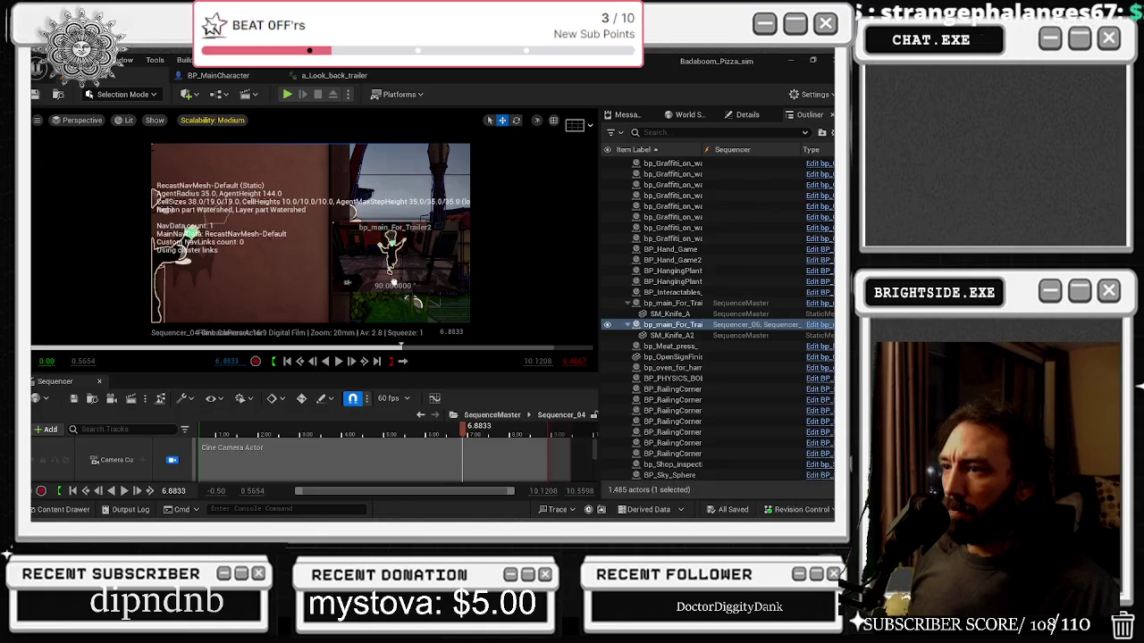
click(381, 314)
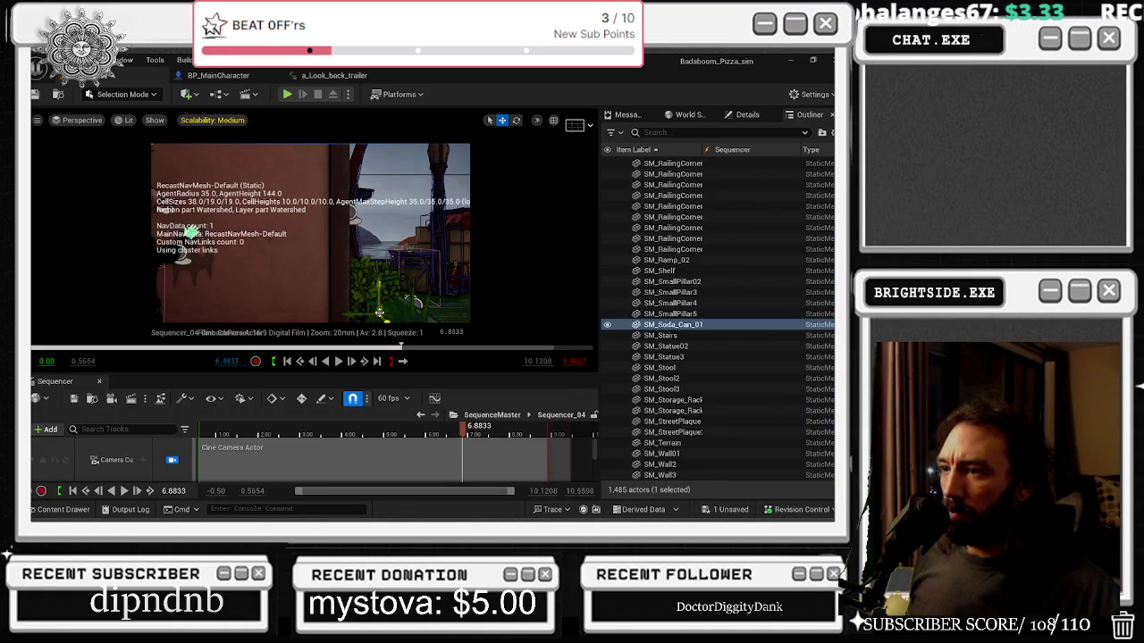
click(46, 428)
mouse_move(107, 247)
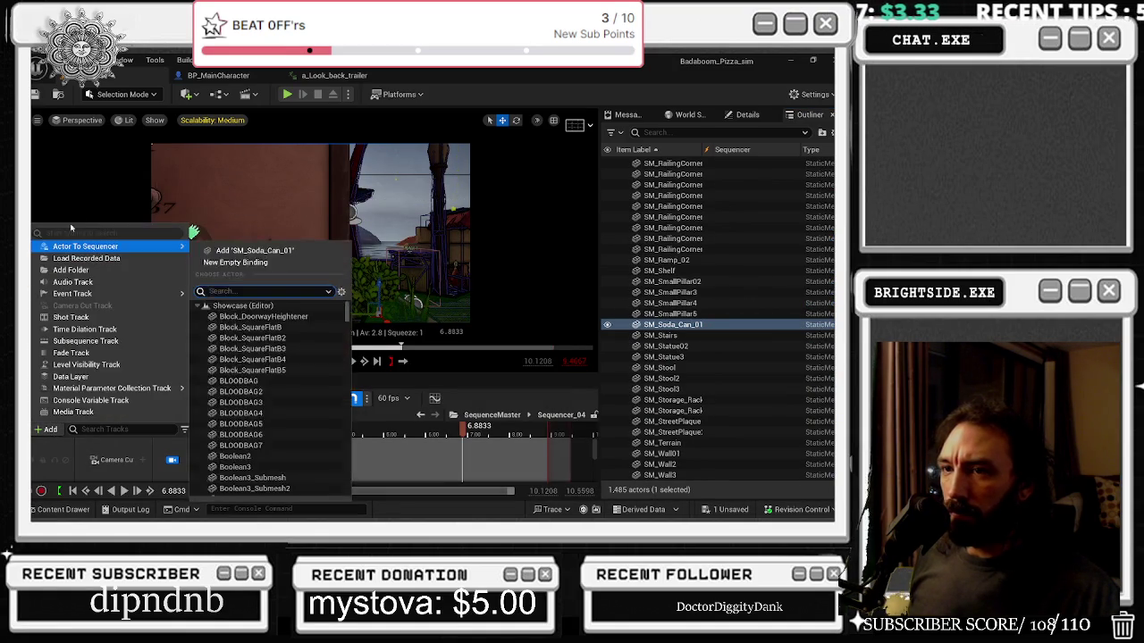
click(253, 251)
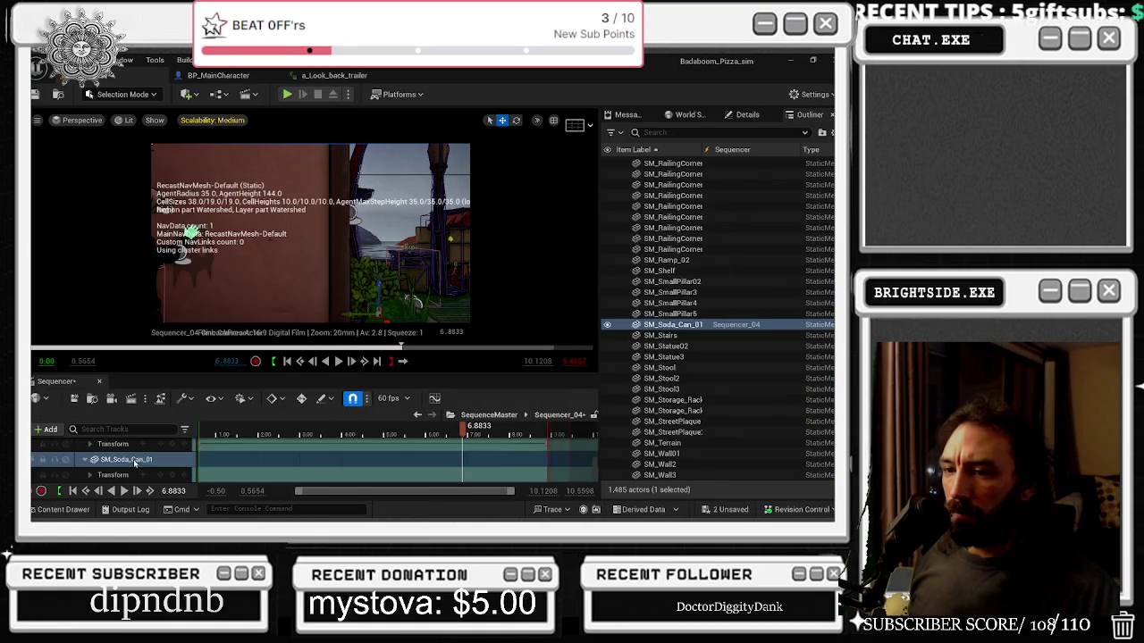
- Choose the trailer character as the soda can track's attach target
click(149, 459)
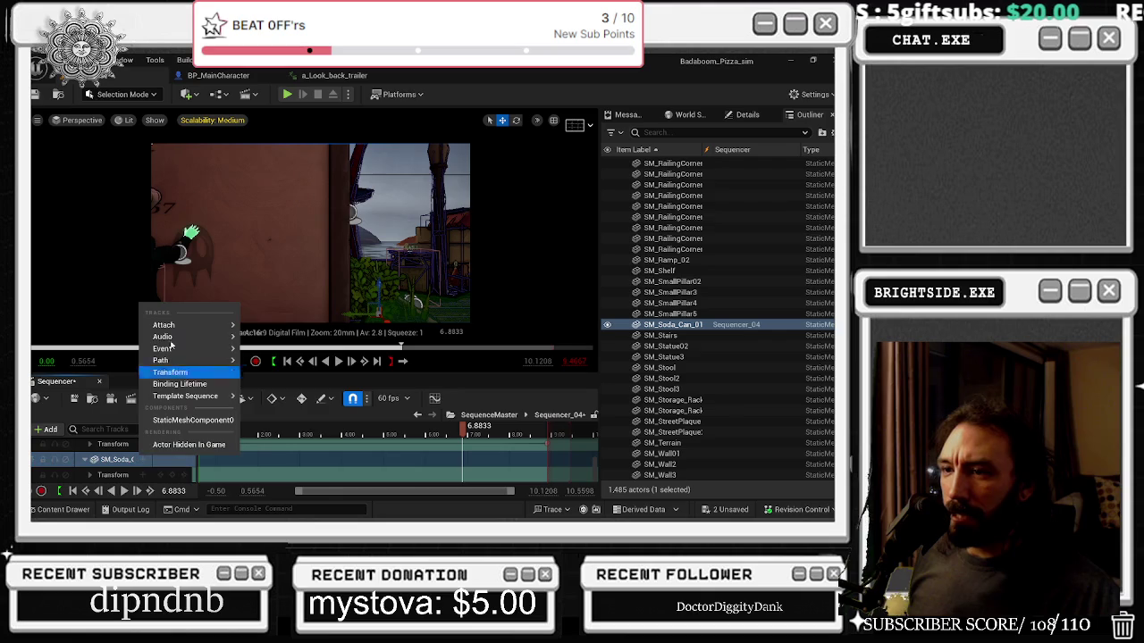
mouse_move(166, 326)
mouse_move(299, 365)
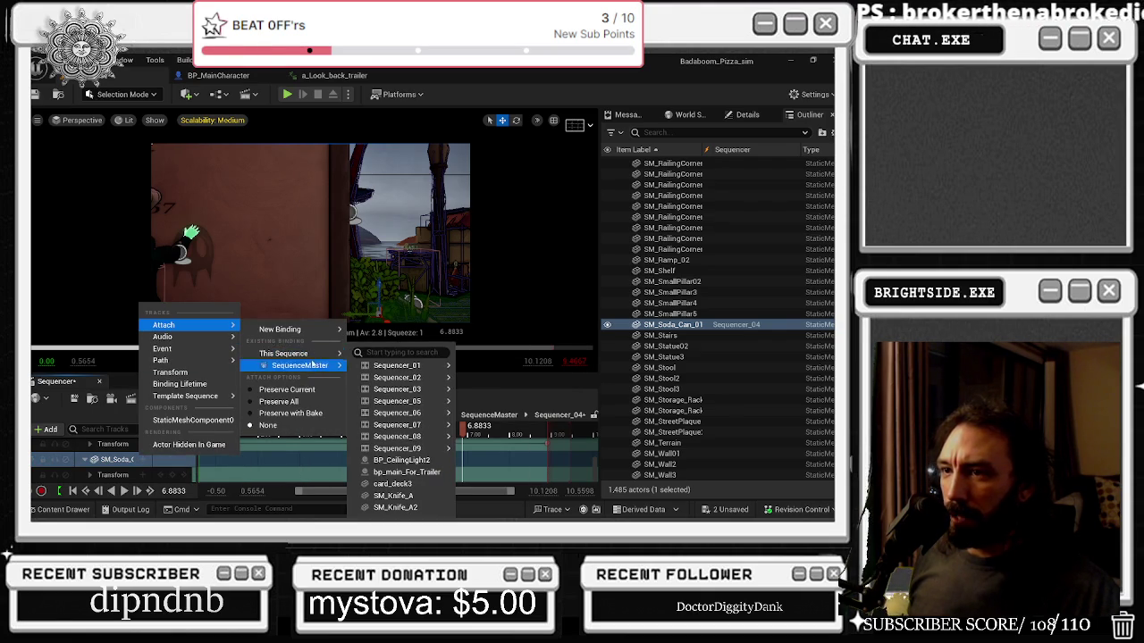
click(402, 375)
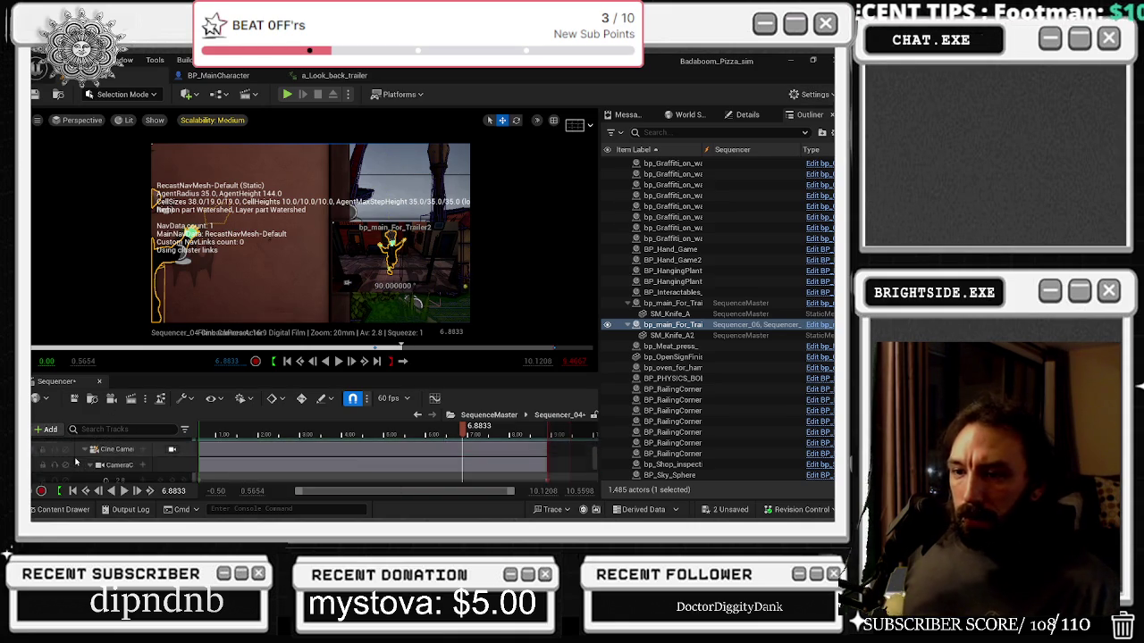
- Find SM_Soda_Can_01 by searching 'can' in the Outliner and show its details
click(47, 430)
mouse_move(116, 245)
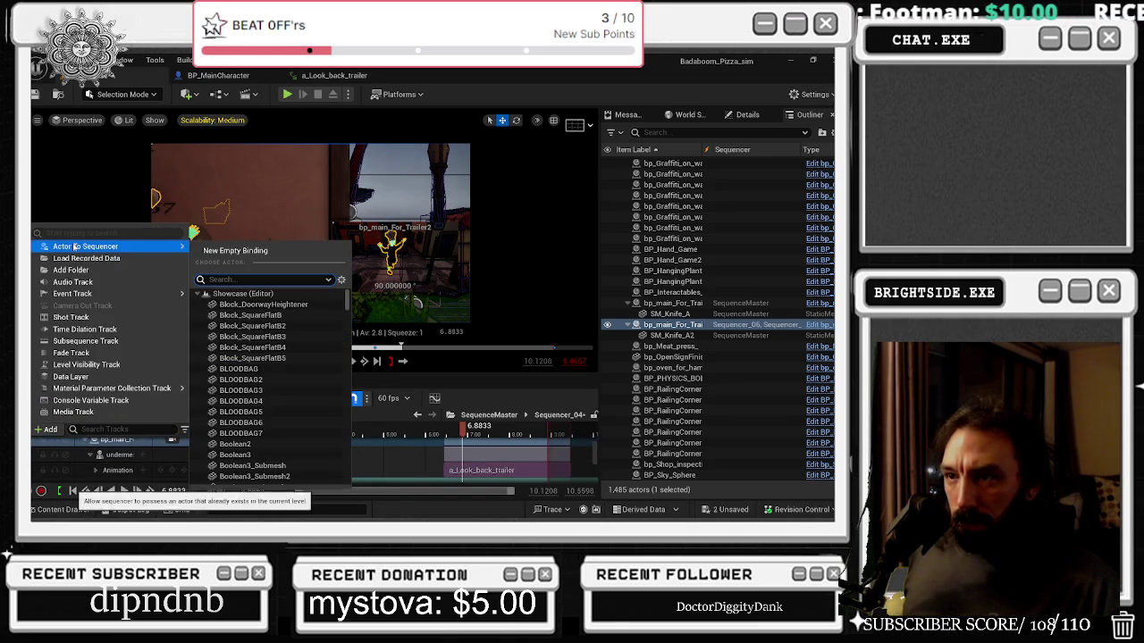
click(742, 115)
click(806, 114)
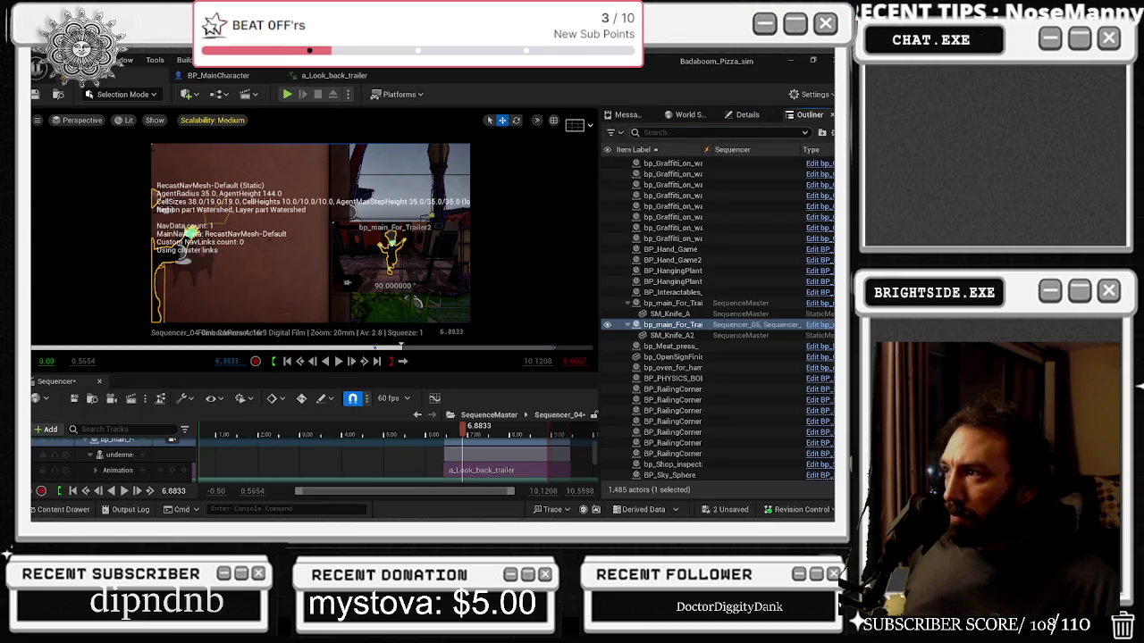
click(661, 132)
text(can)
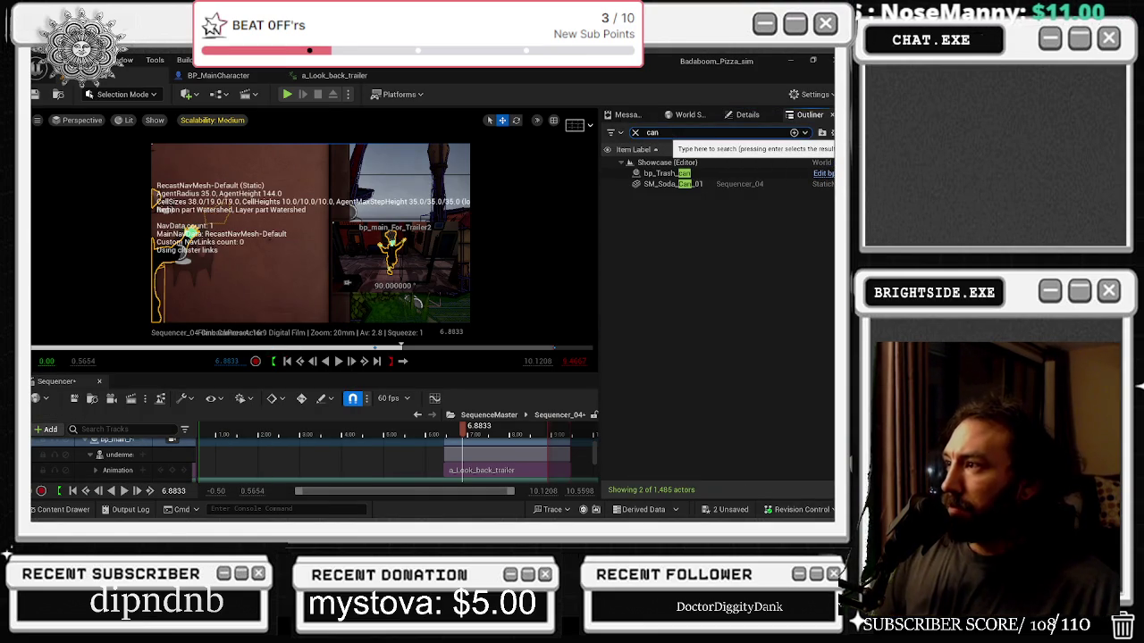
click(670, 184)
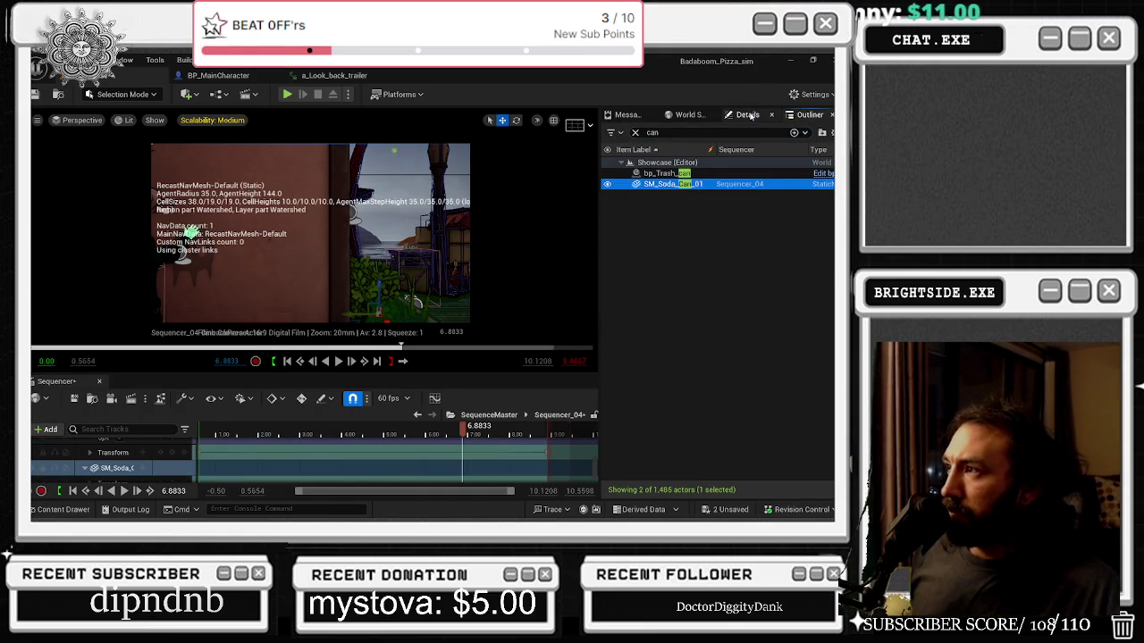
click(747, 114)
- Attach the soda can track to bp_main_For_Trailer2's hand_r socket
click(46, 429)
mouse_move(134, 247)
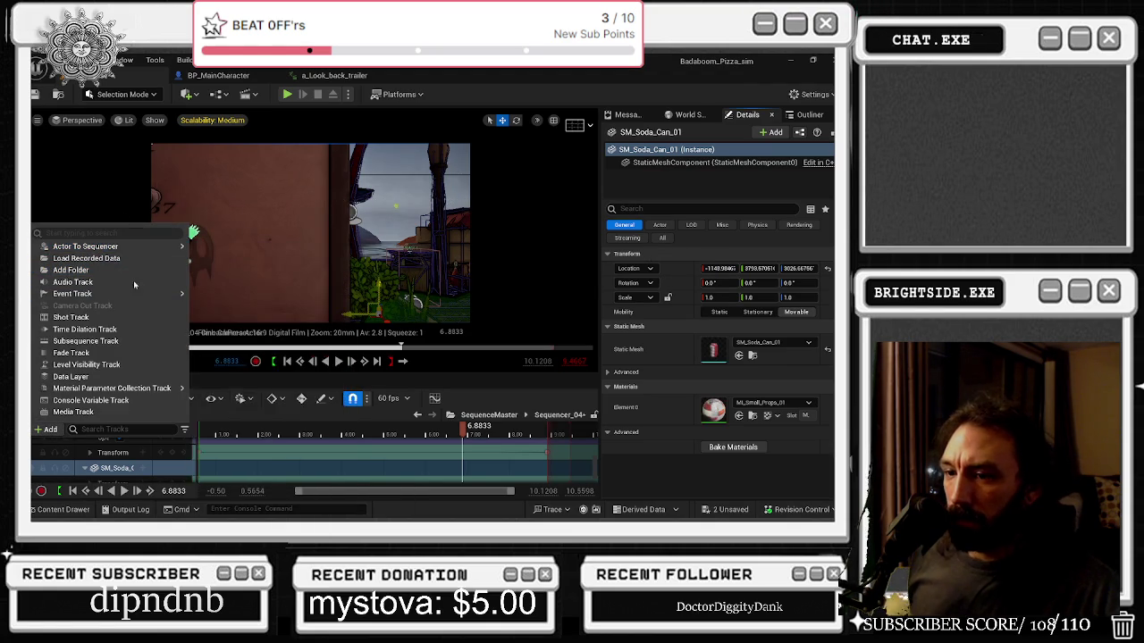
click(152, 469)
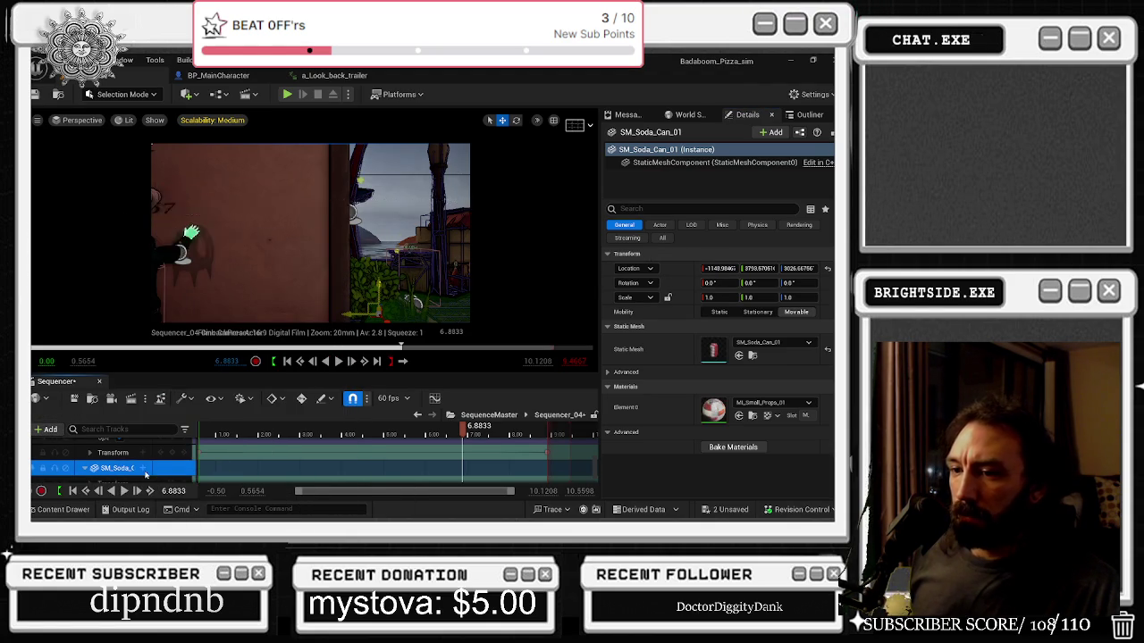
click(143, 468)
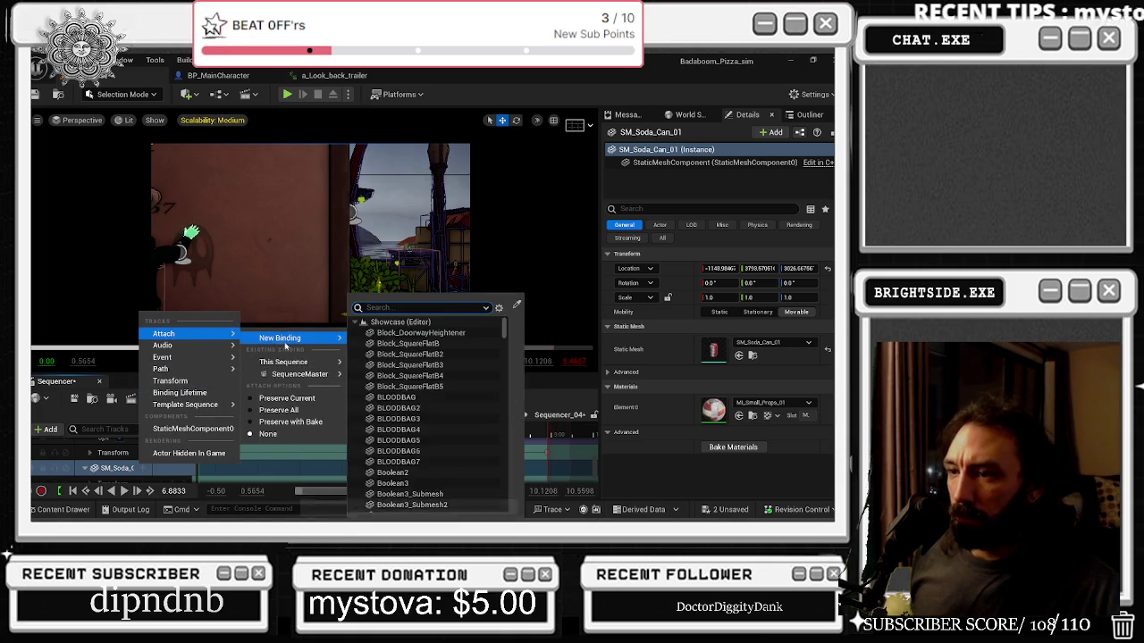
mouse_move(293, 362)
mouse_move(295, 382)
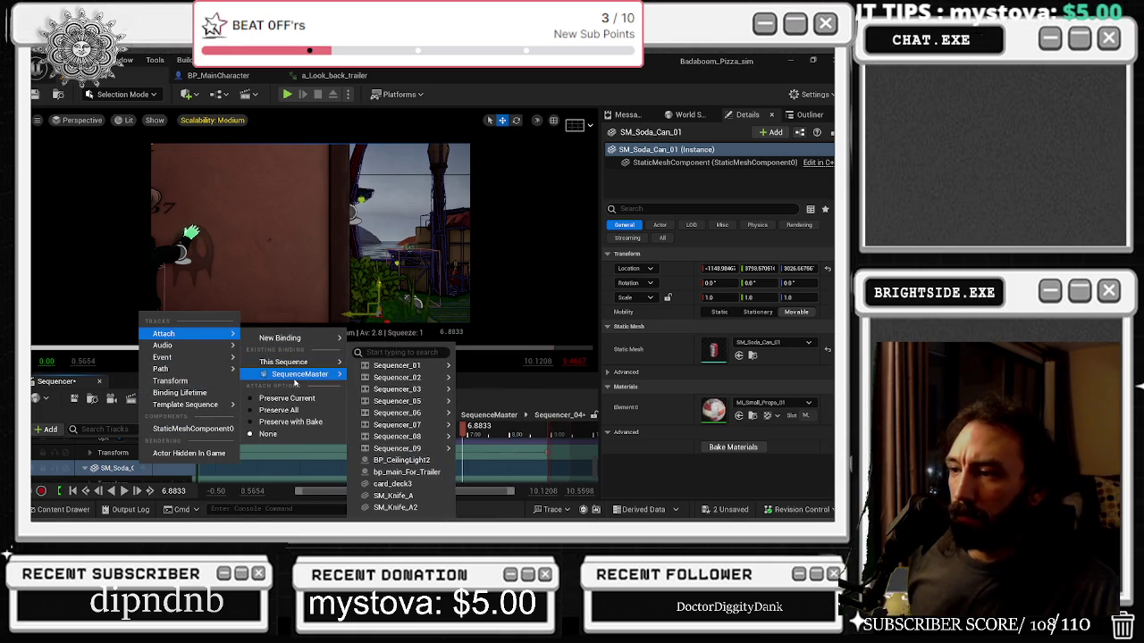
mouse_move(335, 364)
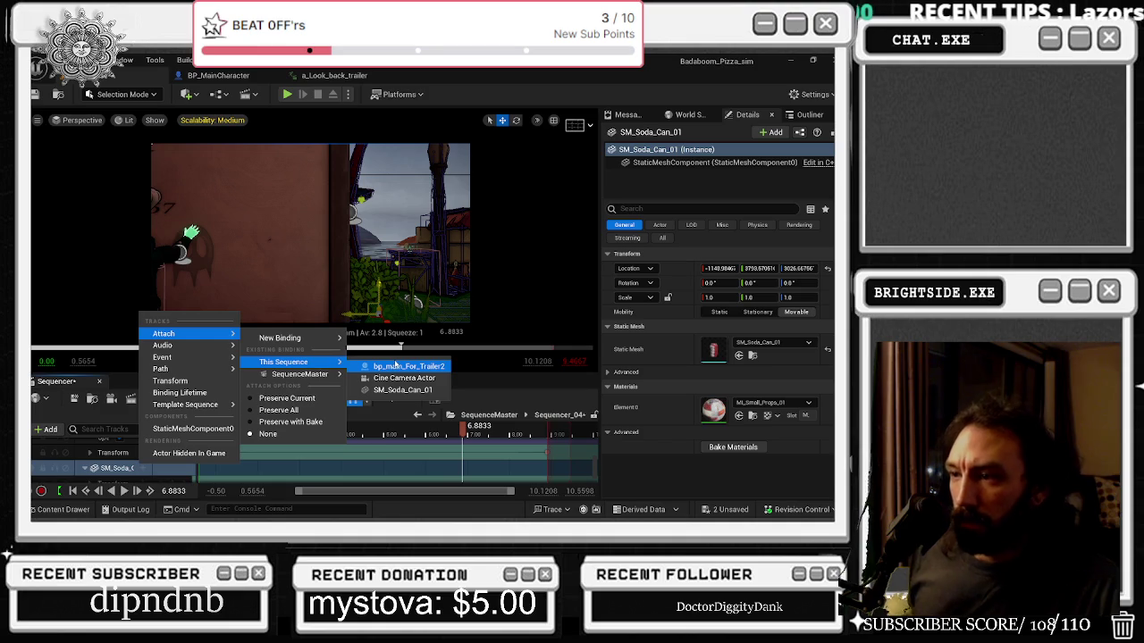
click(395, 366)
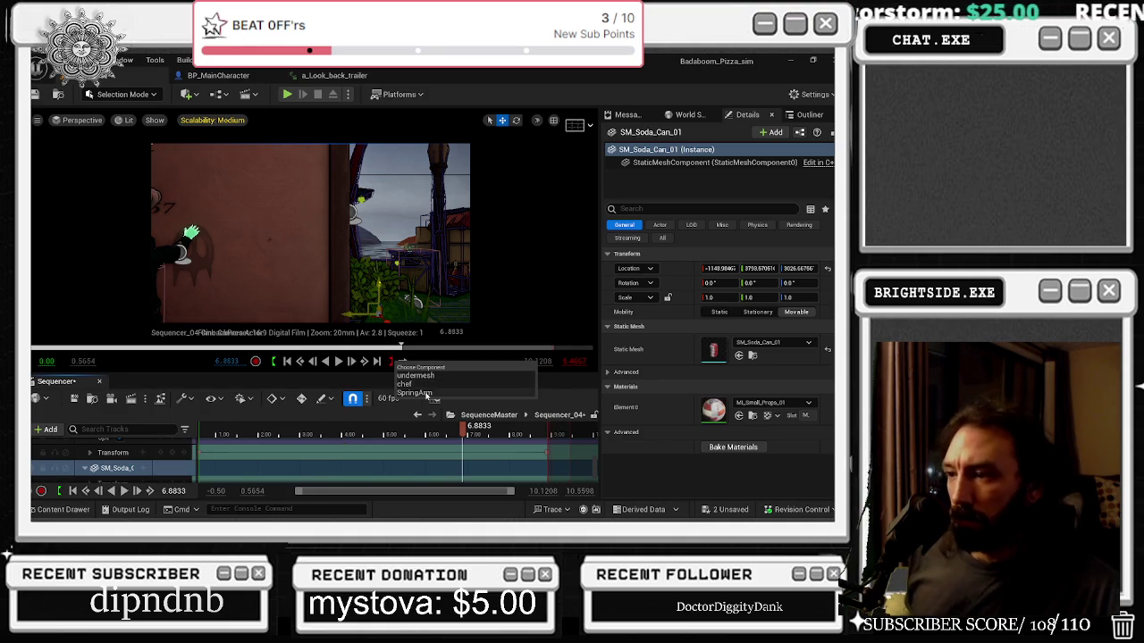
click(430, 382)
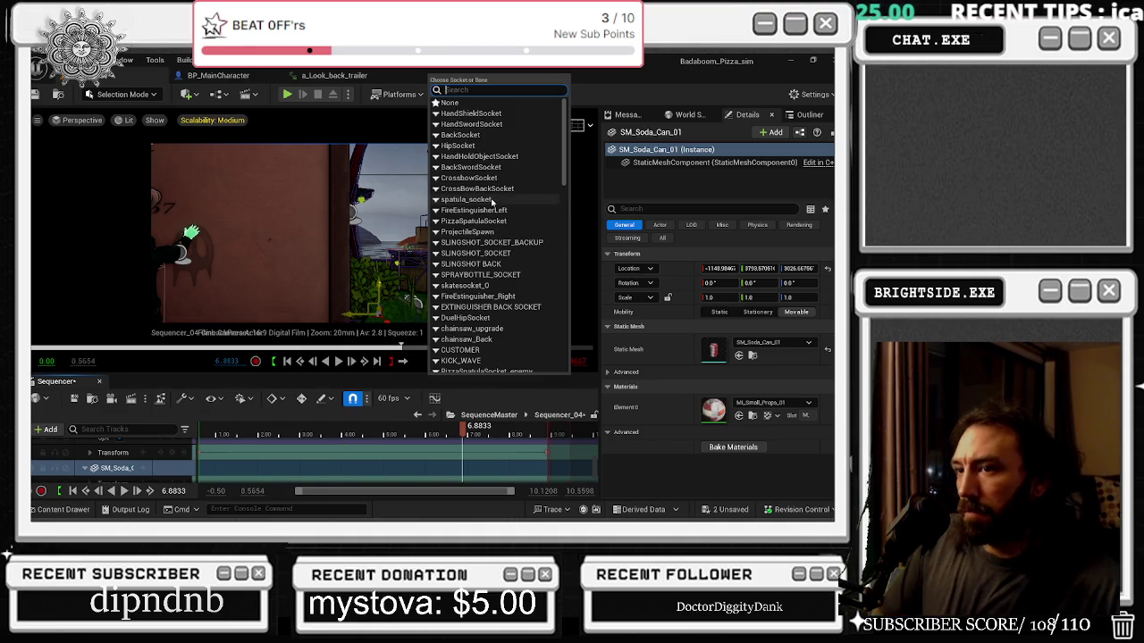
text(handr)
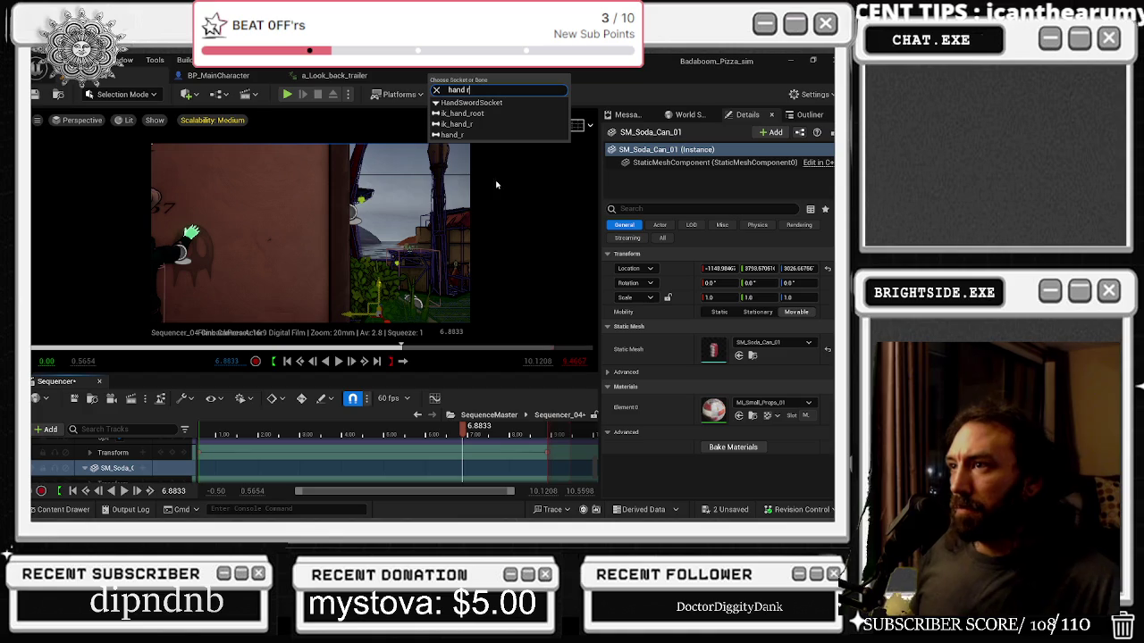
click(475, 134)
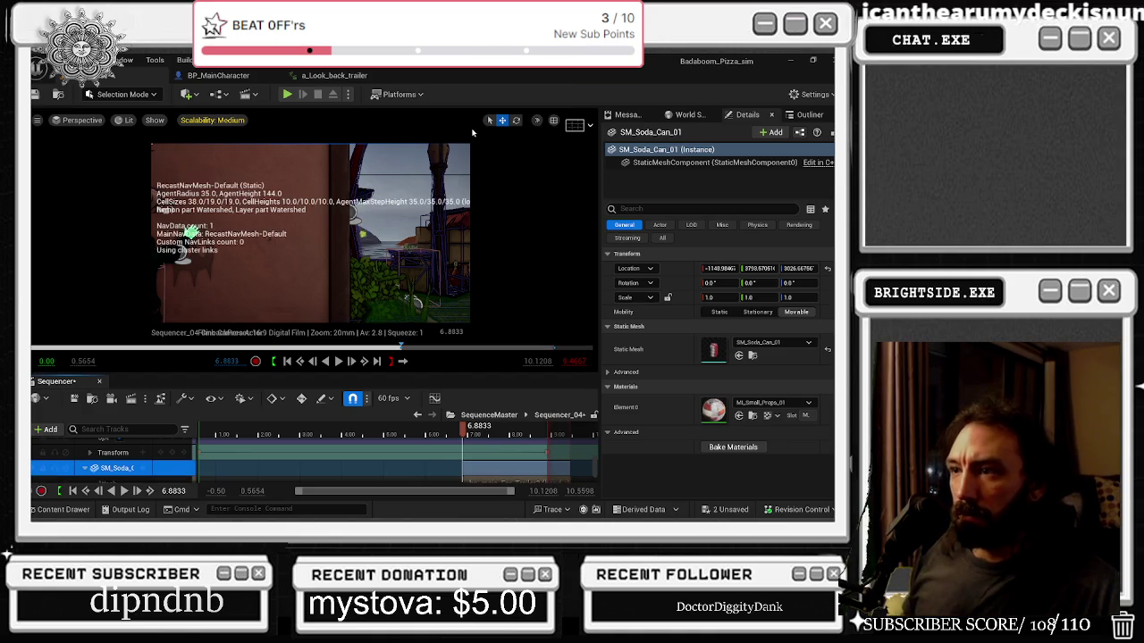
scroll(353, 196, down, 5)
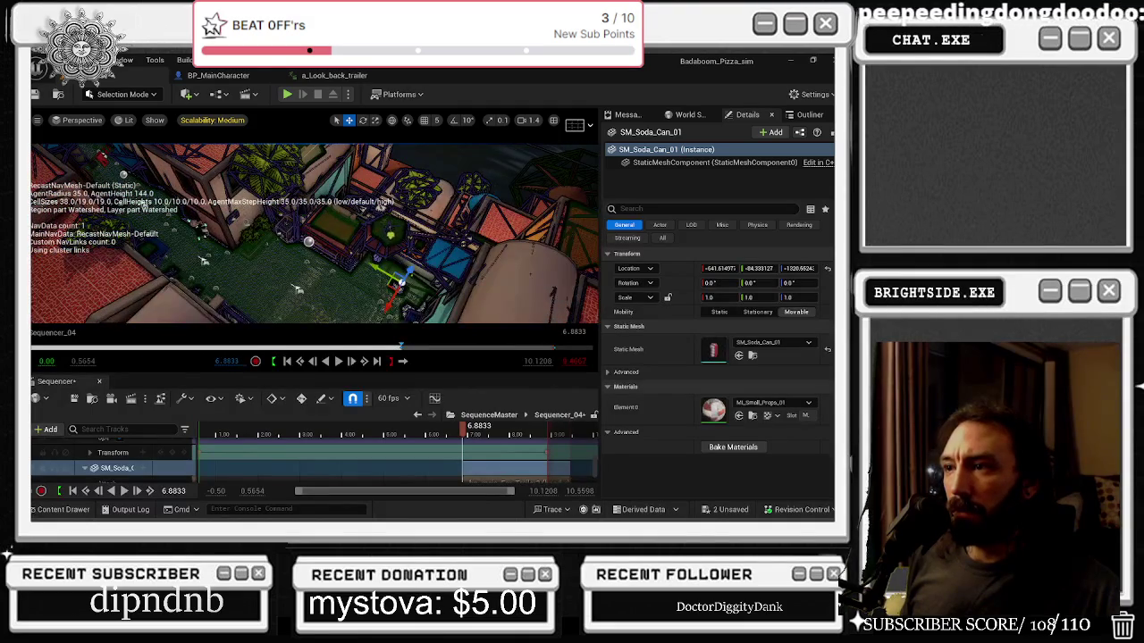
- Undo the can's location changes, focus on it, and drag it up to the hand
key(ctrl+z)
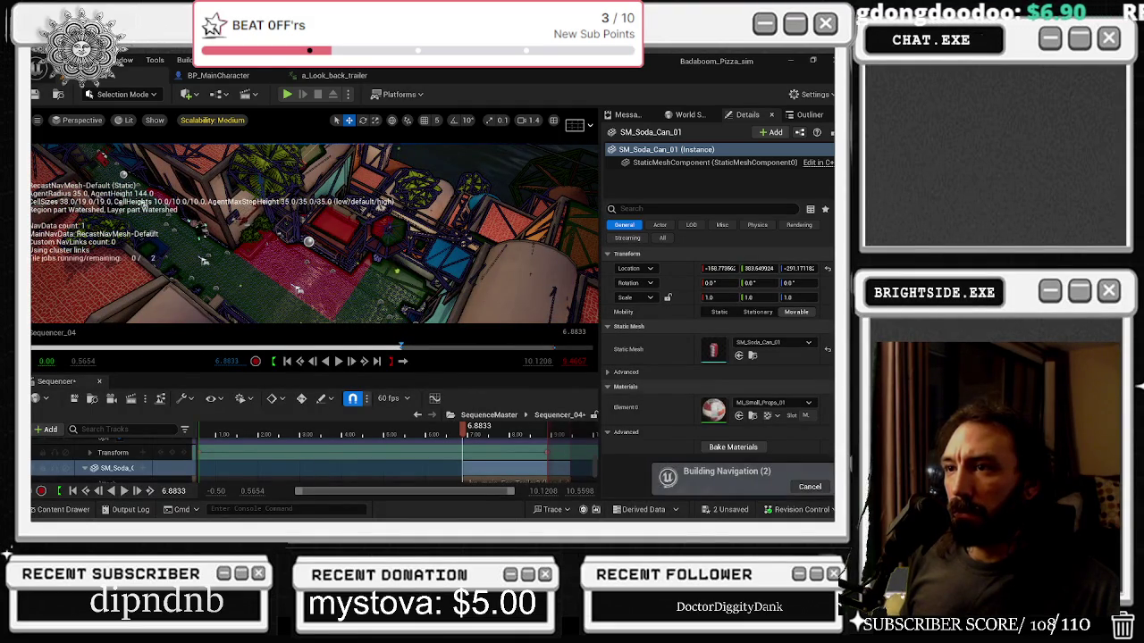
key(ctrl+z)
key(f)
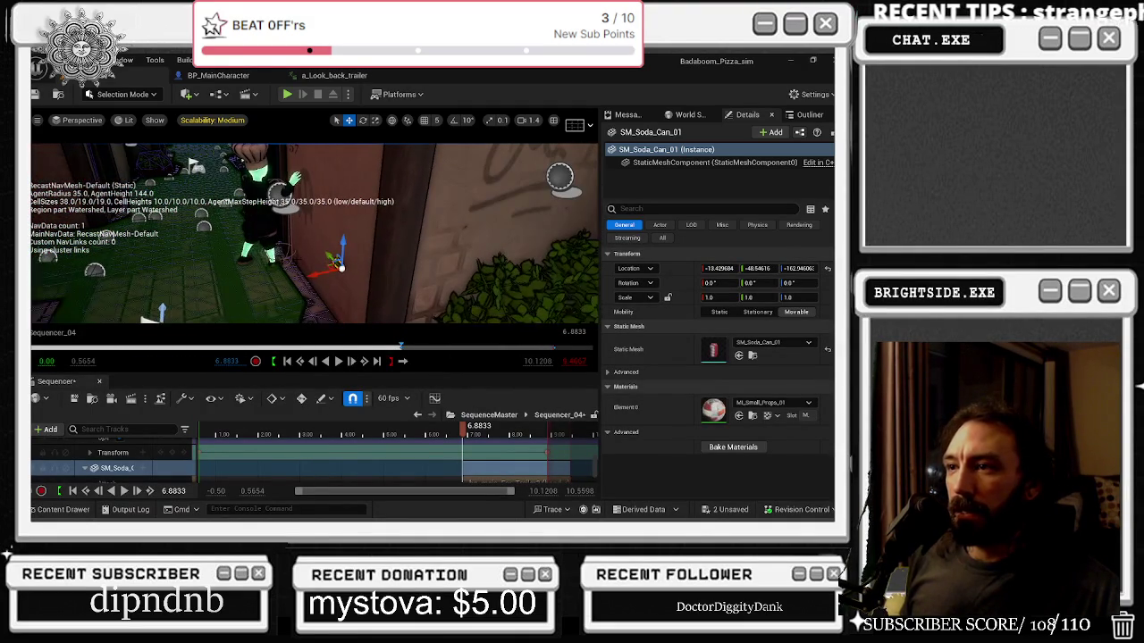
drag(324, 256, 312, 176)
click(335, 75)
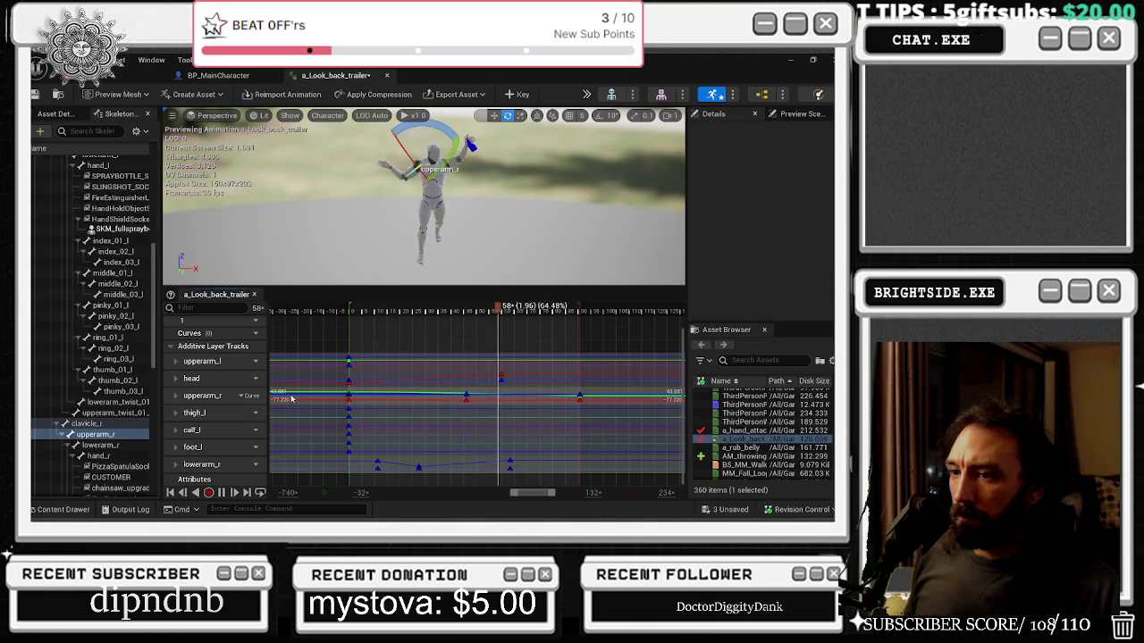
- In the upperarm_r curves, move the selected keys from 1.54 to 0.54 seconds
double_click(206, 399)
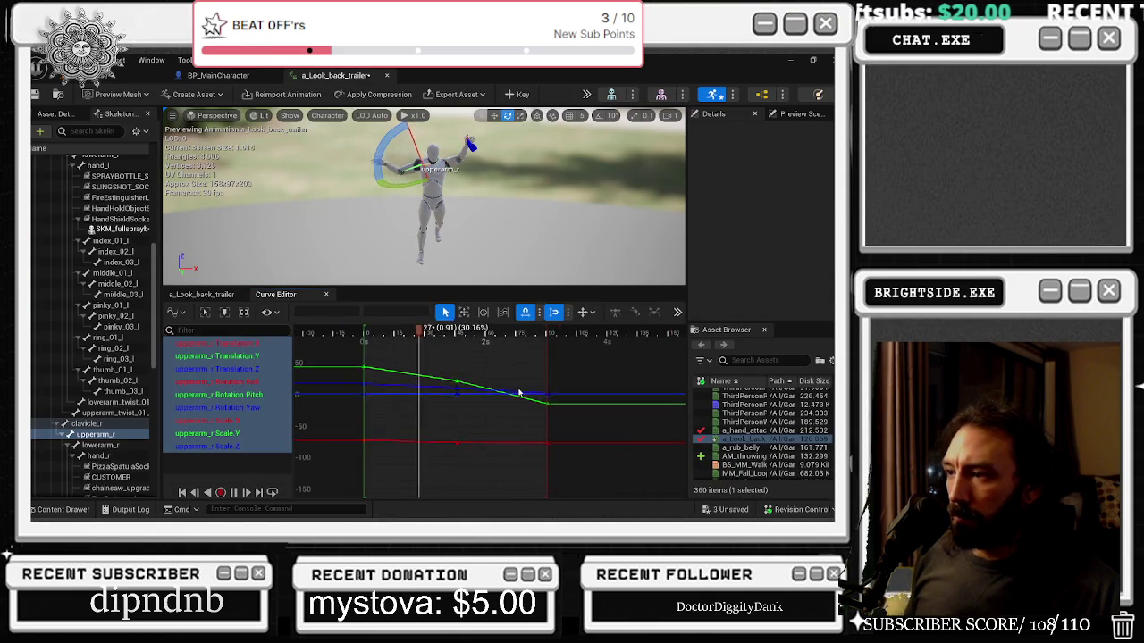
drag(467, 442, 440, 374)
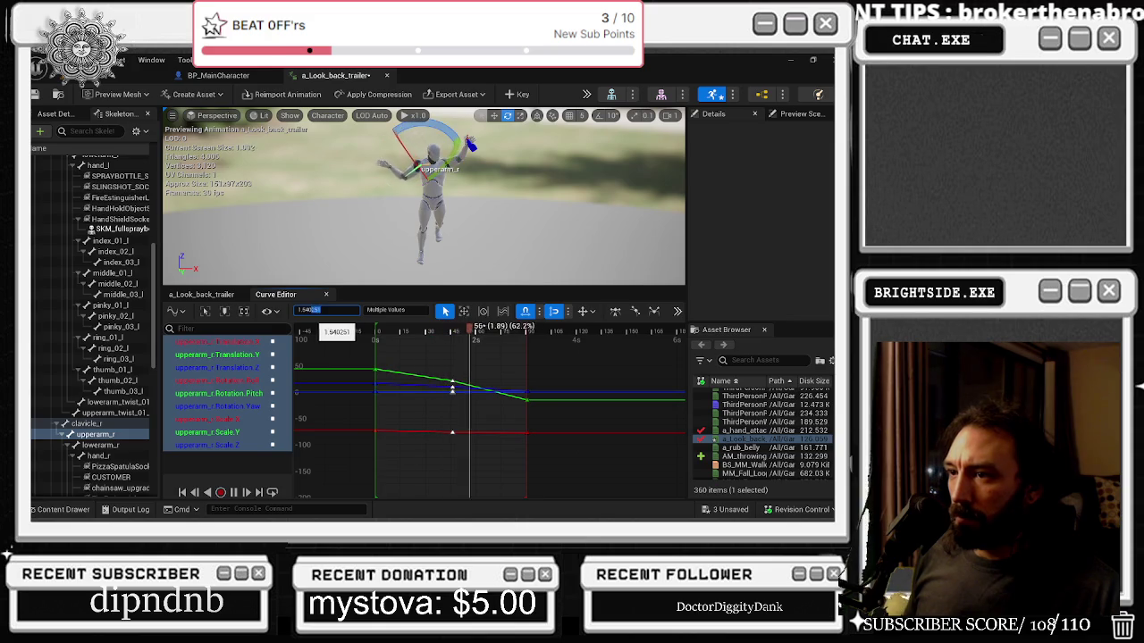
text(0.54)
key(Return)
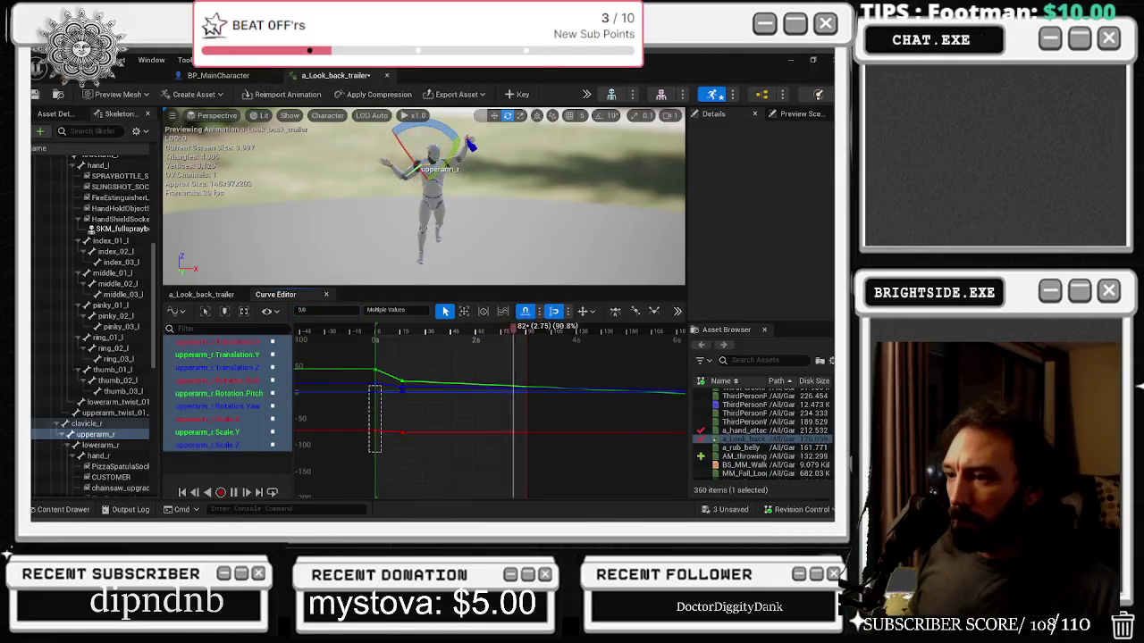
drag(368, 385, 380, 452)
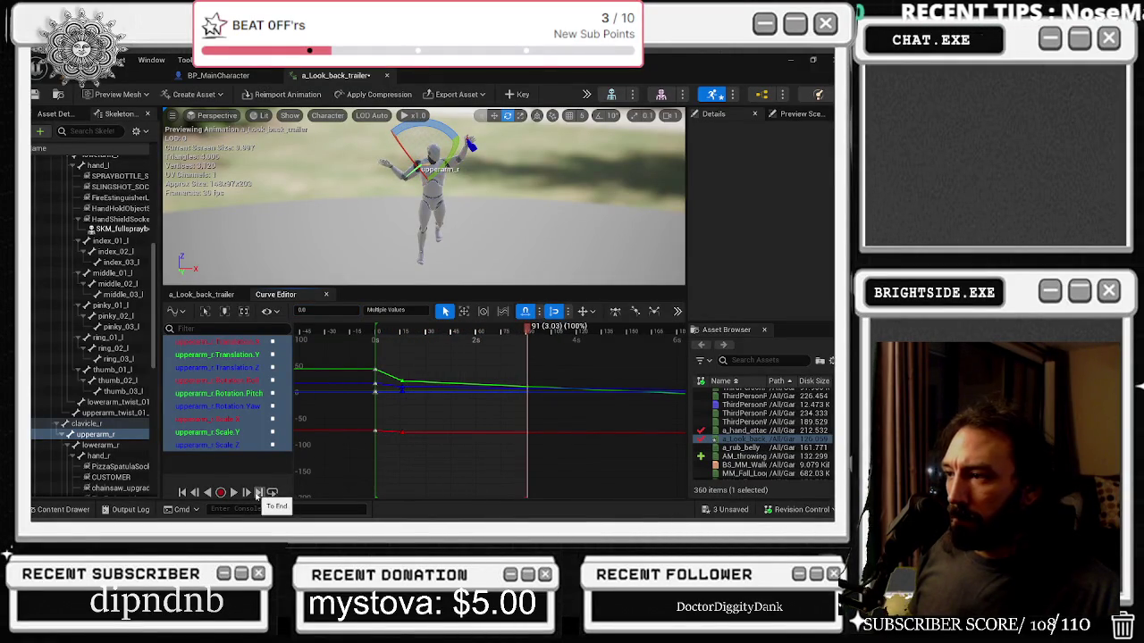
click(257, 494)
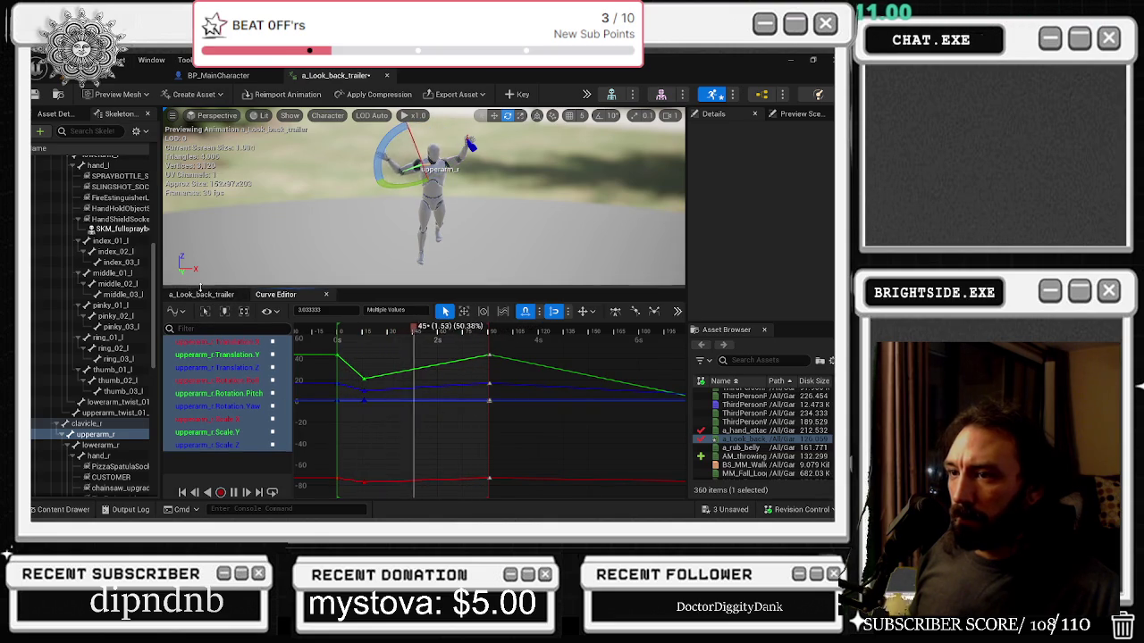
click(202, 294)
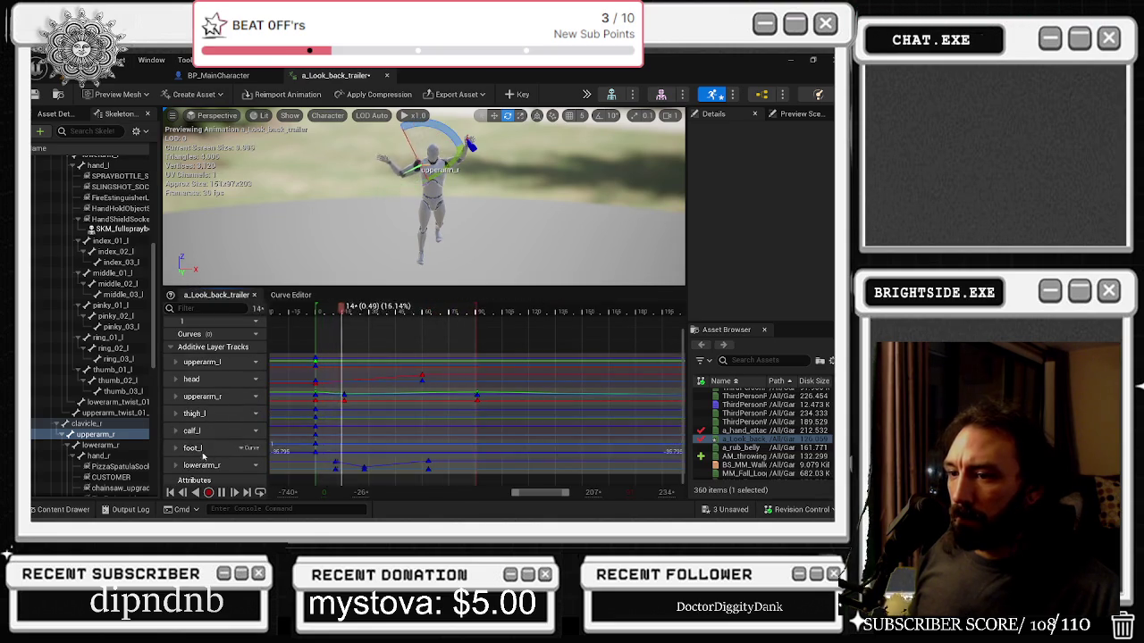
- Box-select the upperarm_r keys at the later peak and shift them earlier in time
click(290, 294)
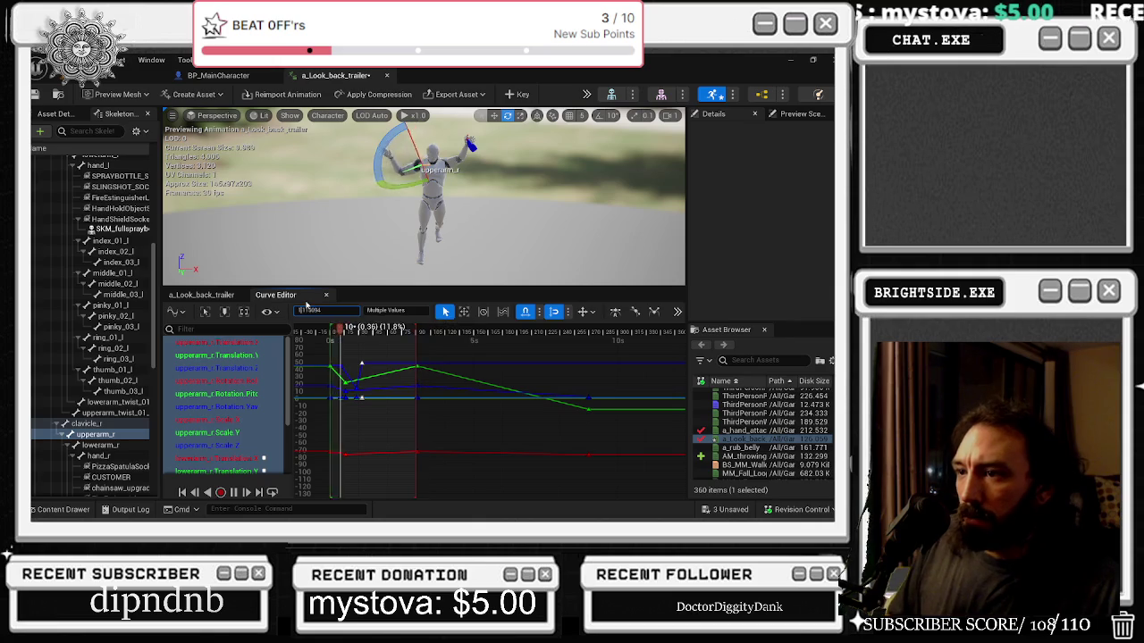
drag(407, 346, 427, 425)
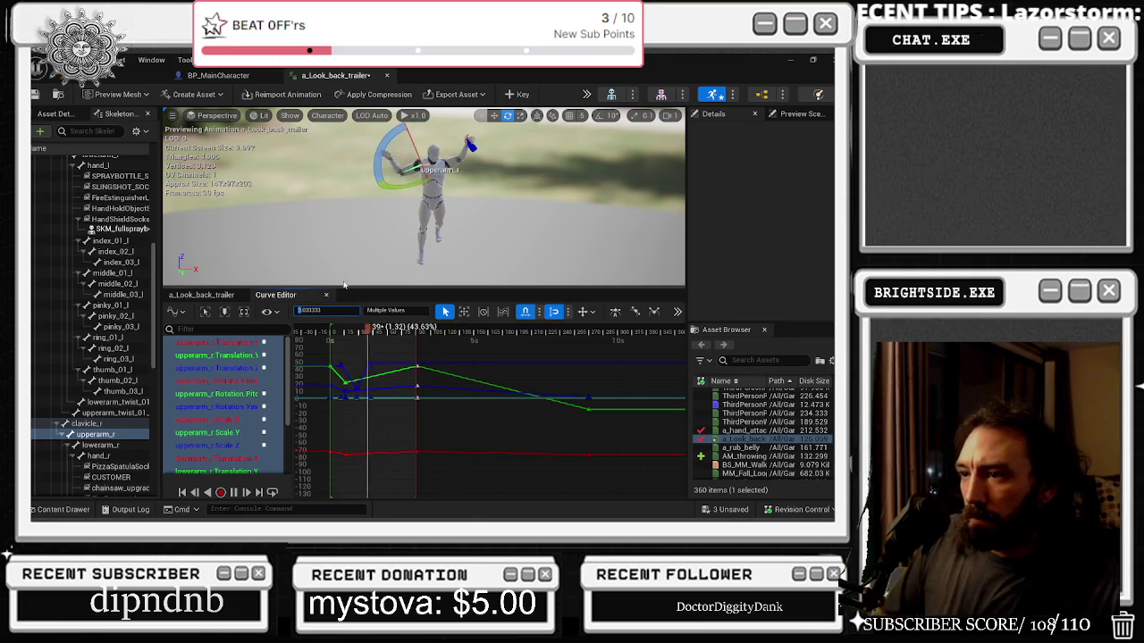
key(Return)
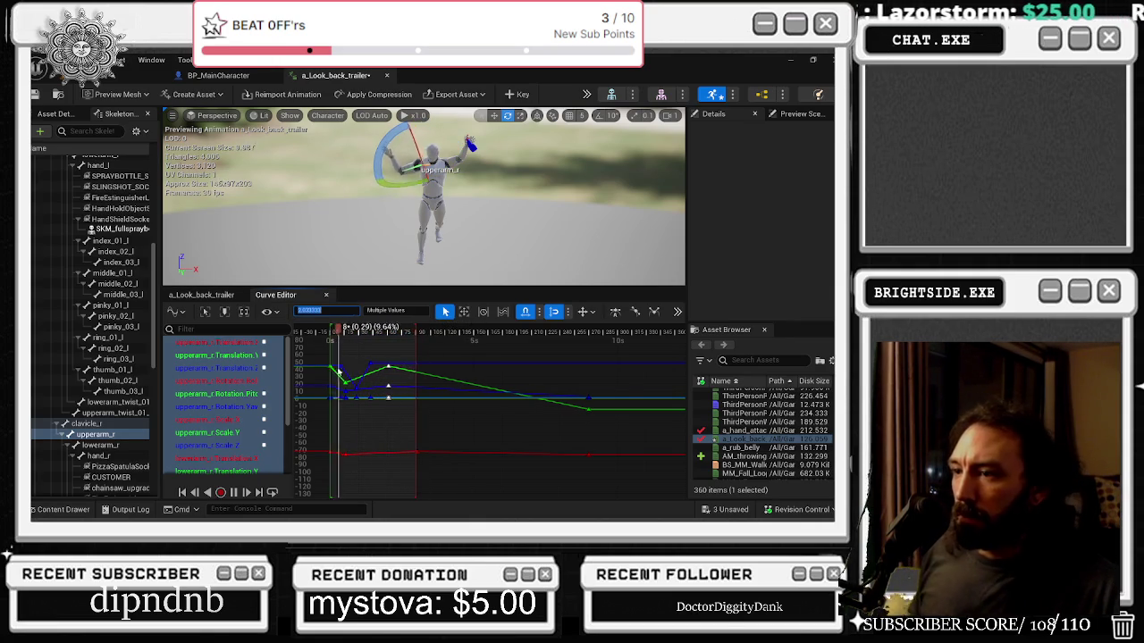
drag(336, 456, 337, 456)
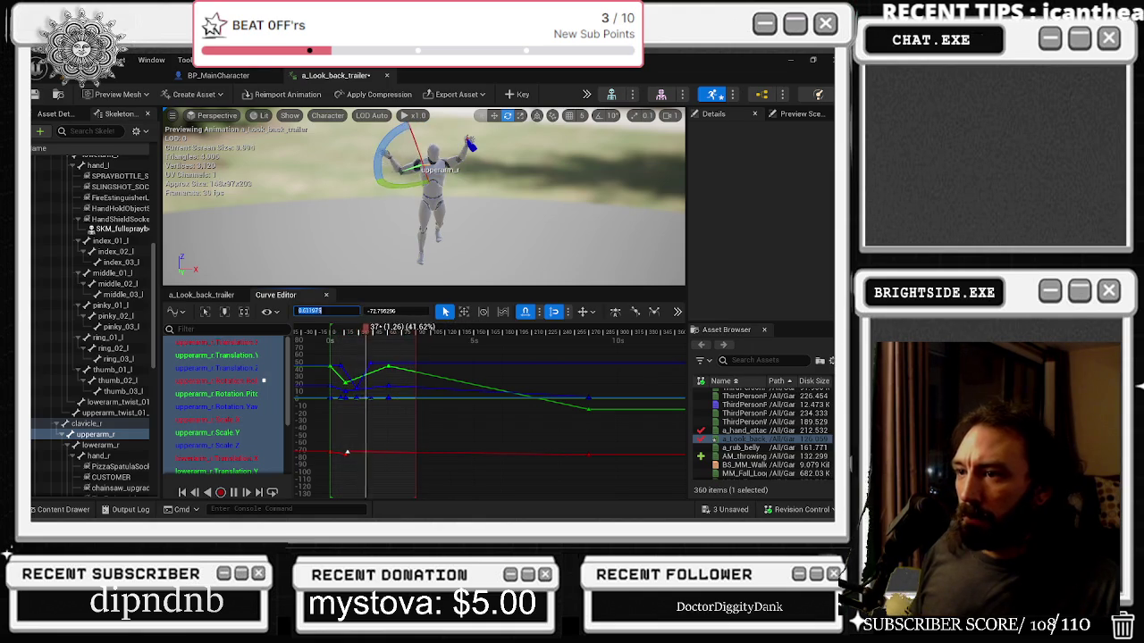
text(2)
key(ctrl+a)
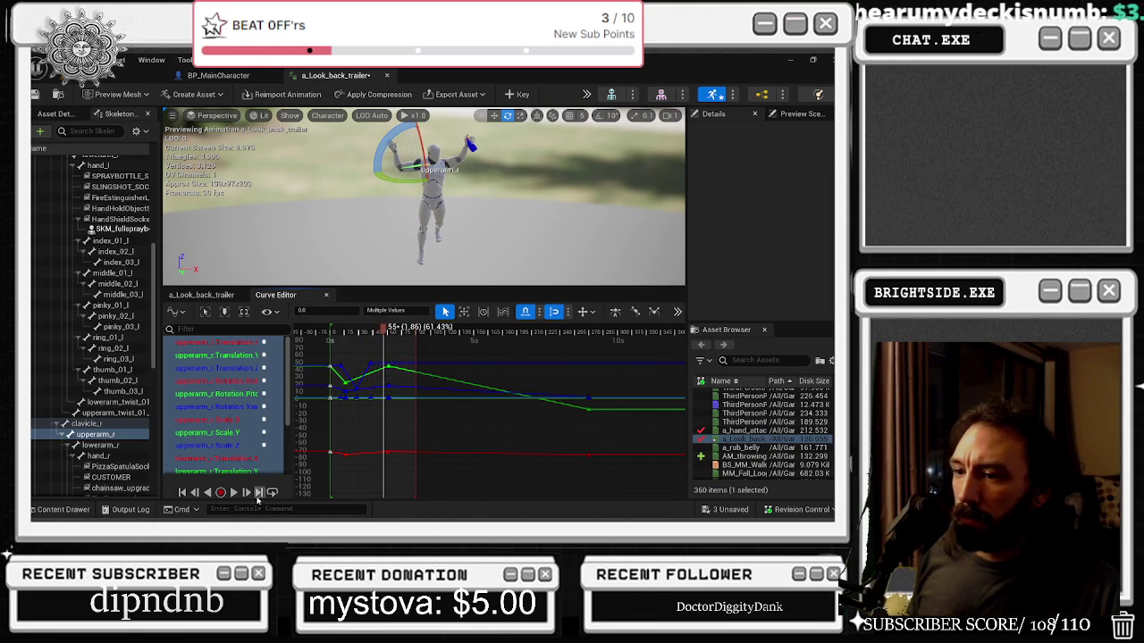
- Preview the animation, undo a bad key move, and drag the Rotation.Roll key down to -88
click(262, 494)
key(space)
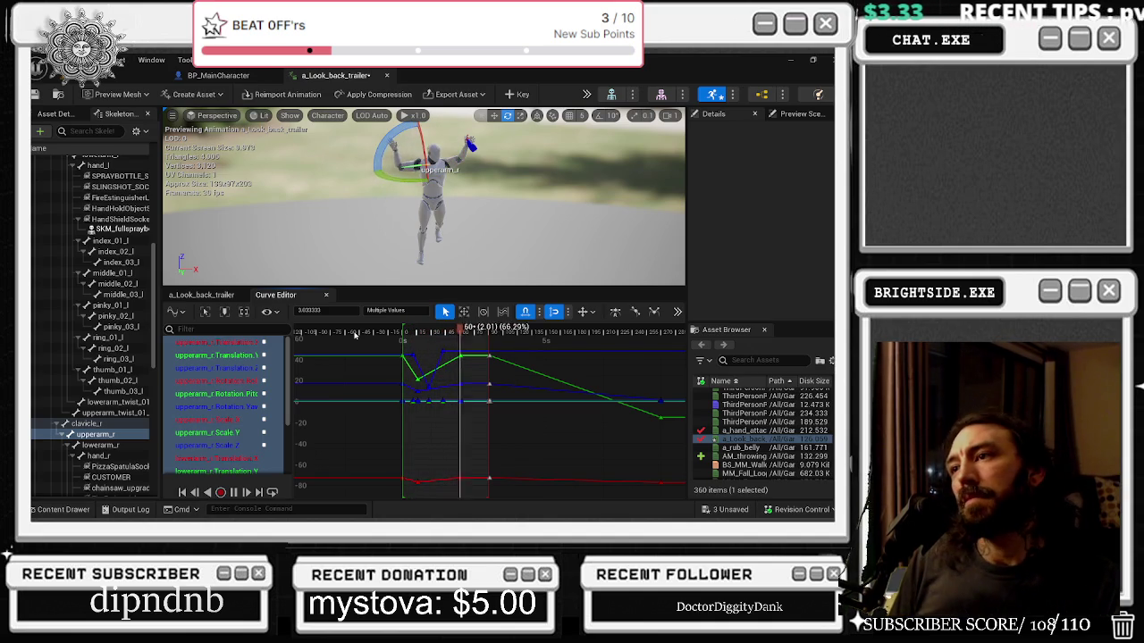
click(477, 366)
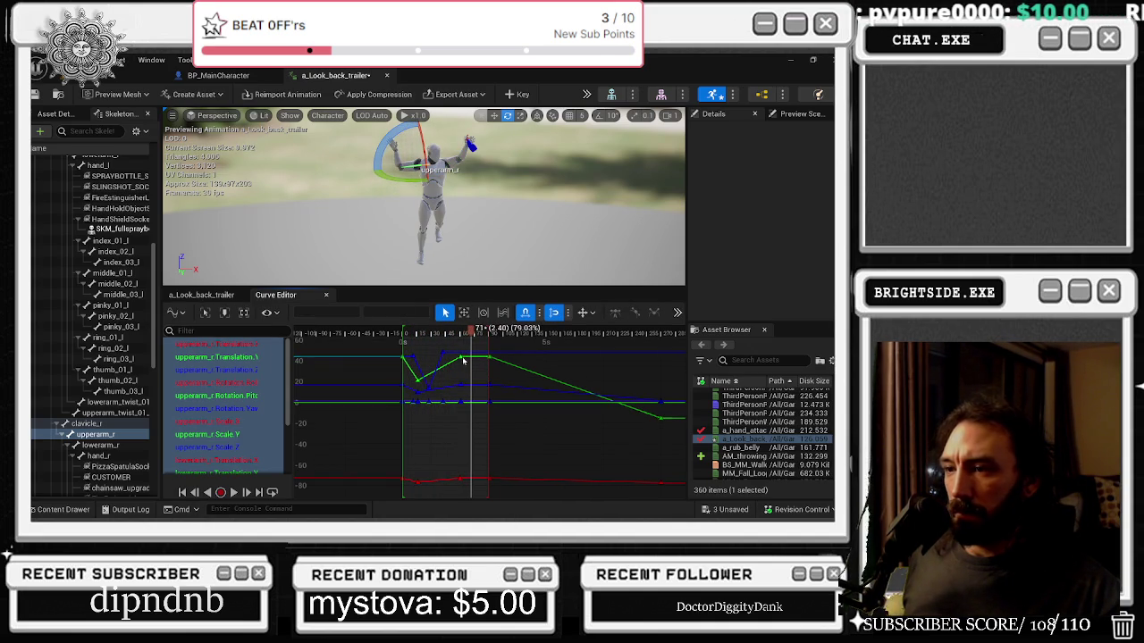
click(471, 359)
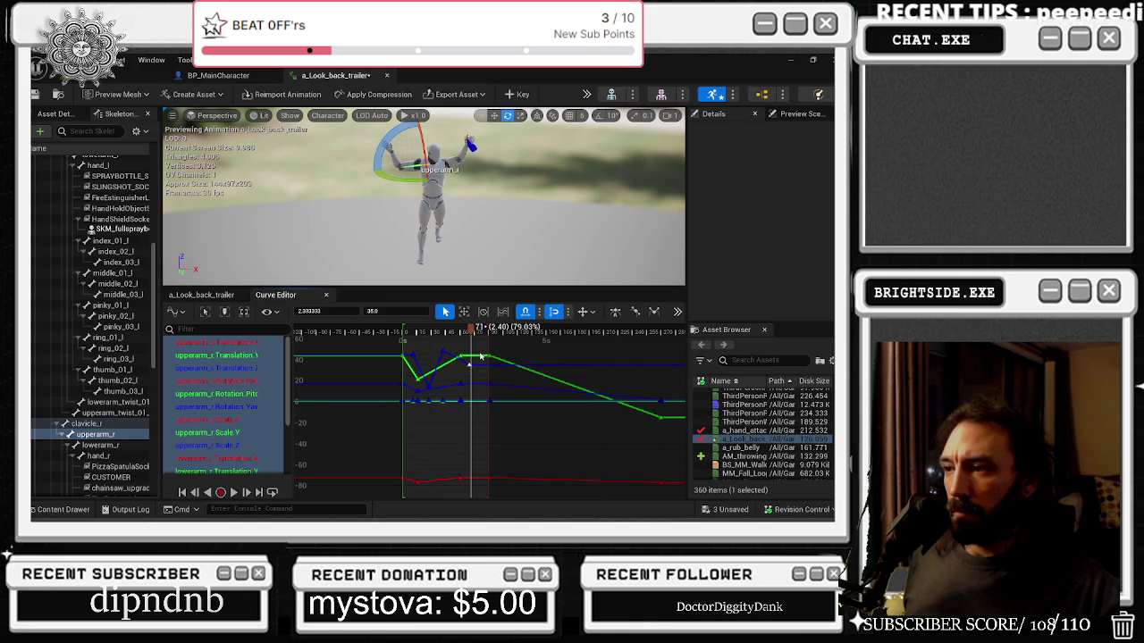
key(ctrl+z)
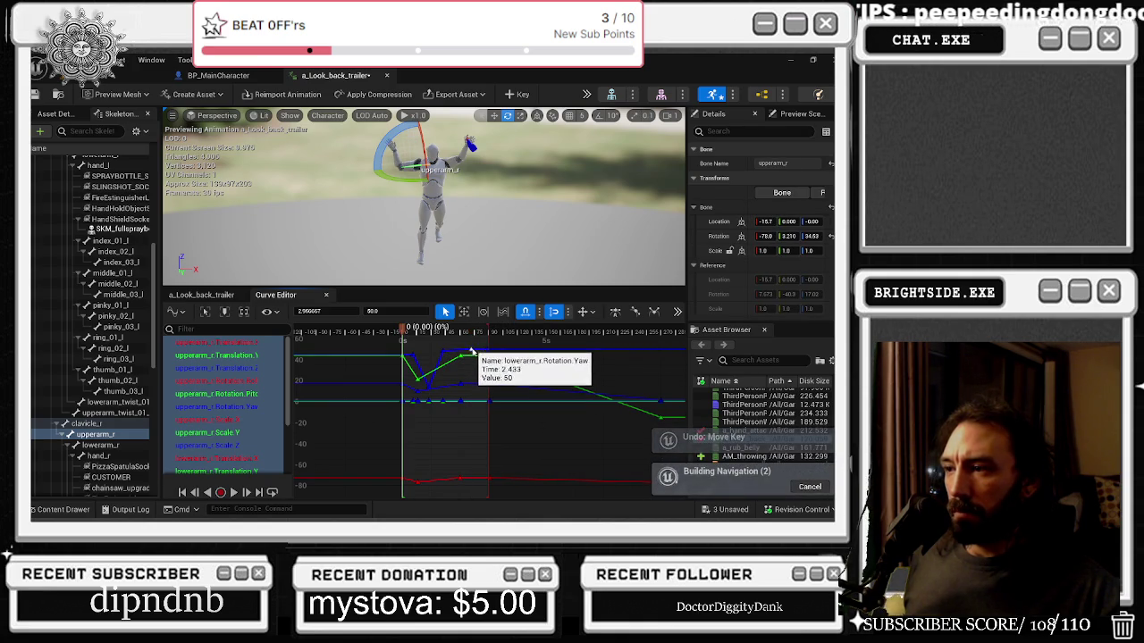
click(471, 378)
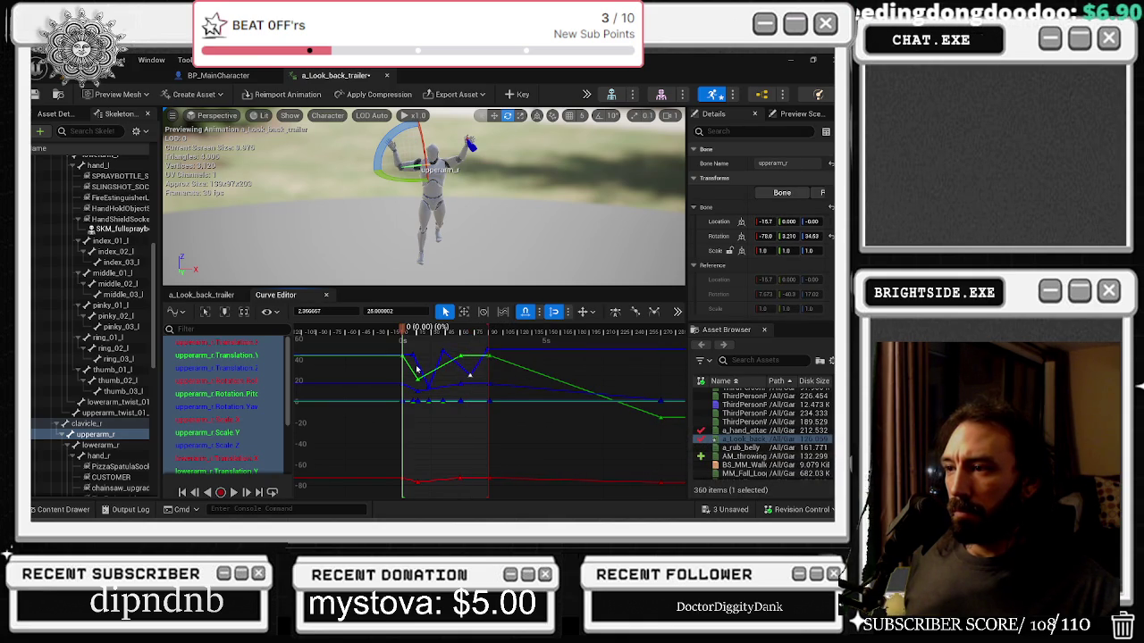
click(443, 477)
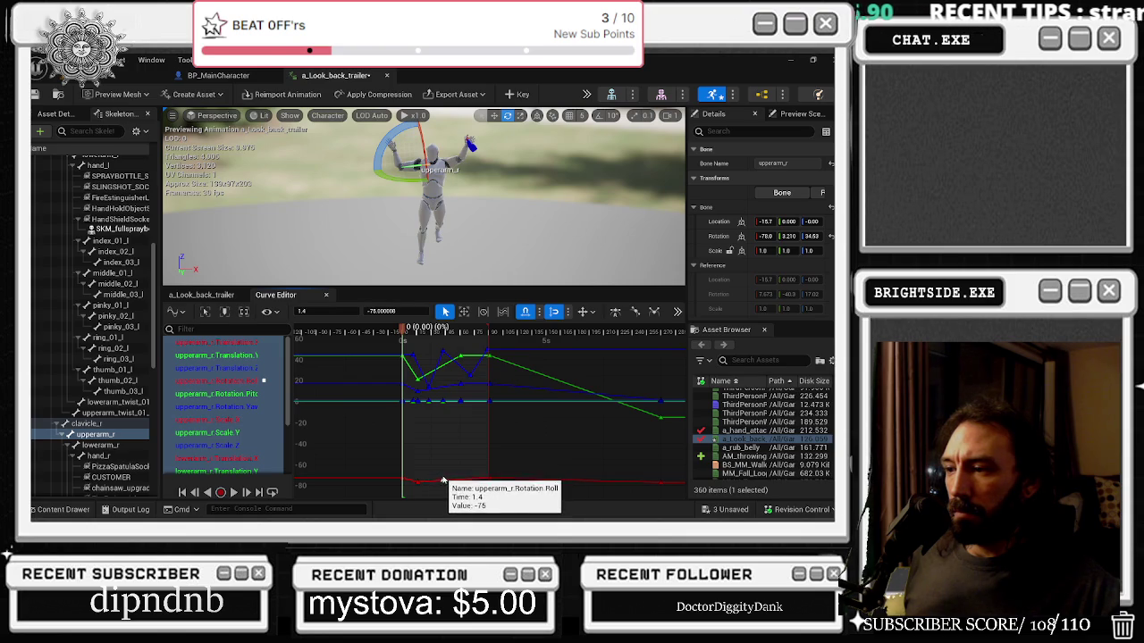
drag(465, 479, 469, 491)
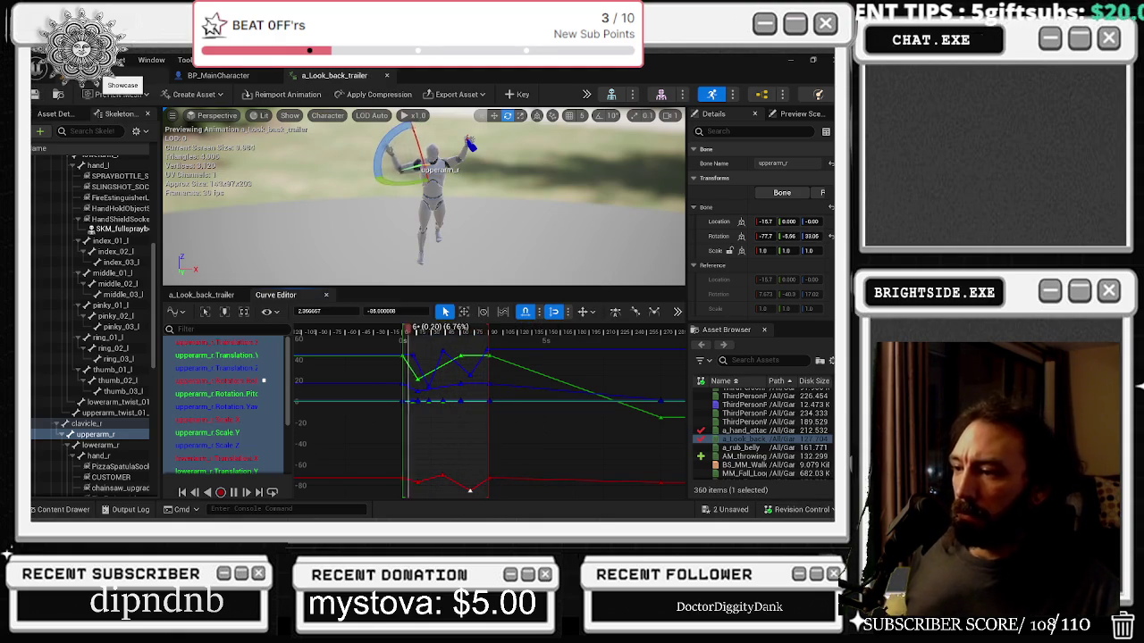
- Bring the Twitch stream browser to the front and move its window higher
key(alt+Tab)
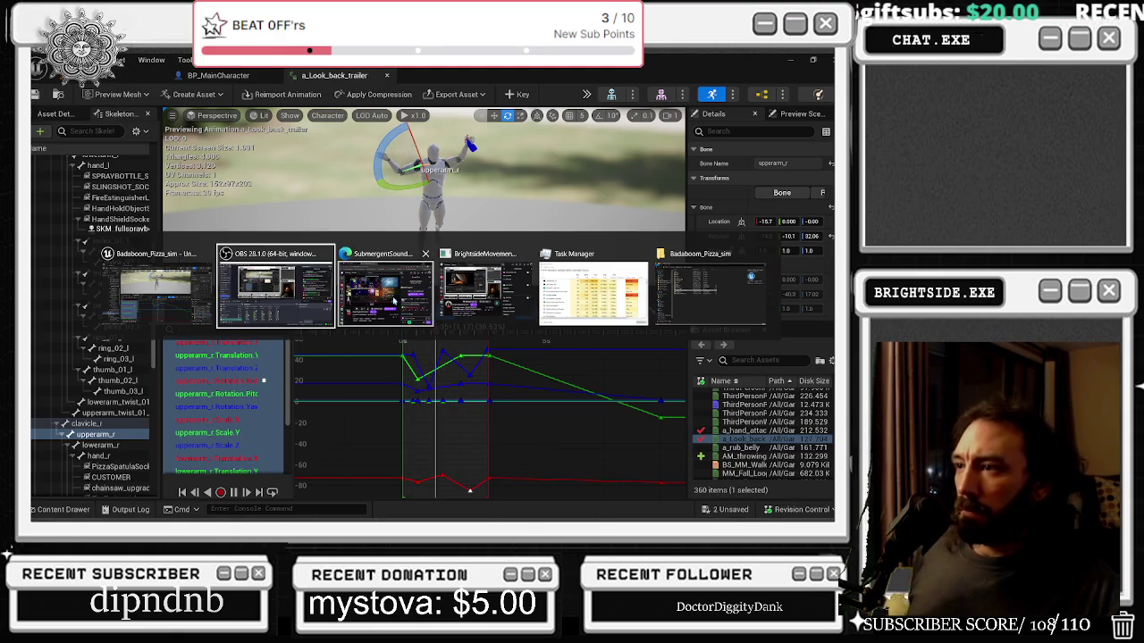
click(393, 301)
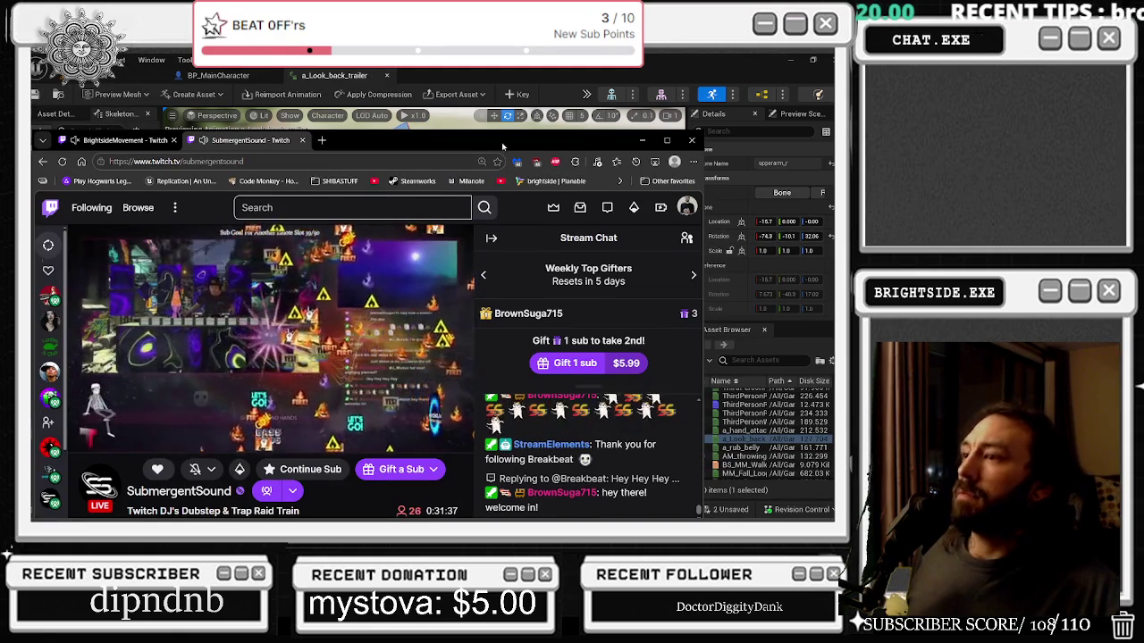
drag(502, 146, 504, 98)
- Send three hand emotes plus 'there he is' in chat, then return to Unreal and save
click(686, 490)
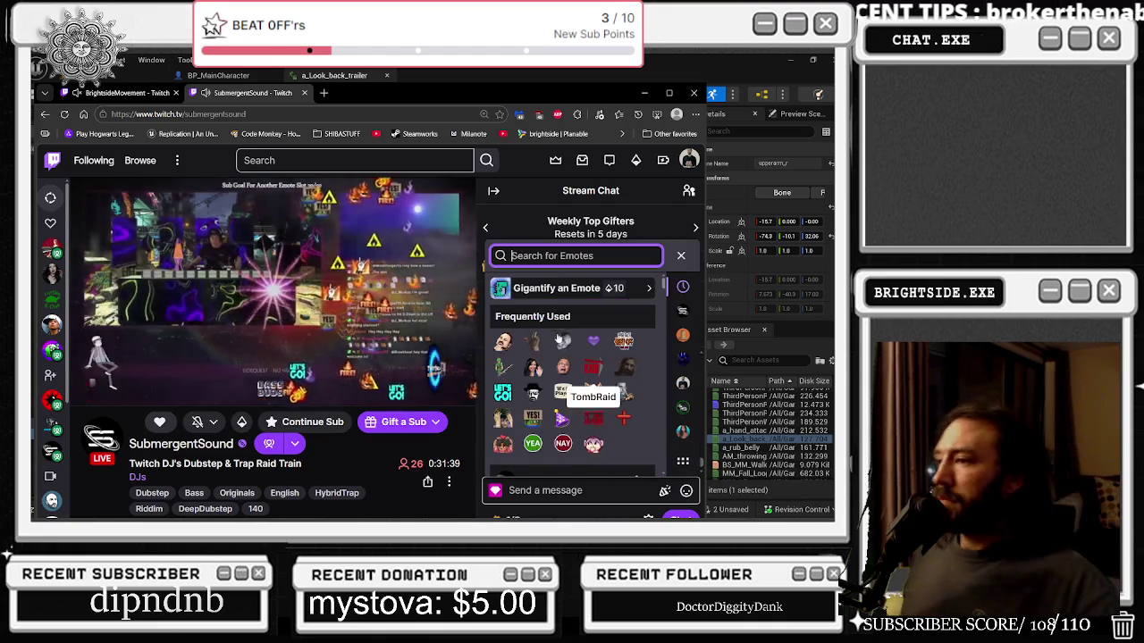
click(532, 341)
click(533, 340)
click(533, 340)
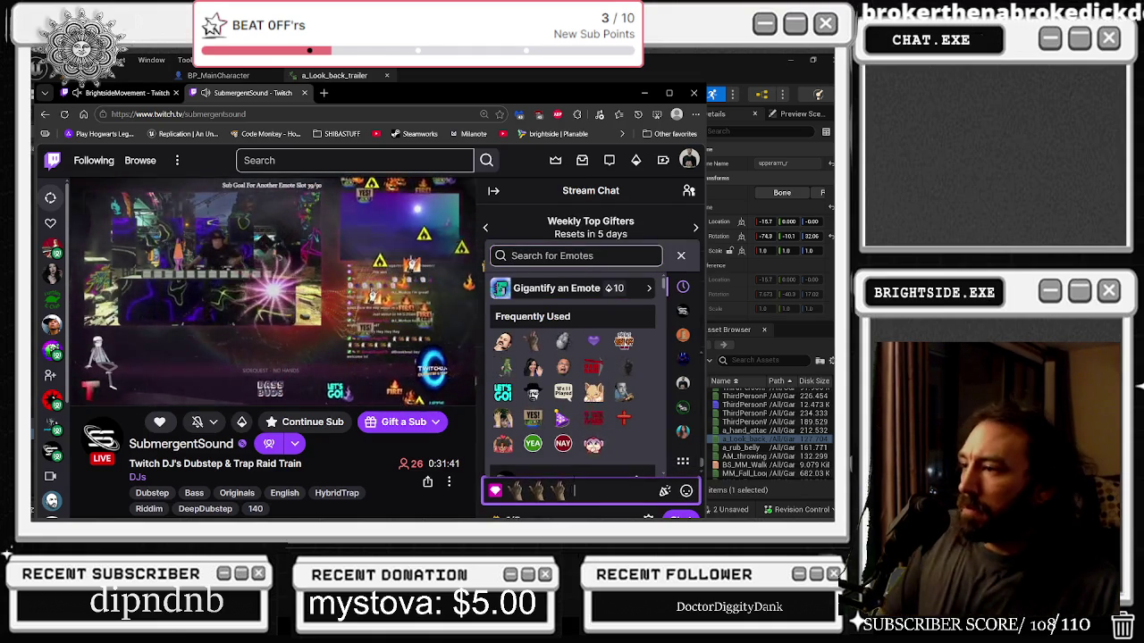
text(there he is)
key(Return)
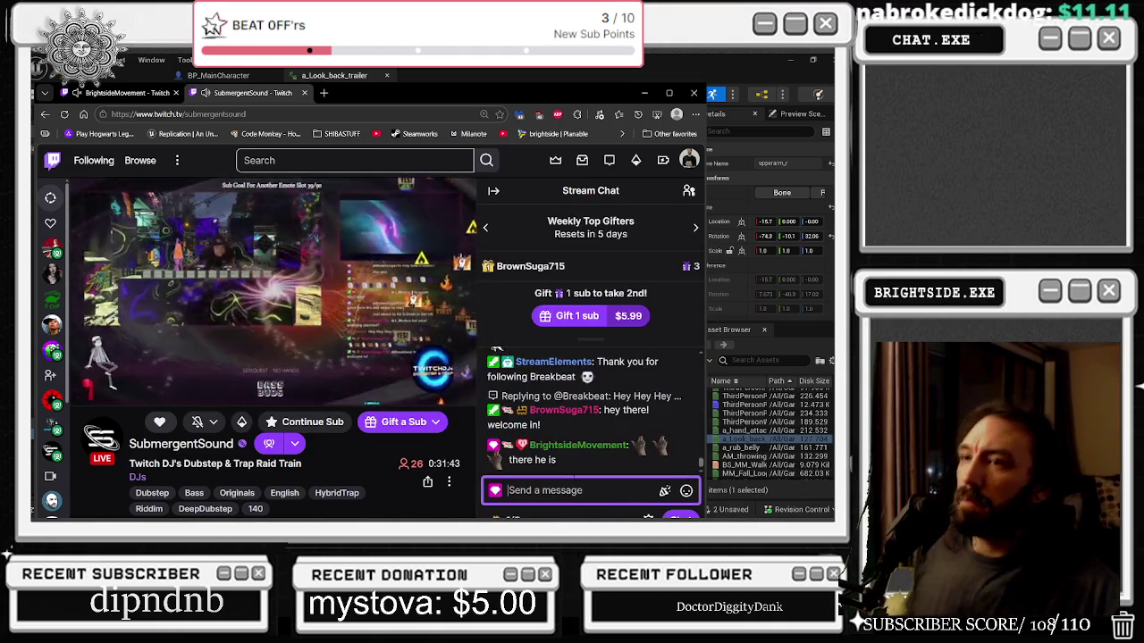
key(alt+Tab)
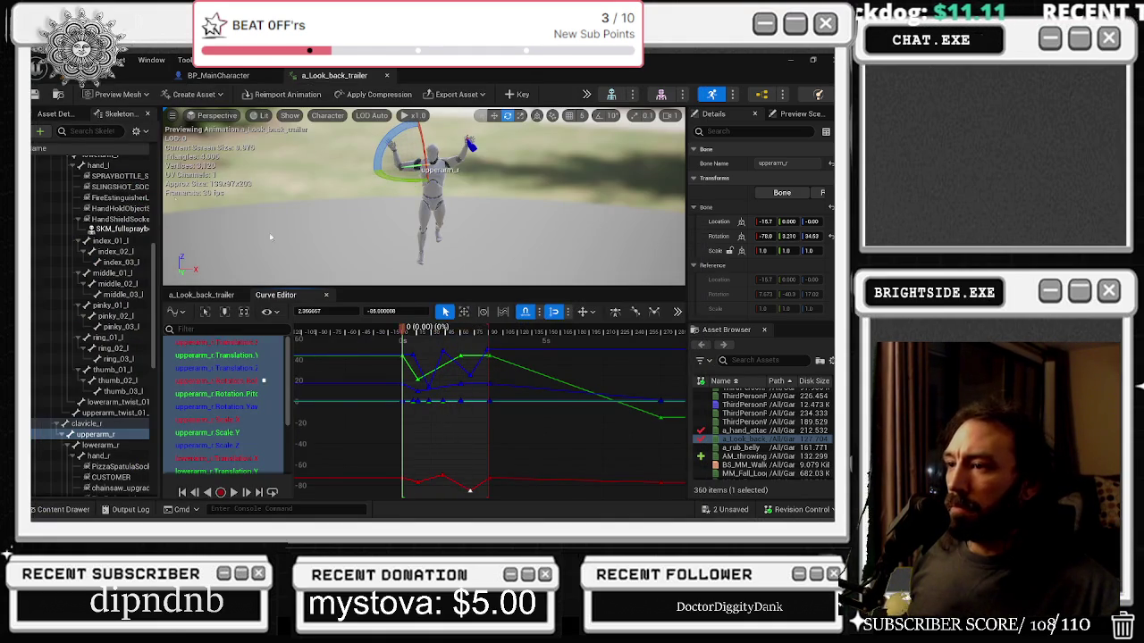
key(ctrl+shift+s)
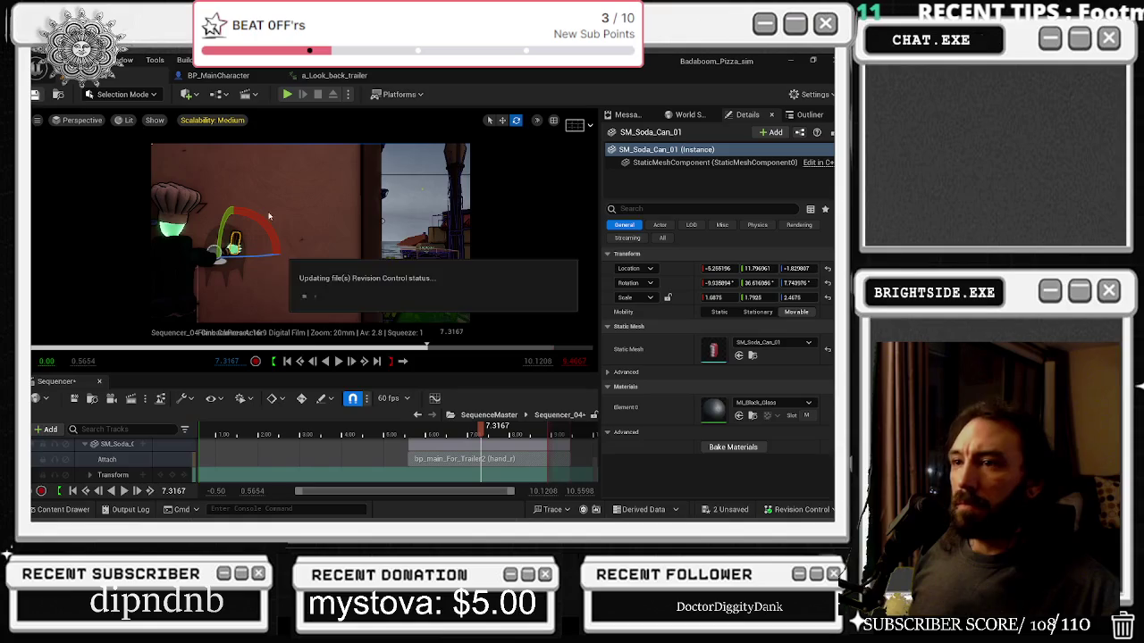
- Replay Sequencer_04 from its start several times, then go up to SequenceMaster and bring Twitch forward
click(61, 493)
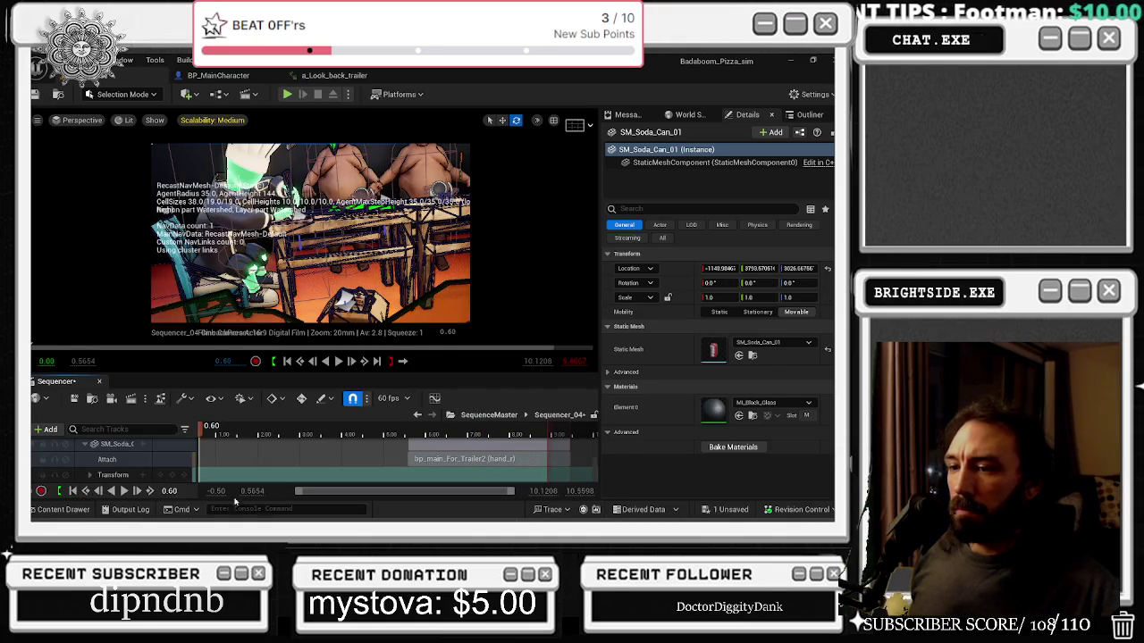
click(125, 492)
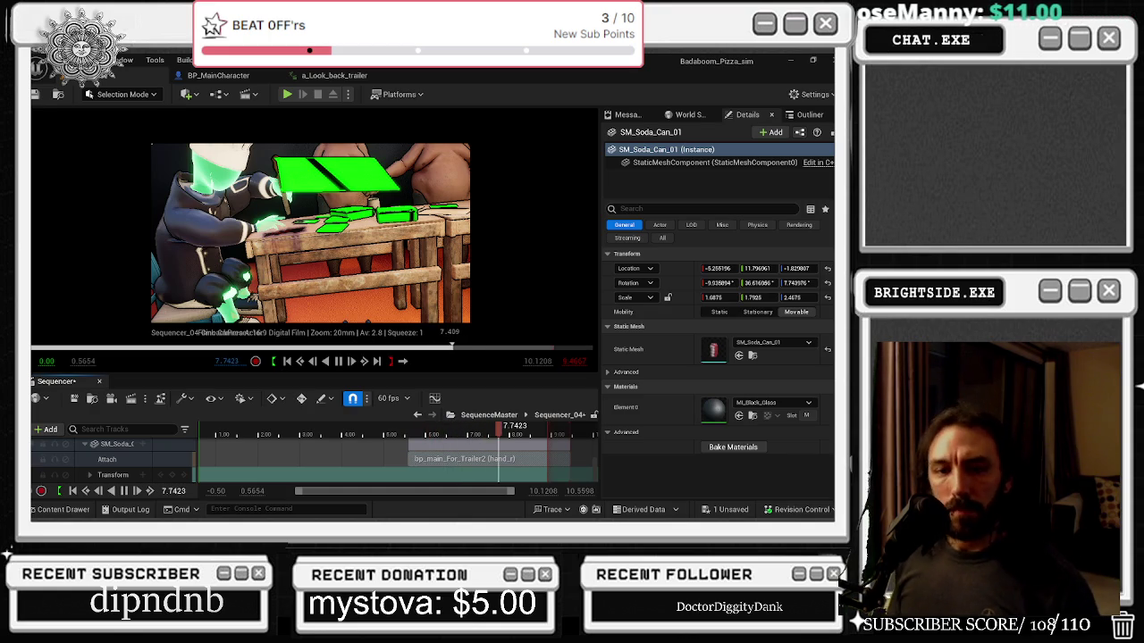
click(74, 492)
key(space)
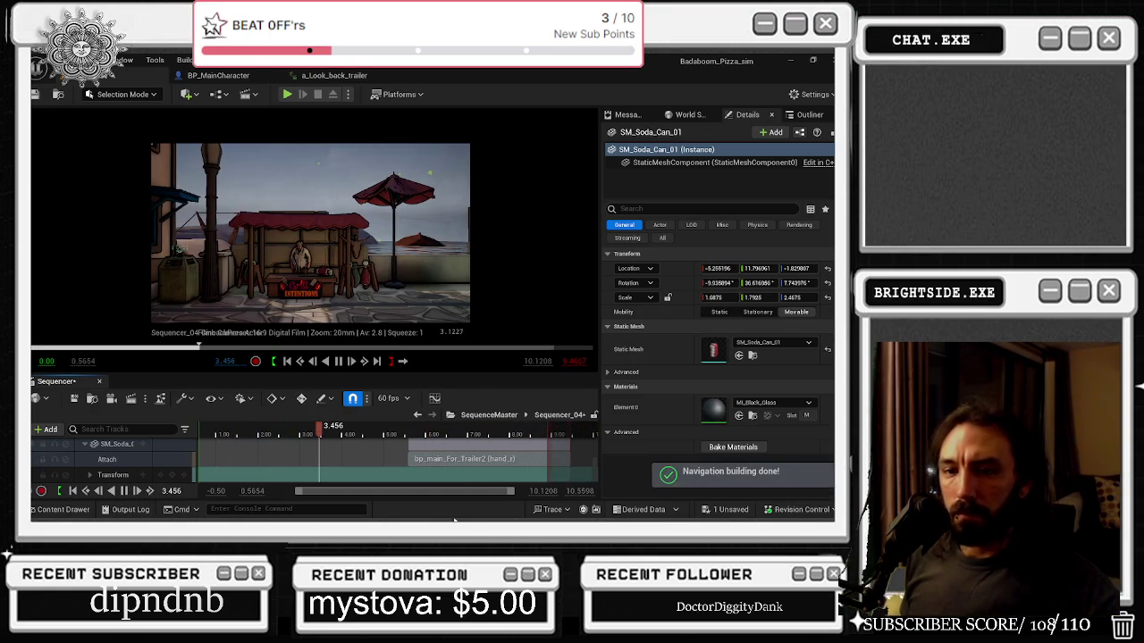
click(72, 491)
click(72, 491)
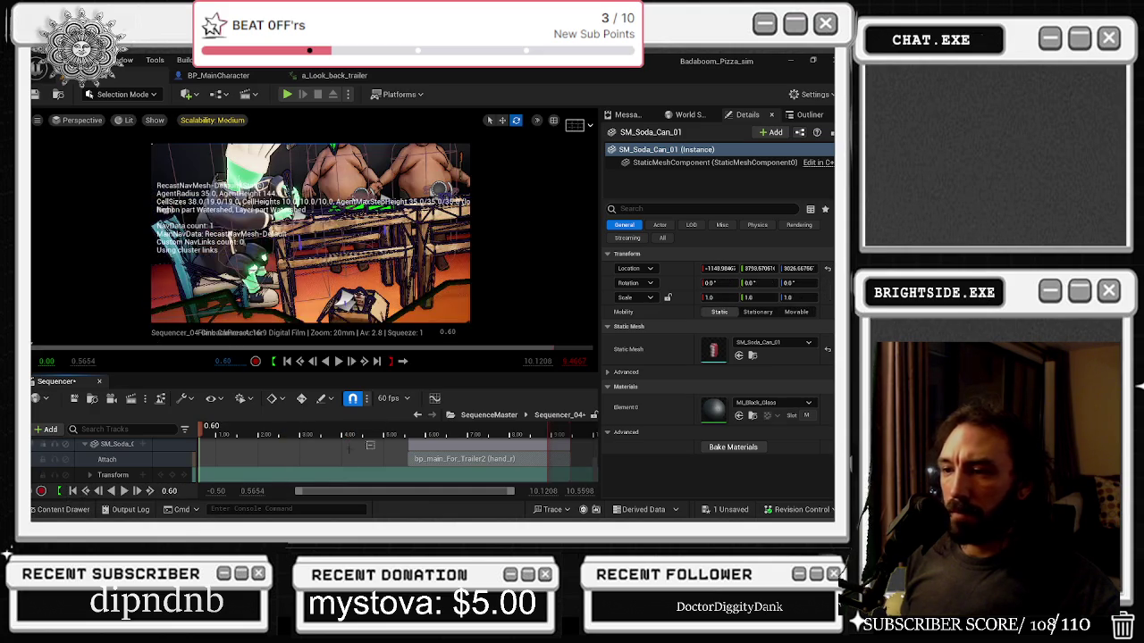
key(space)
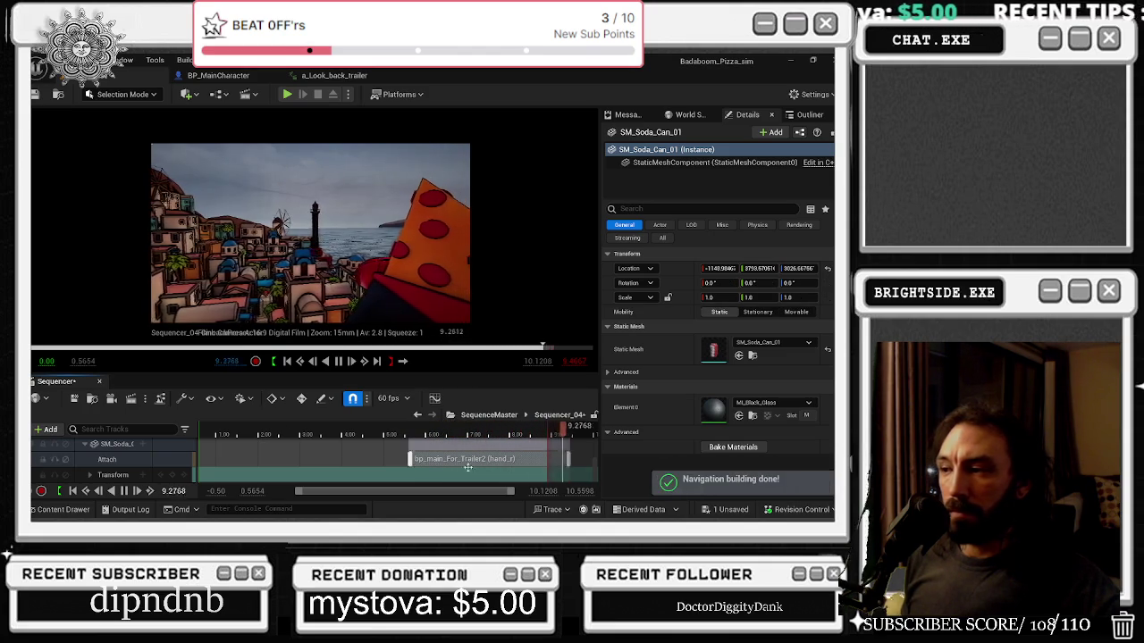
click(501, 414)
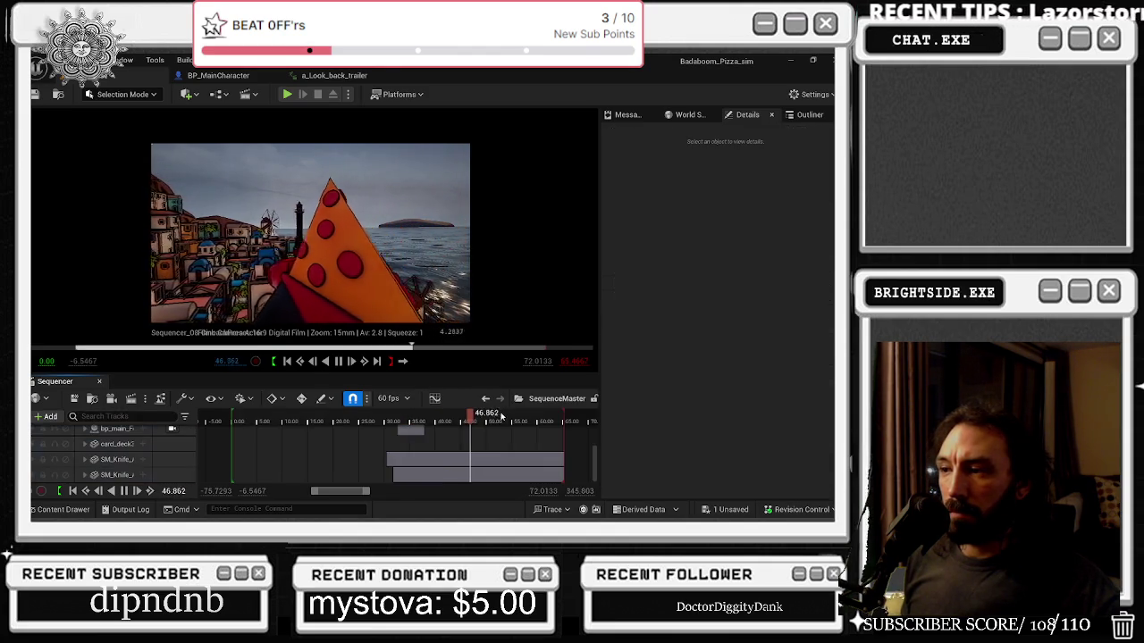
key(alt+Tab)
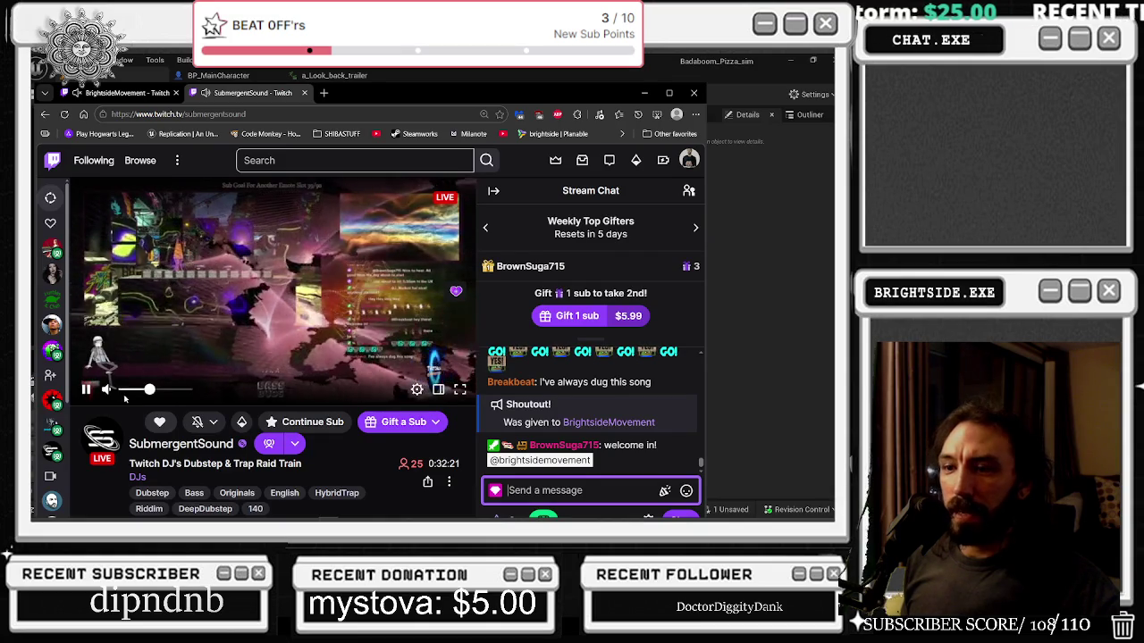
- Raise the stream volume to 95% and send 'cheers everyone' in the chat
click(171, 390)
drag(171, 393, 183, 393)
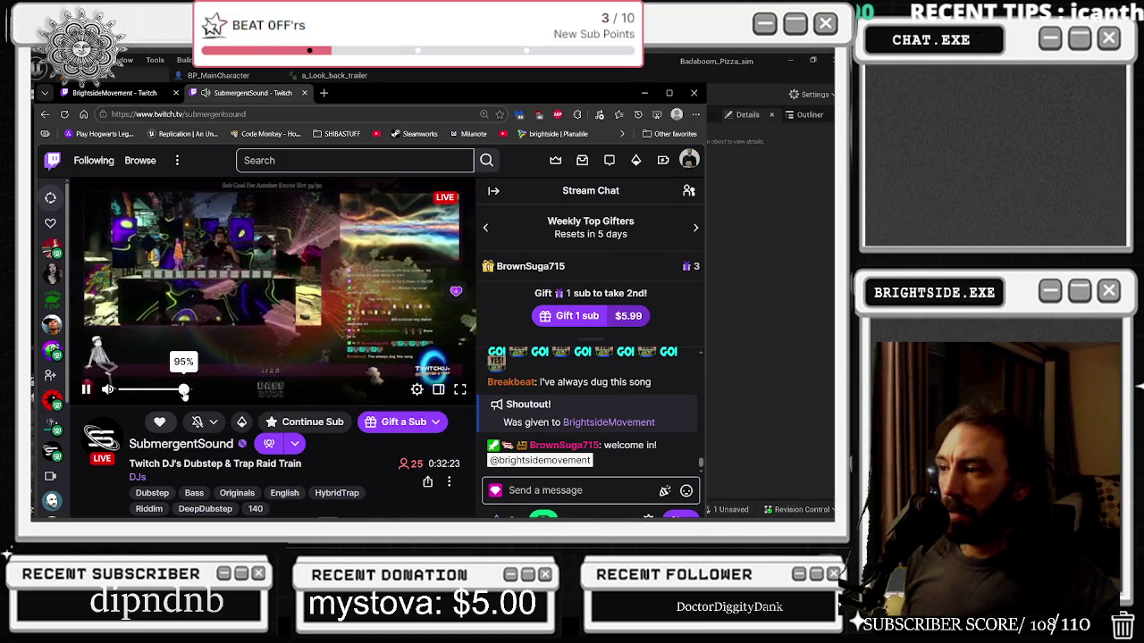
click(571, 491)
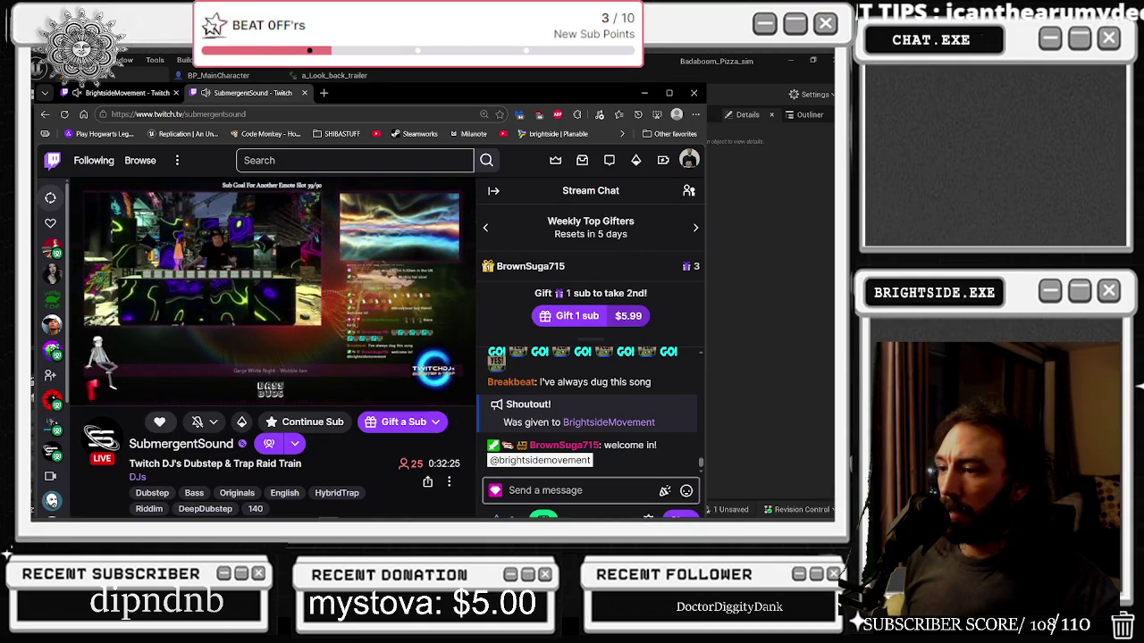
text(cheers ever)
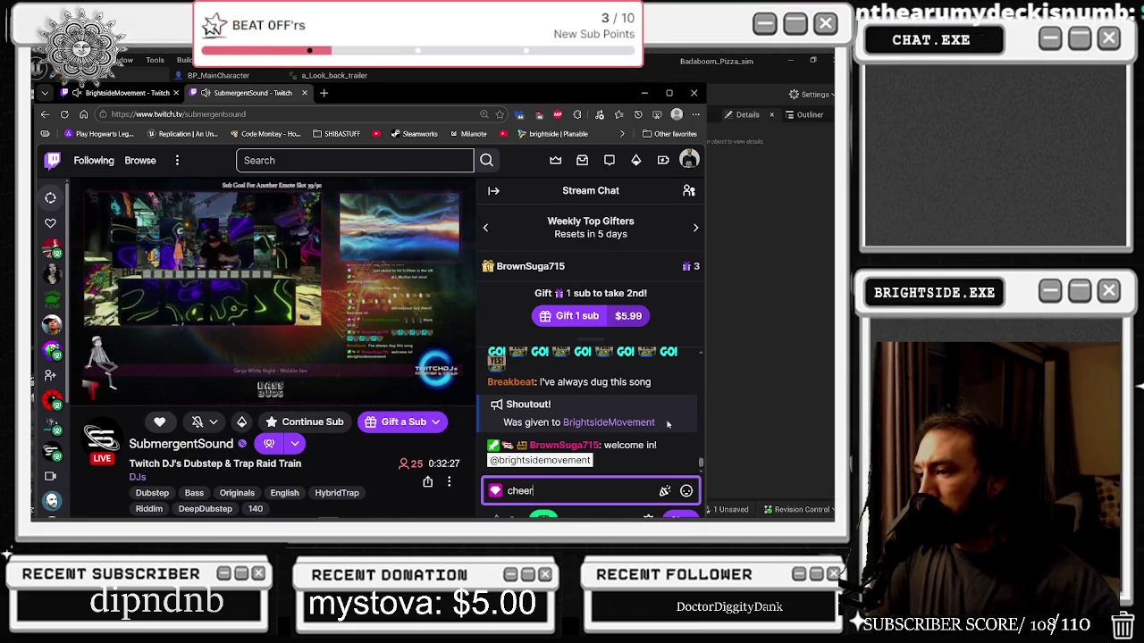
text(yone)
key(Return)
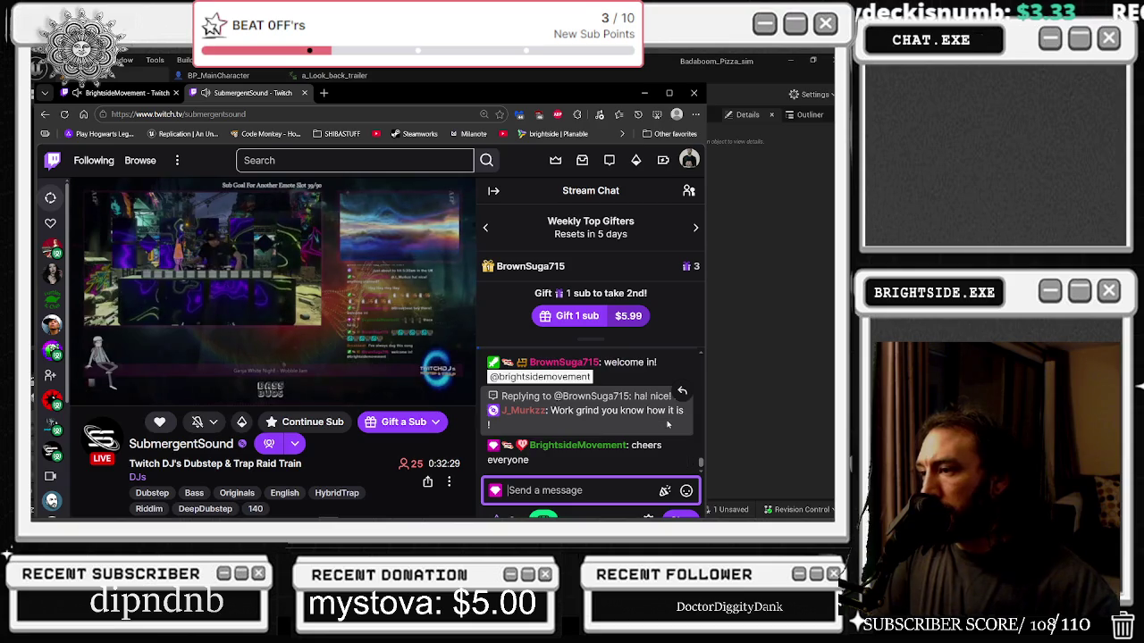
- Send a greeting addressed to a viewer by name, then return to Unreal at the restaurant shot
text(atyo)
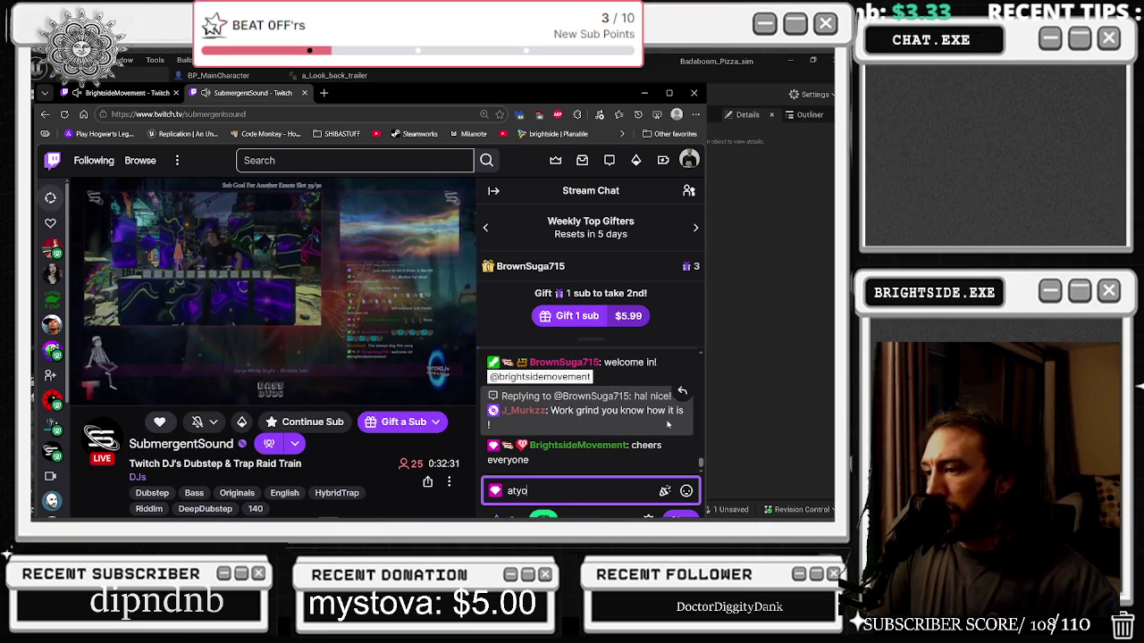
text(@Brown)
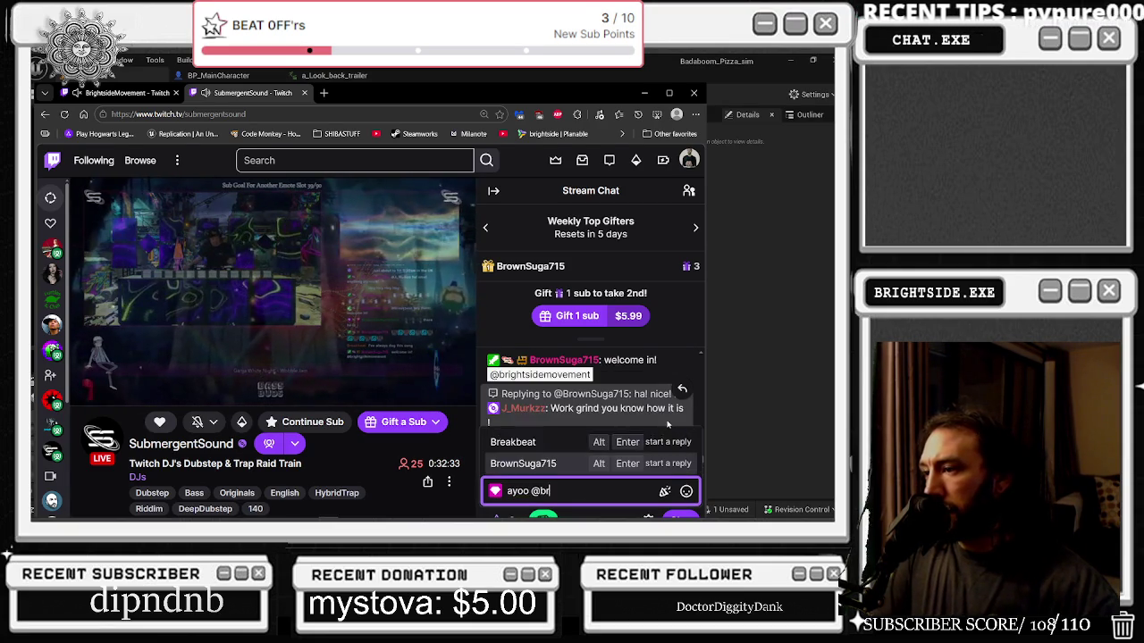
key(Tab)
key(Return)
key(alt+Tab)
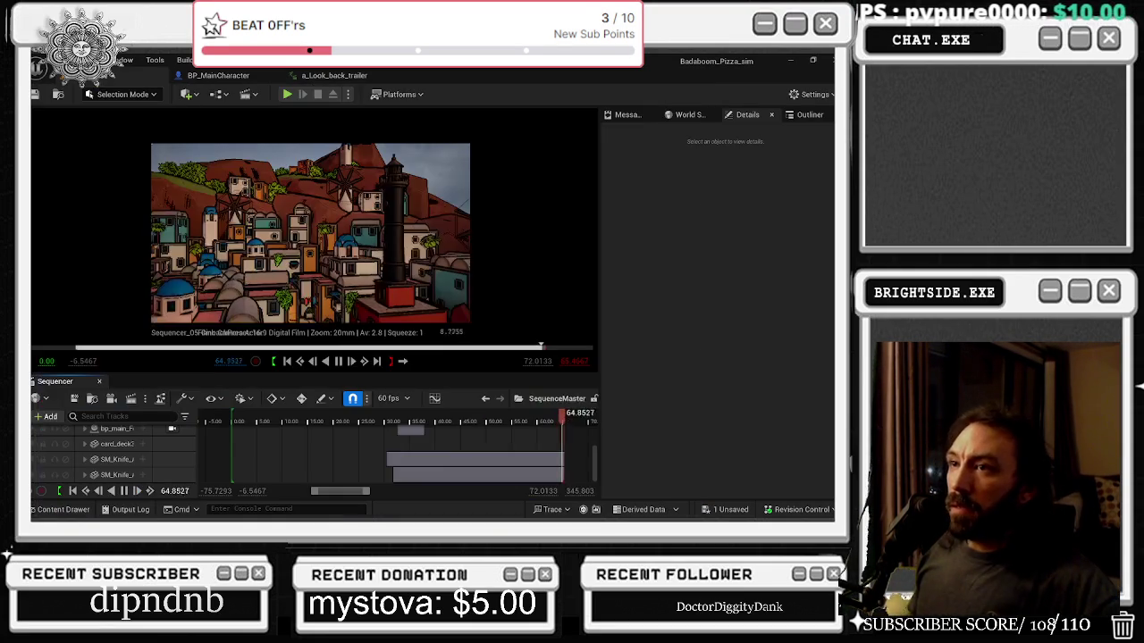
click(258, 421)
- Play the trailer through, hide the navmesh debug text, and scrub back to about 33 seconds
mouse_move(259, 422)
mouse_down()
mouse_move(406, 433)
mouse_move(241, 421)
mouse_up()
key(space)
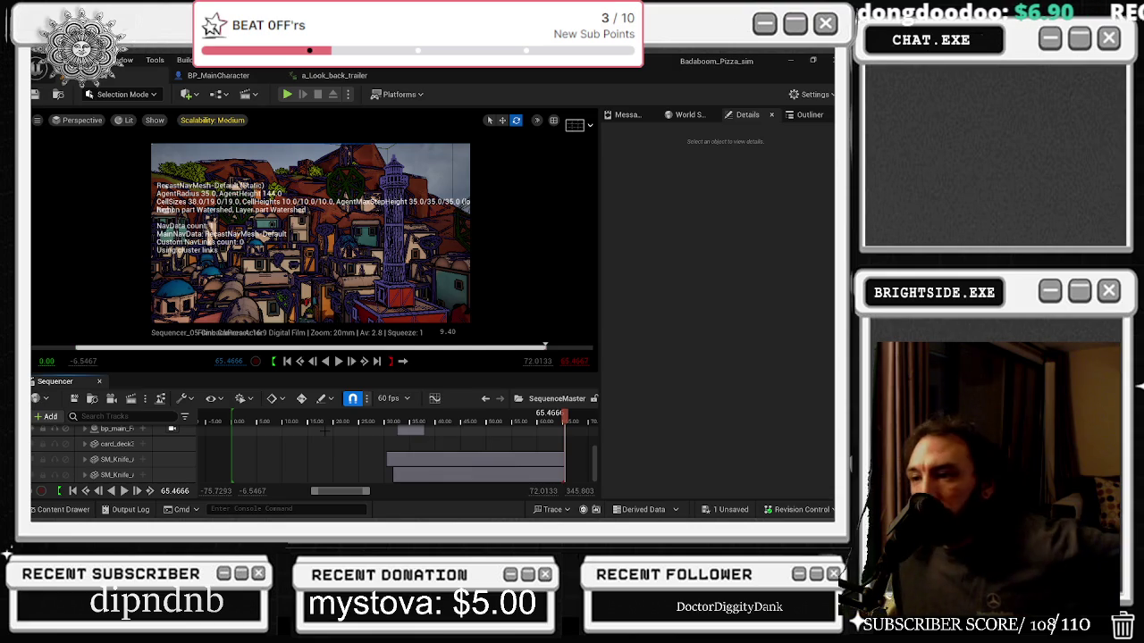
key(p)
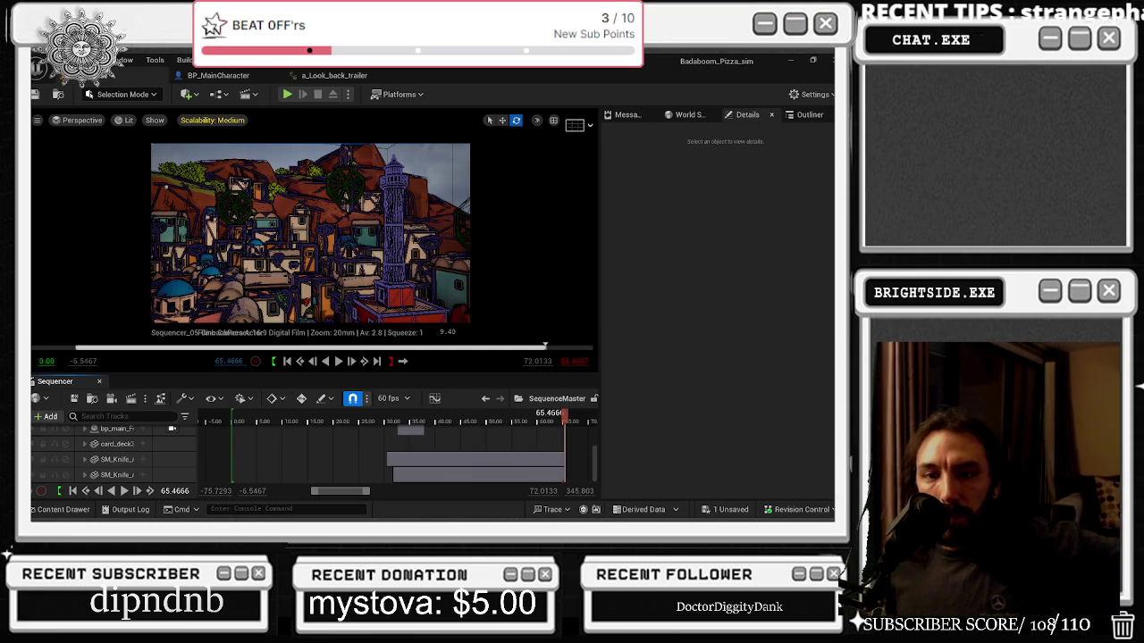
mouse_move(319, 415)
mouse_down()
mouse_move(384, 418)
mouse_move(444, 440)
mouse_move(407, 427)
mouse_move(428, 422)
mouse_up()
- Add the selected BP_BUTCHER_Block_Island actor to Sequencer and set the playhead near 38 seconds
click(355, 288)
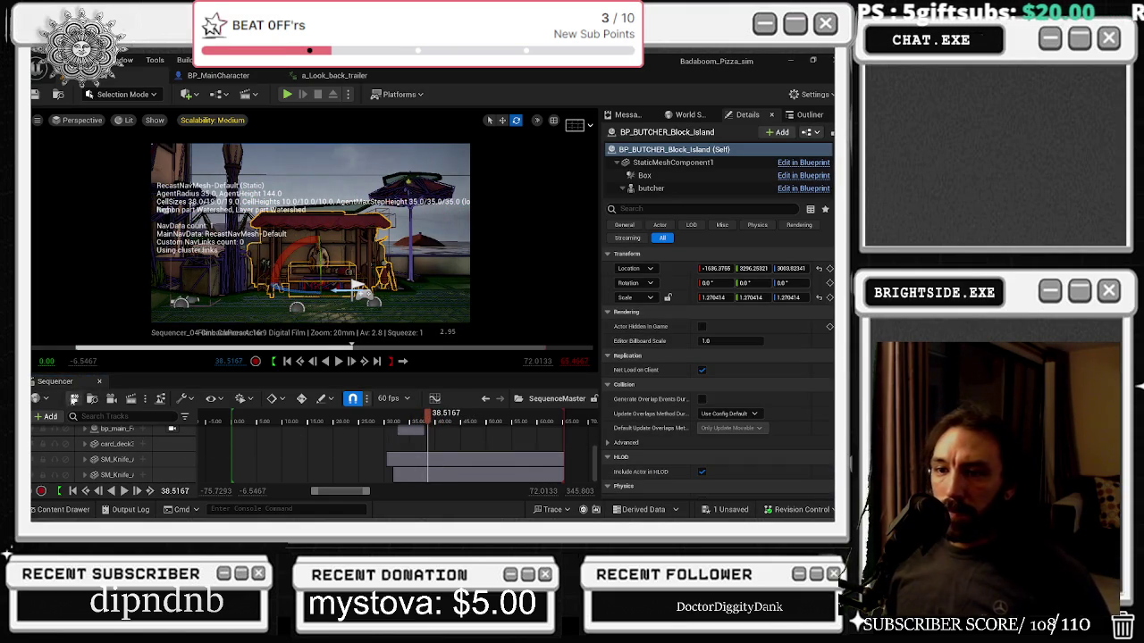
click(46, 416)
mouse_move(107, 233)
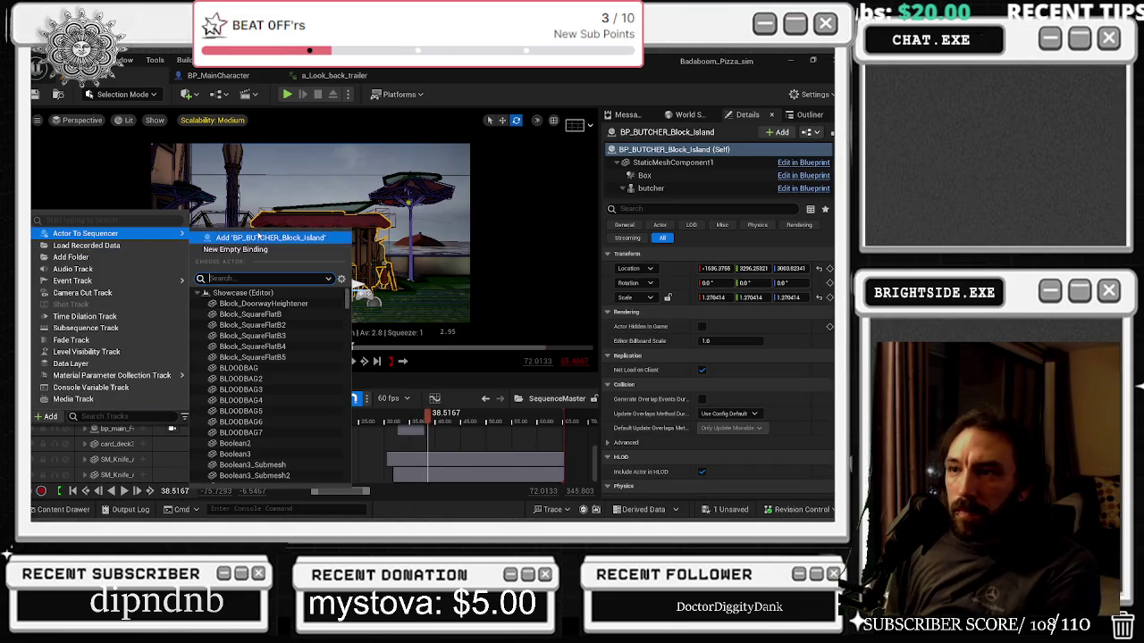
click(257, 236)
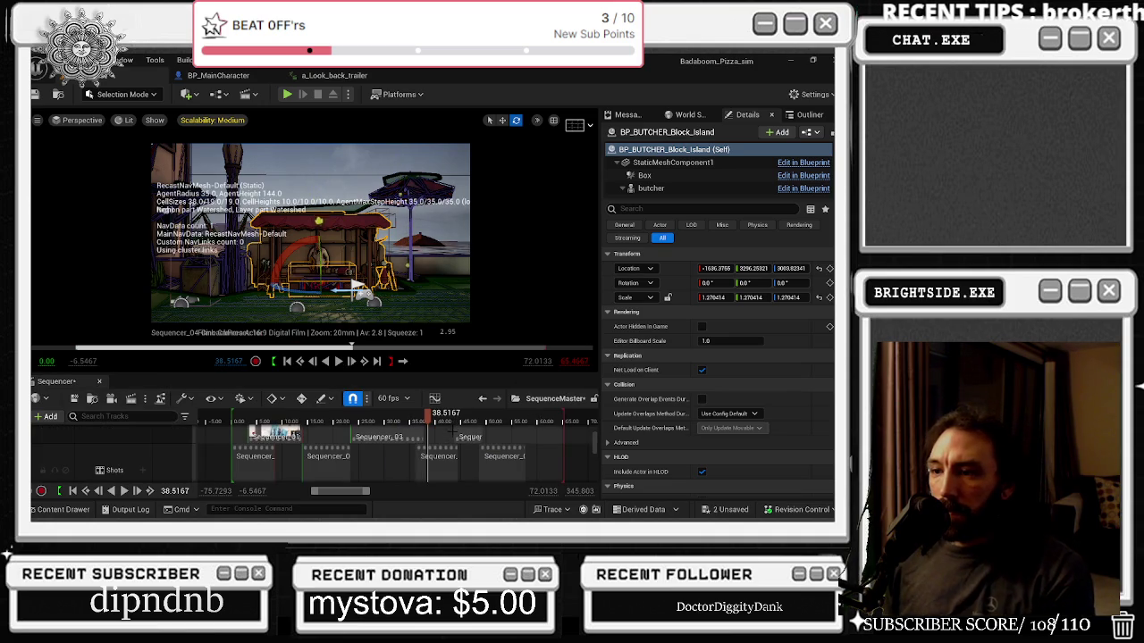
scroll(454, 446, down, 3)
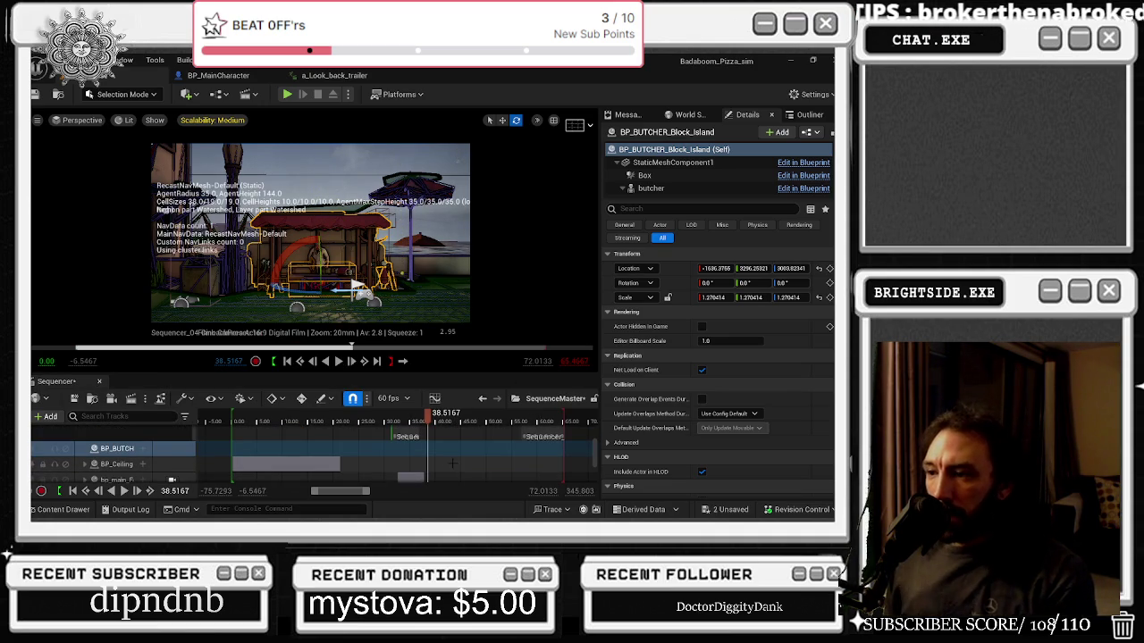
mouse_move(418, 419)
mouse_down()
mouse_move(442, 418)
mouse_move(430, 420)
mouse_up()
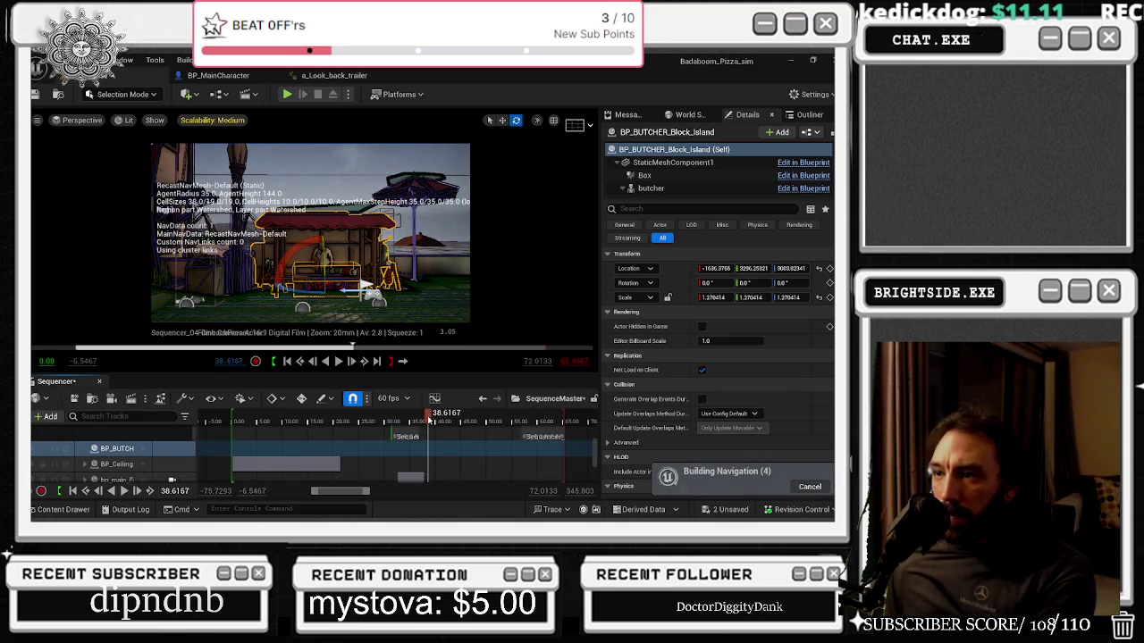
- Give the butcher an Event Trigger track whose key creates a new director-blueprint endpoint
click(142, 449)
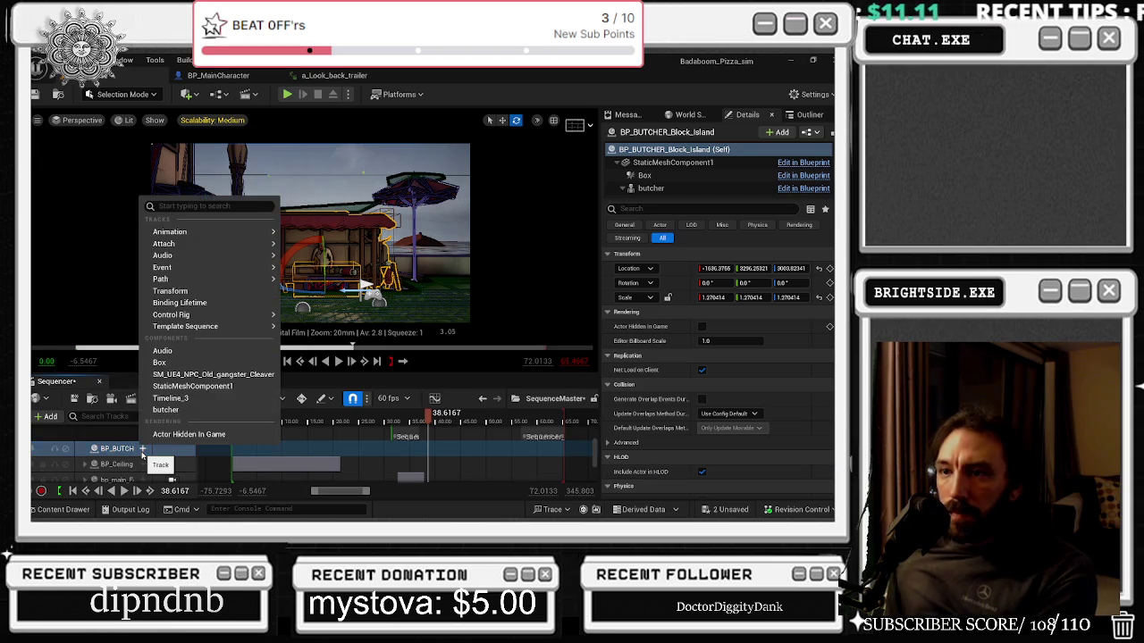
mouse_move(204, 269)
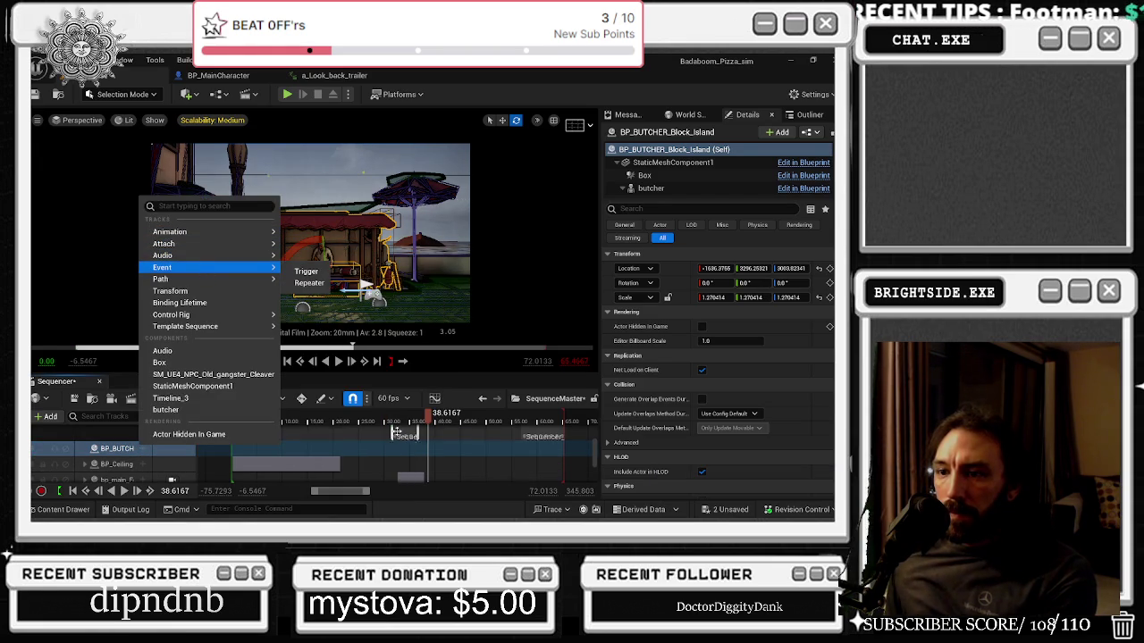
click(307, 272)
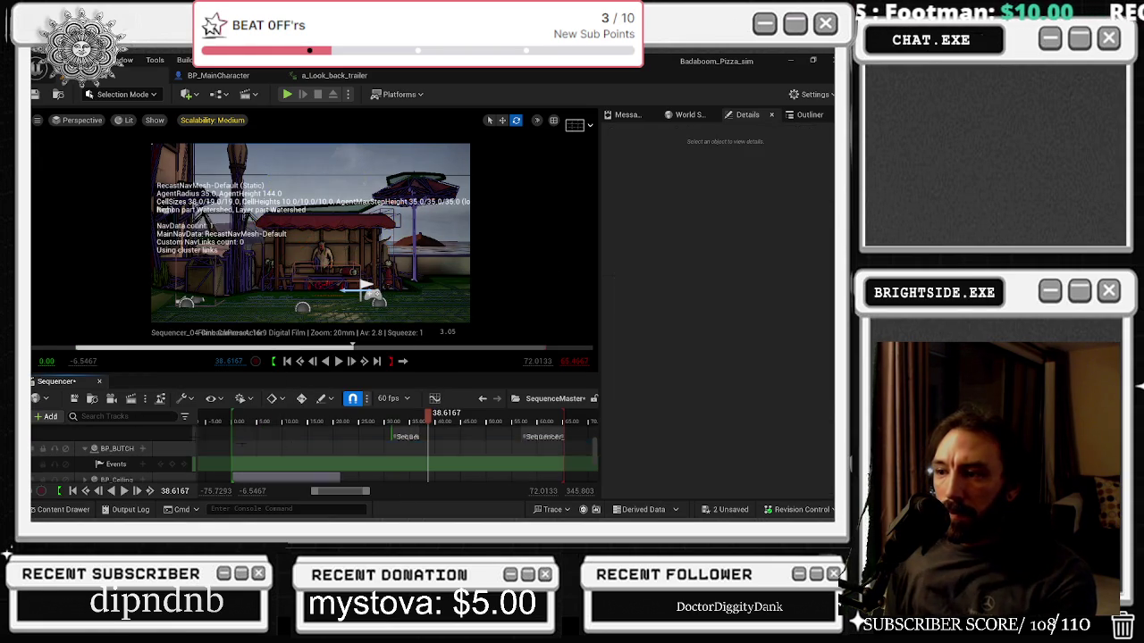
right_click(426, 466)
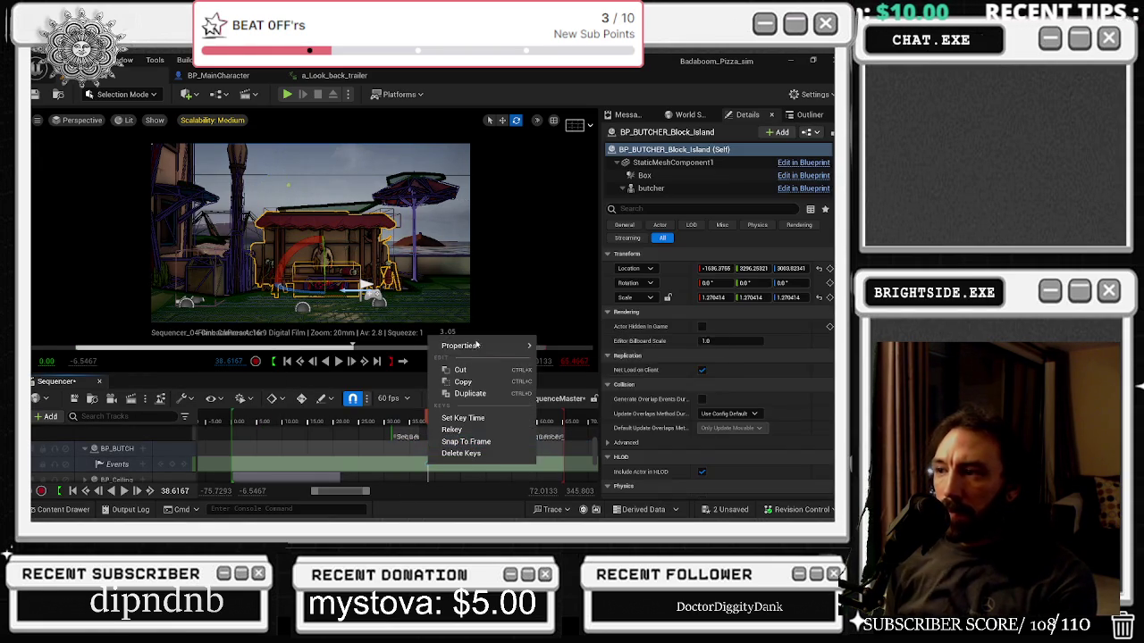
mouse_move(487, 346)
click(654, 378)
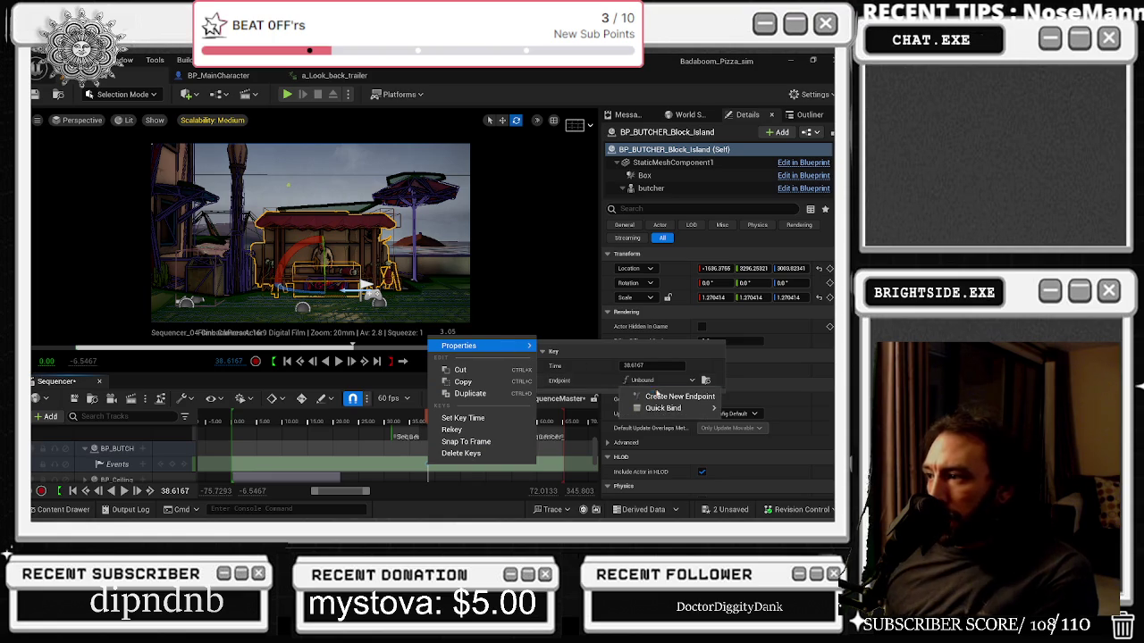
click(661, 398)
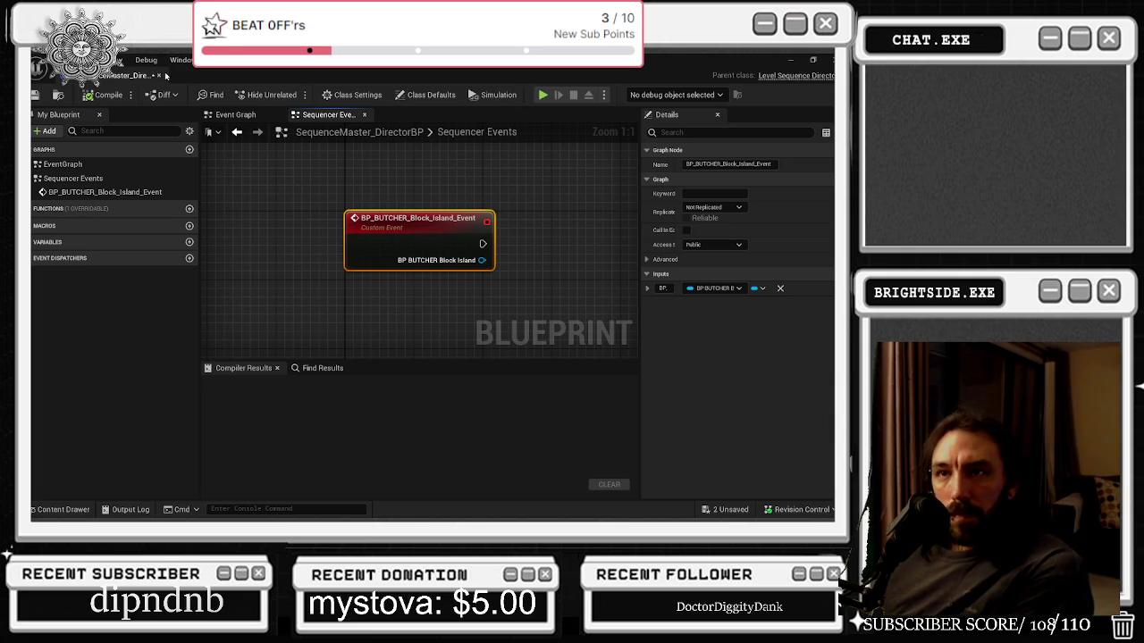
- Cycle through the open editor tabs and return to the Badaboom_Pizza_sim level
click(334, 75)
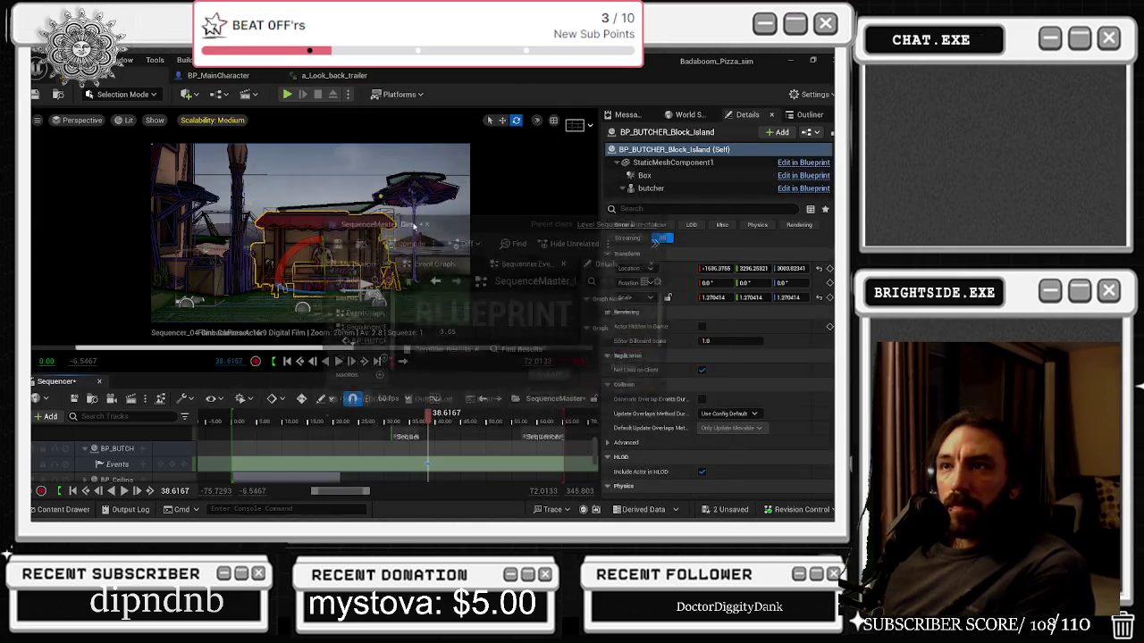
click(457, 76)
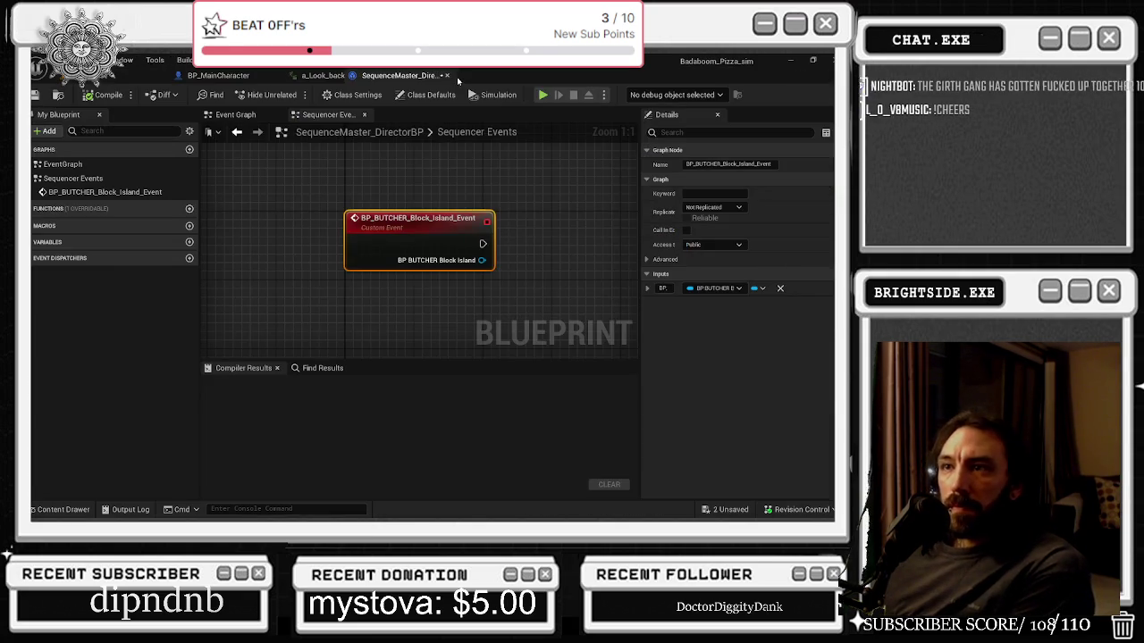
click(335, 76)
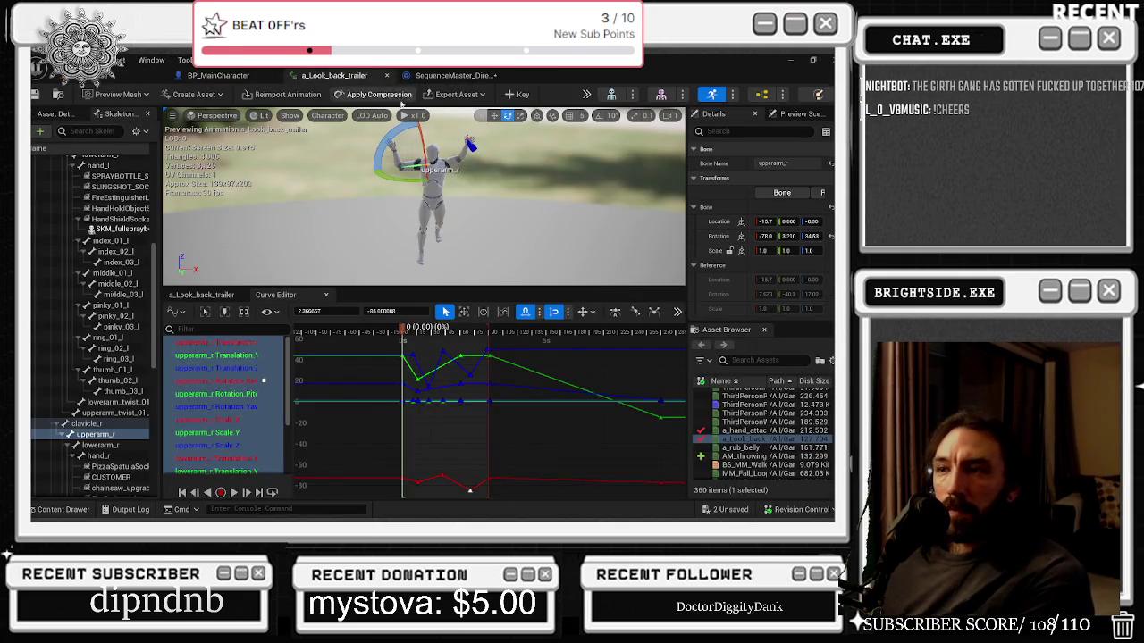
click(440, 77)
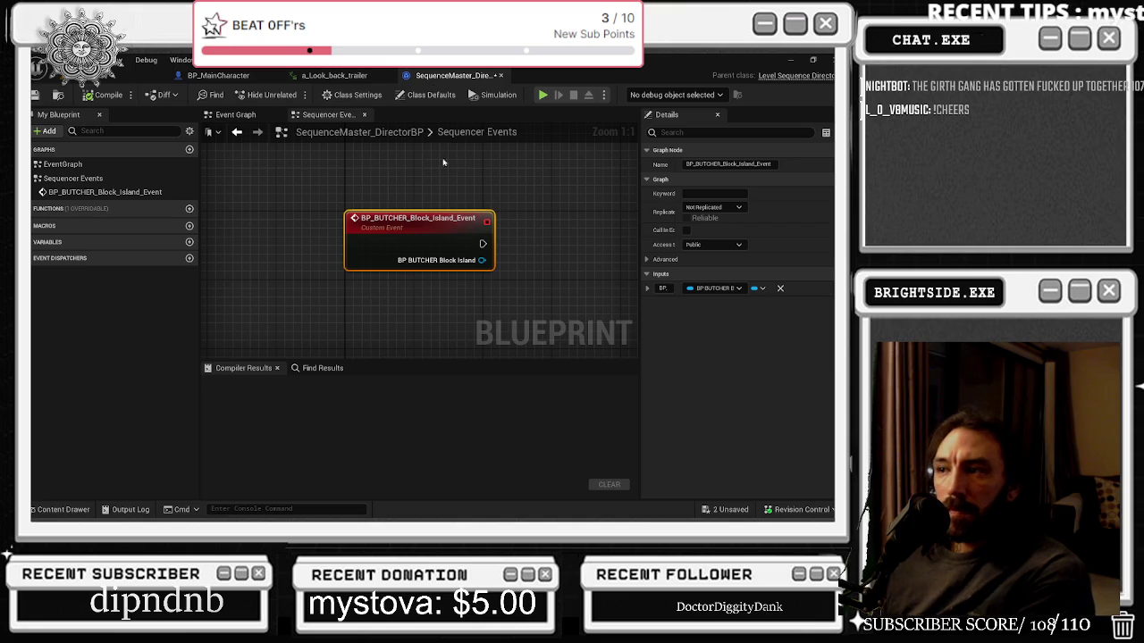
click(332, 76)
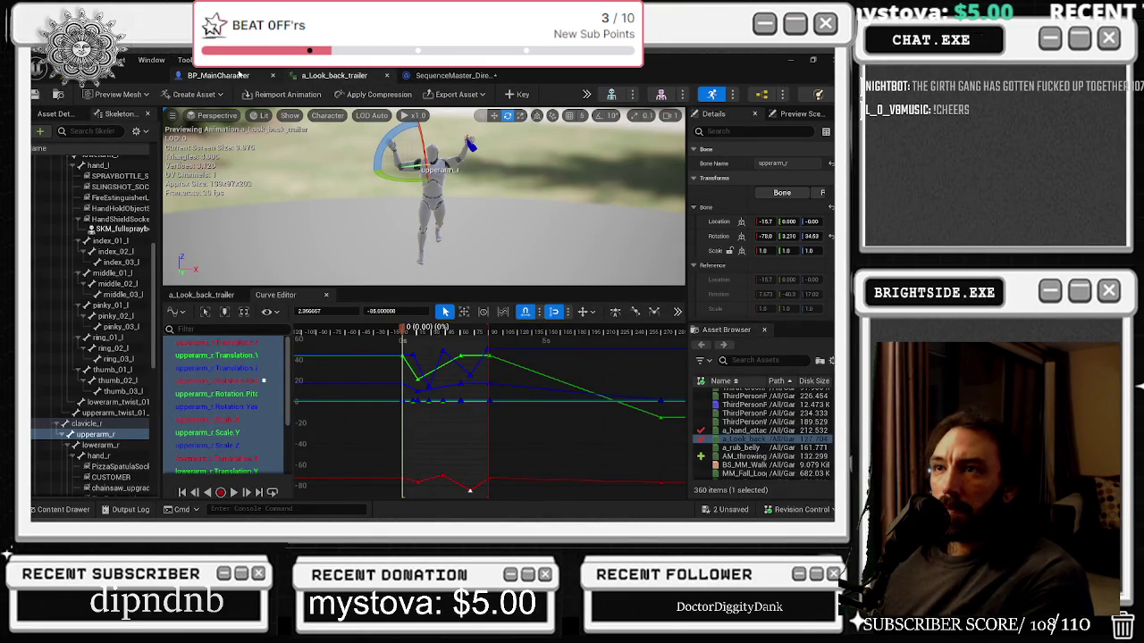
click(238, 75)
click(115, 79)
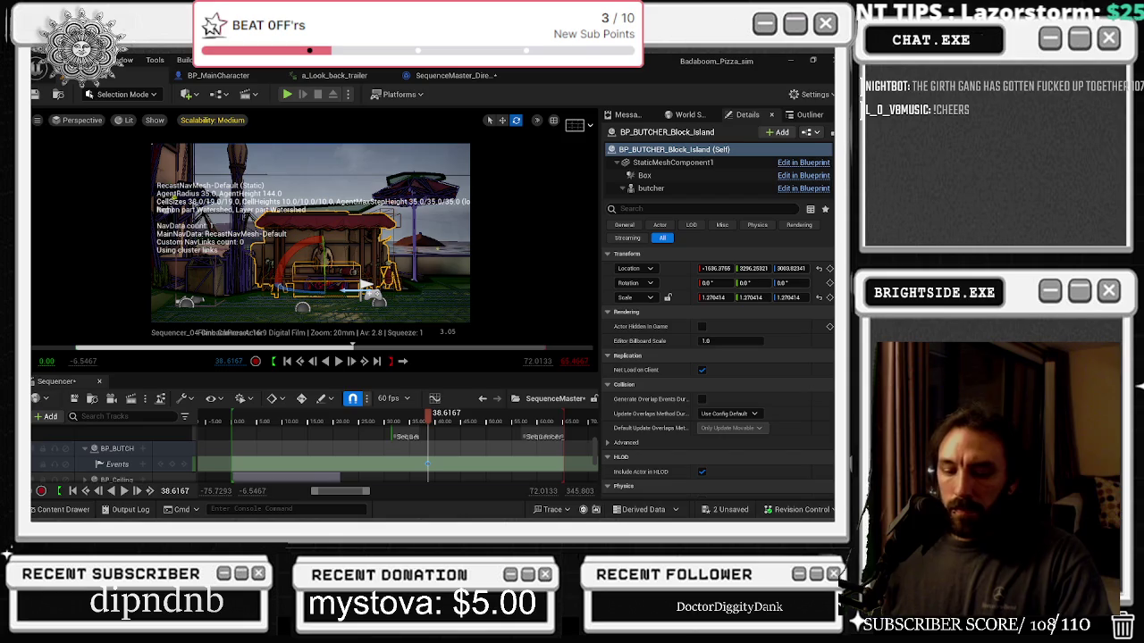
- Open the butcher blueprint's Event Graph and close its duplicate and collapsed graph tabs
key(ctrl+e)
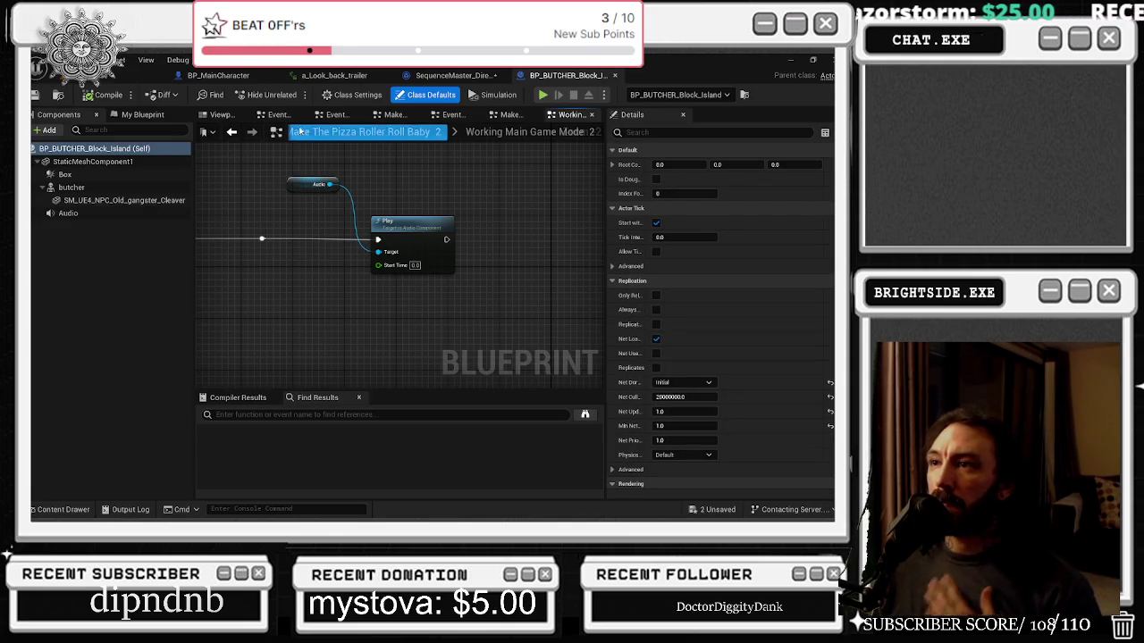
click(453, 115)
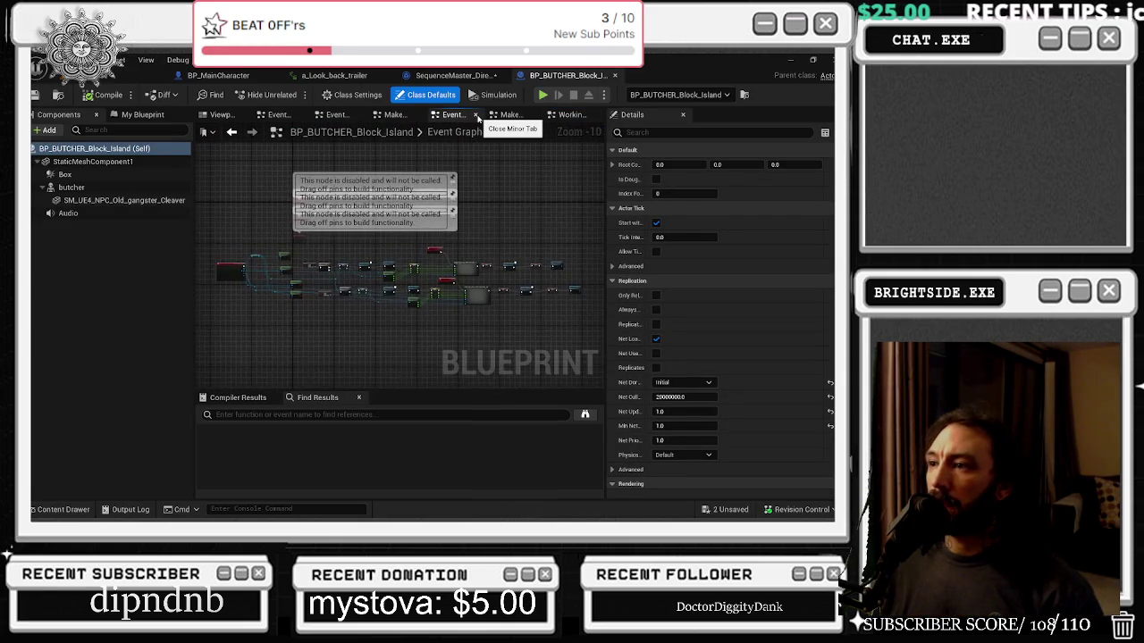
click(477, 118)
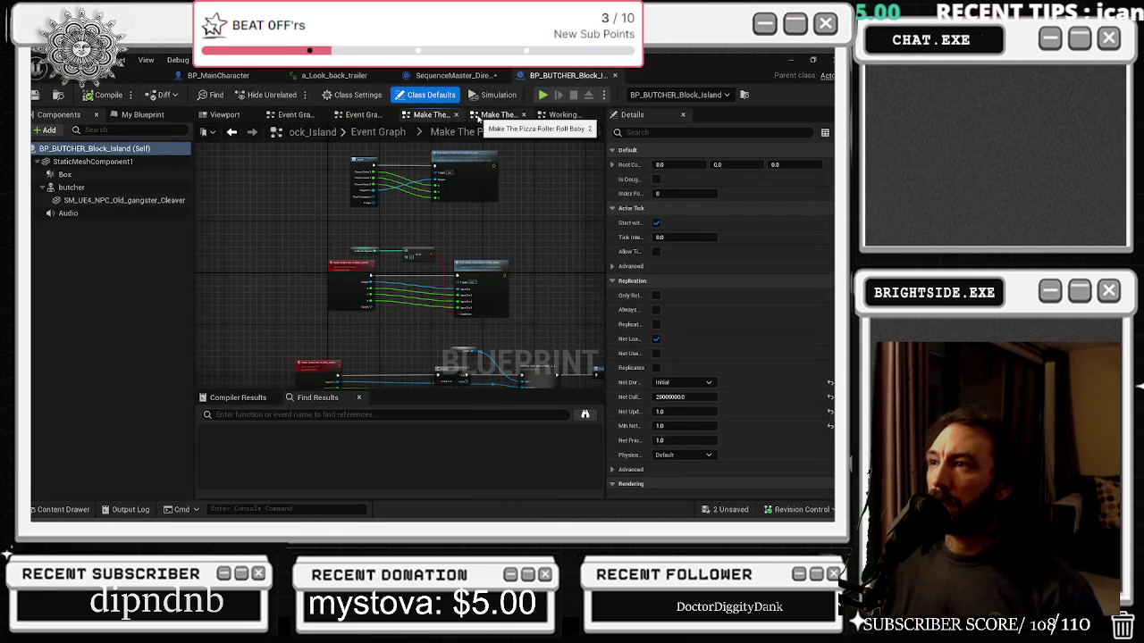
click(458, 117)
middle_click(457, 119)
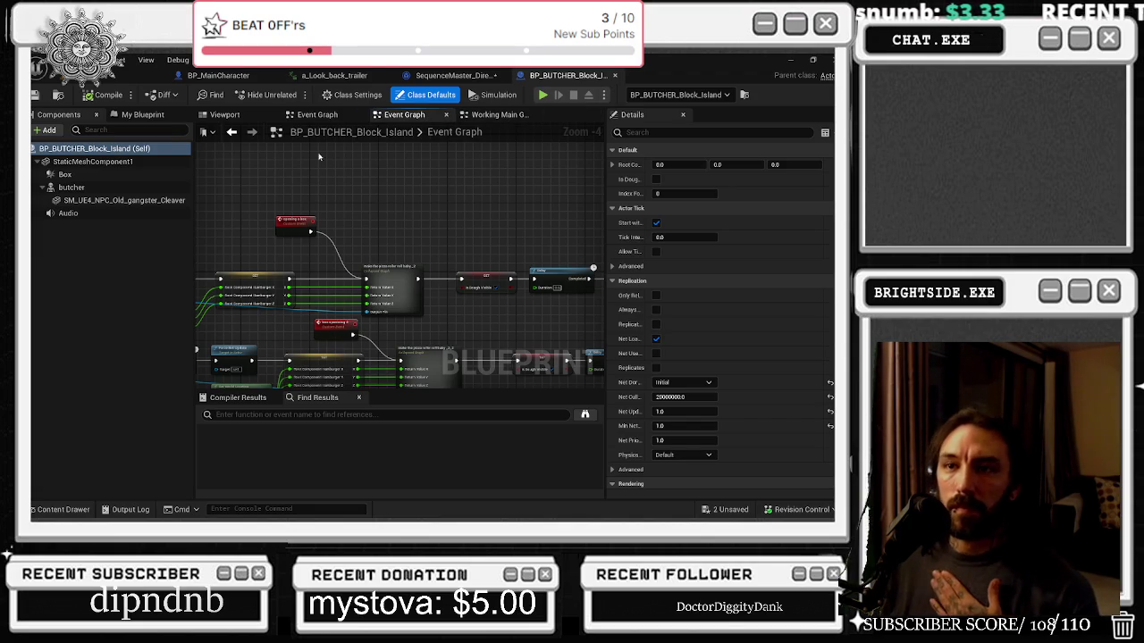
- Find and select the opening a box event, then open the Make The Pizza Roller Roll Baby _2 graph
mouse_move(261, 270)
mouse_down()
mouse_move(410, 284)
mouse_move(327, 267)
mouse_up()
scroll(442, 262, down, 3)
scroll(360, 258, up, 3)
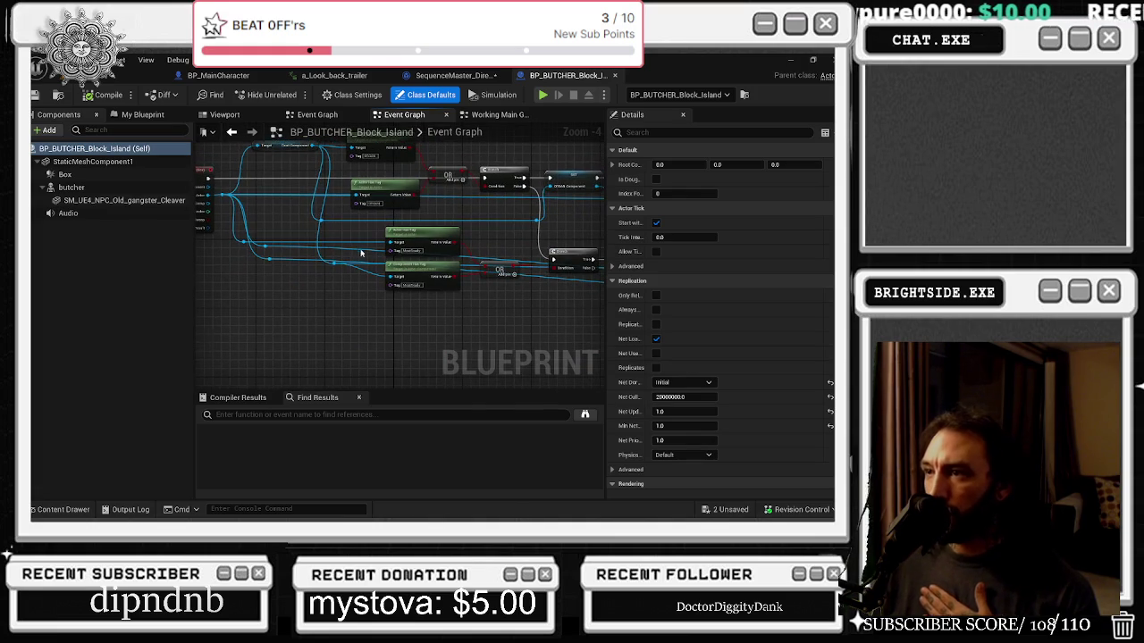
scroll(527, 229, up, 2)
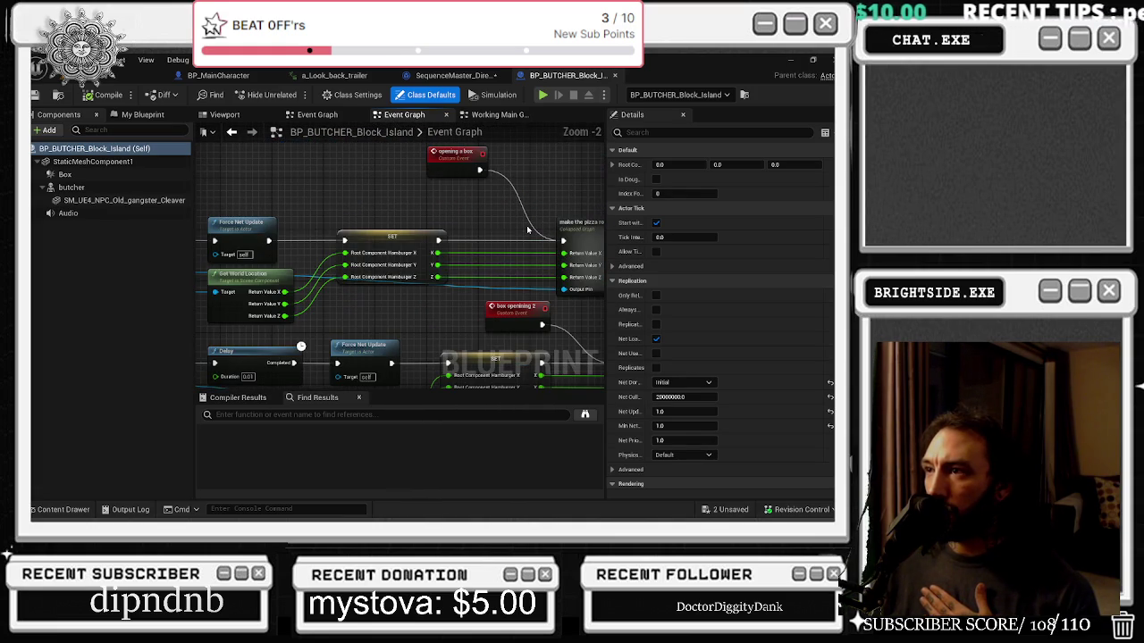
mouse_move(523, 233)
mouse_down()
mouse_move(414, 226)
mouse_move(682, 228)
mouse_move(661, 206)
mouse_move(625, 90)
mouse_up()
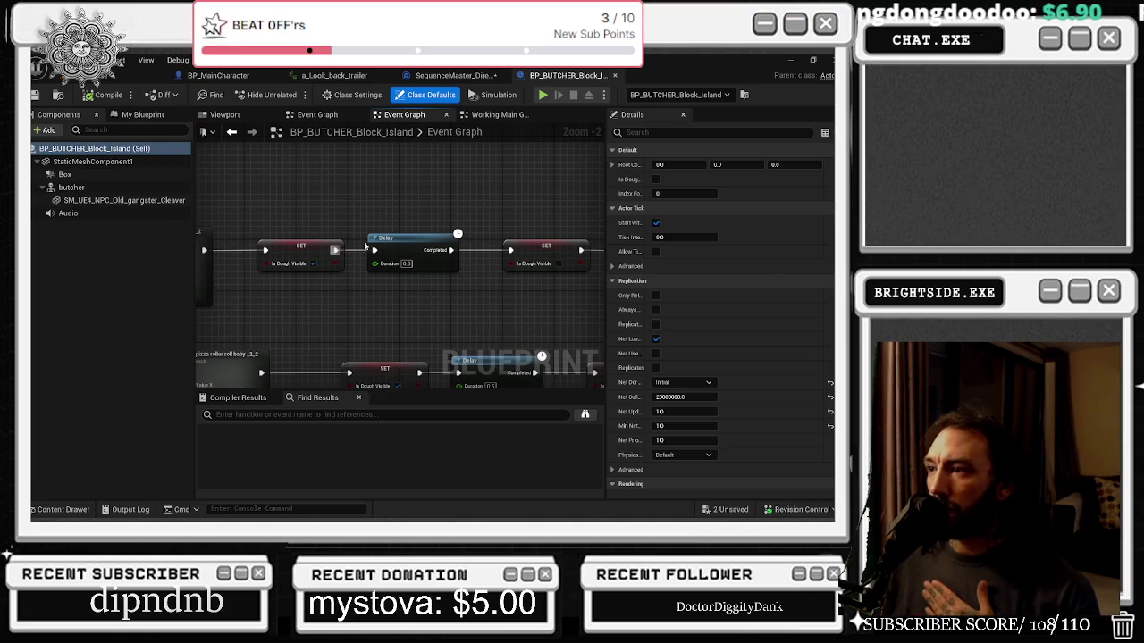
scroll(301, 251, down, 9)
scroll(319, 273, up, 9)
drag(237, 238, 315, 320)
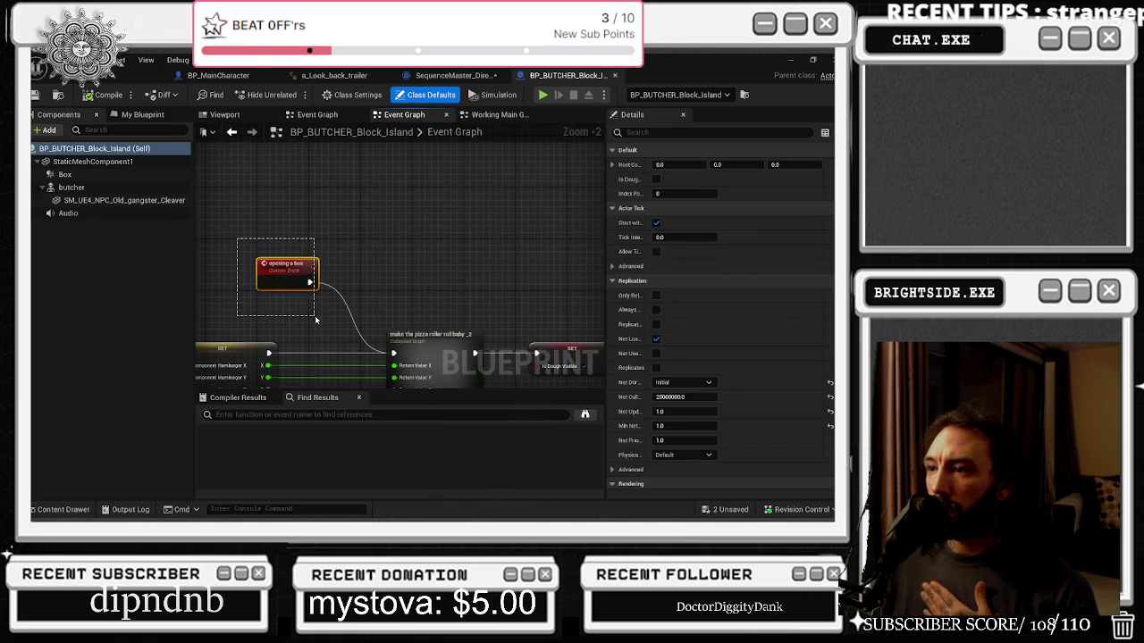
scroll(315, 320, down, 3)
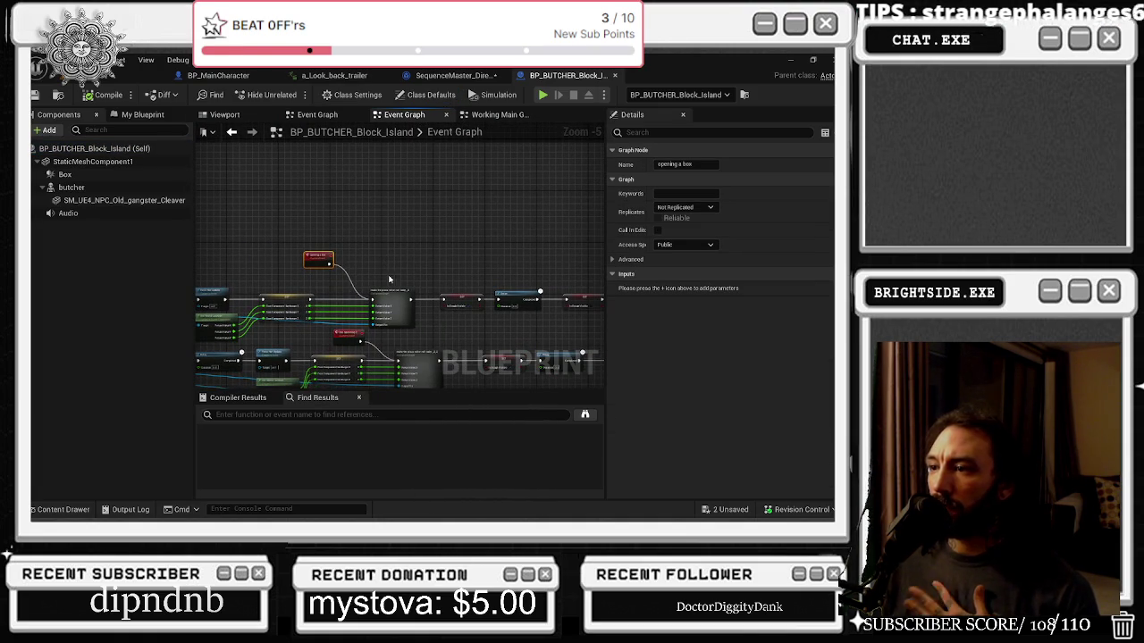
scroll(412, 318, up, 3)
double_click(381, 274)
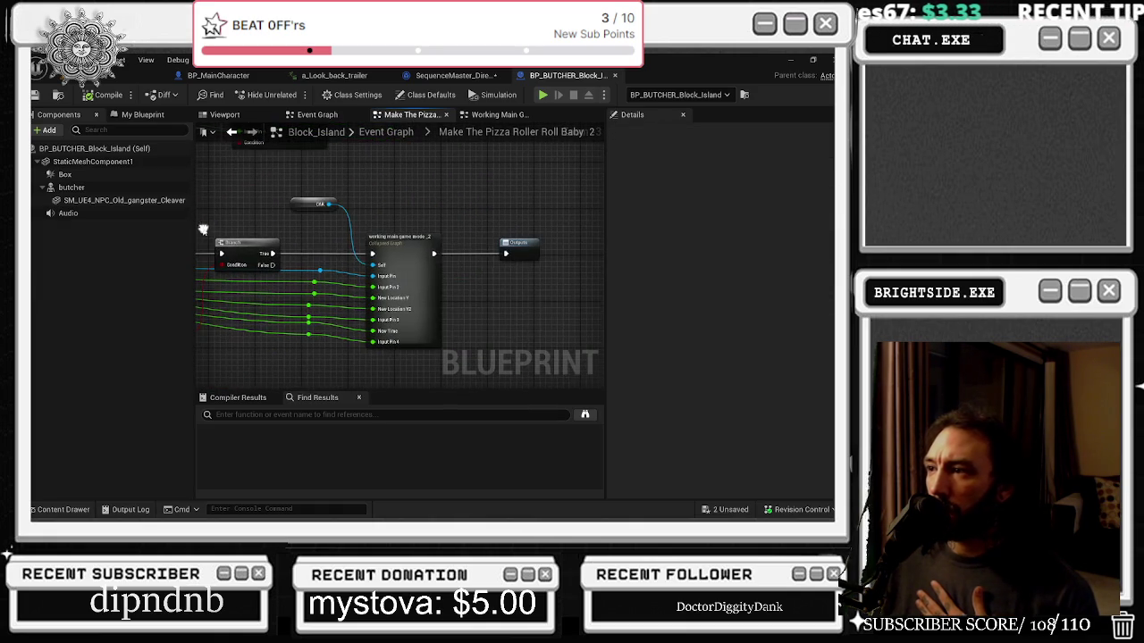
- Open 'working main game mode _2' and follow its Force Net Update and Delay chain to Play Animation
double_click(367, 261)
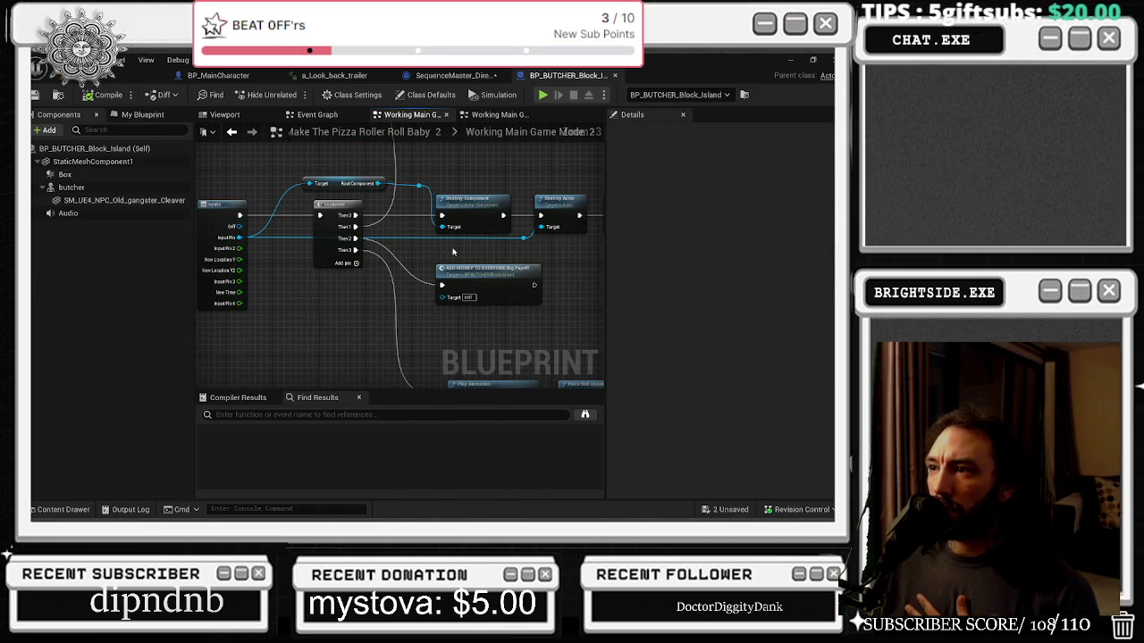
drag(453, 253, 291, 239)
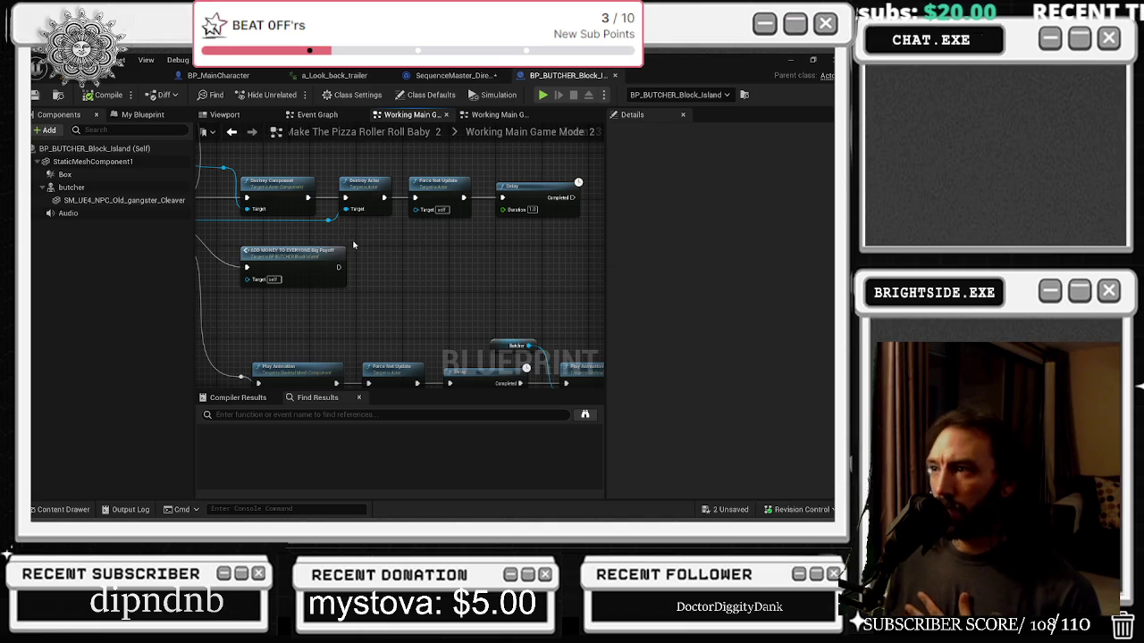
drag(352, 262, 373, 163)
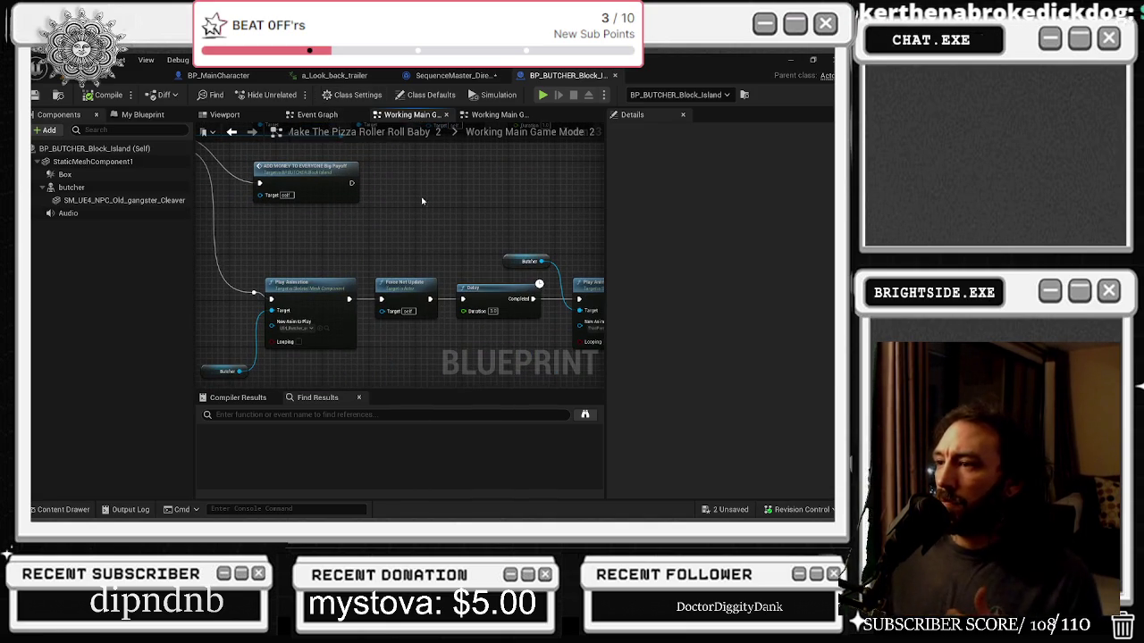
drag(392, 204, 313, 214)
mouse_move(404, 259)
mouse_down()
mouse_move(253, 224)
mouse_move(268, 154)
mouse_move(260, 315)
mouse_up()
- Add a custom event node named 'play choppping animation' to the butcher graph
right_click(260, 315)
text(custom)
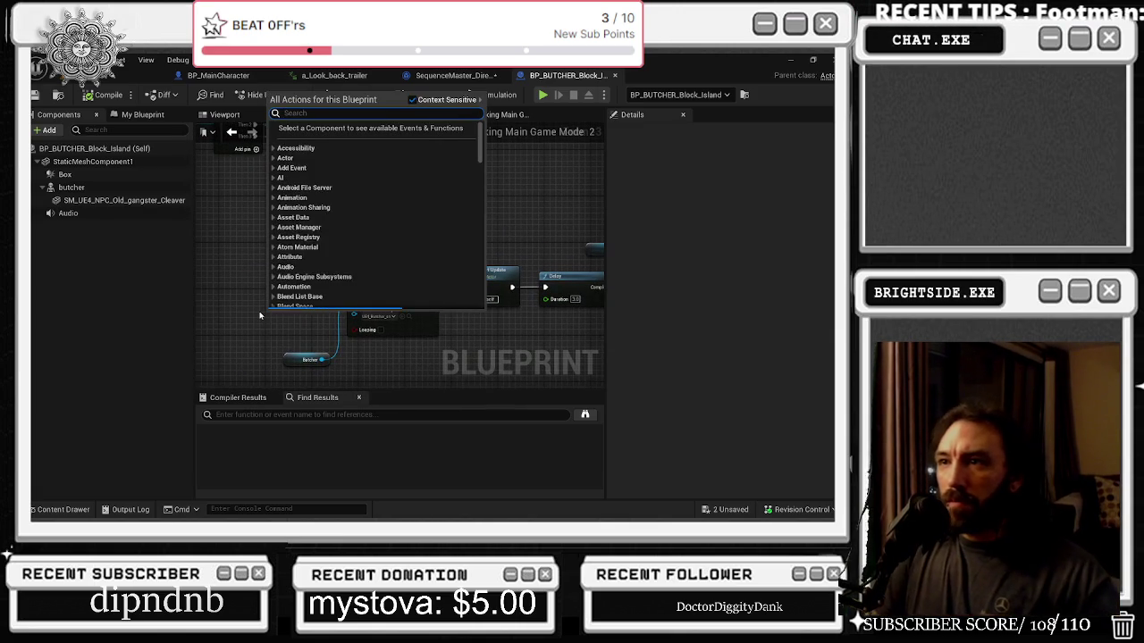
text( event)
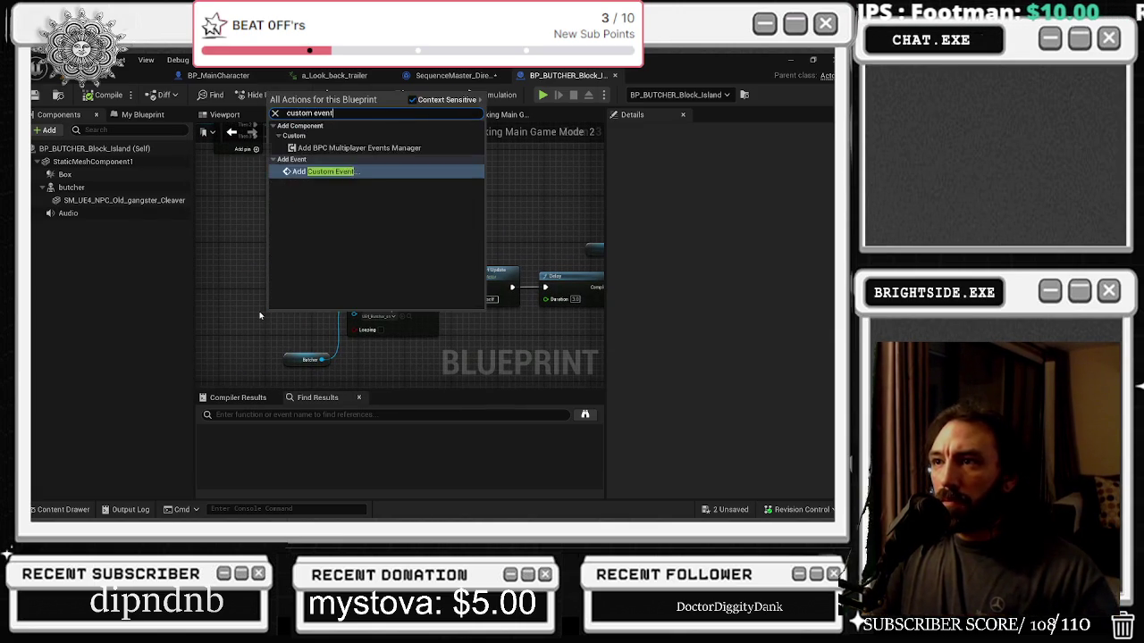
key(Return)
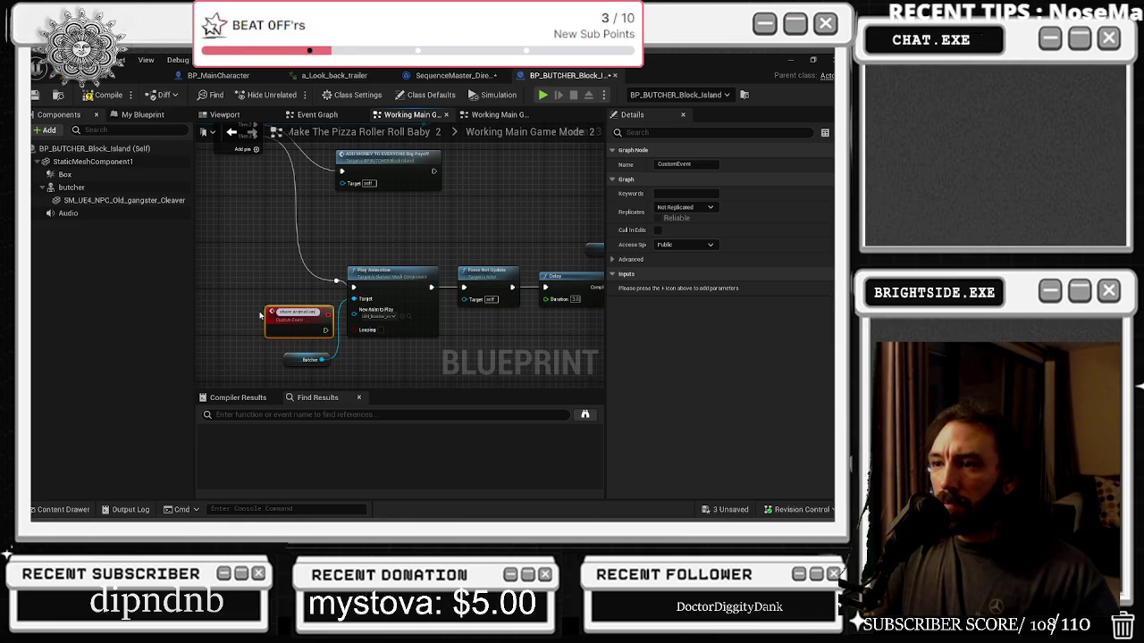
text(chef)
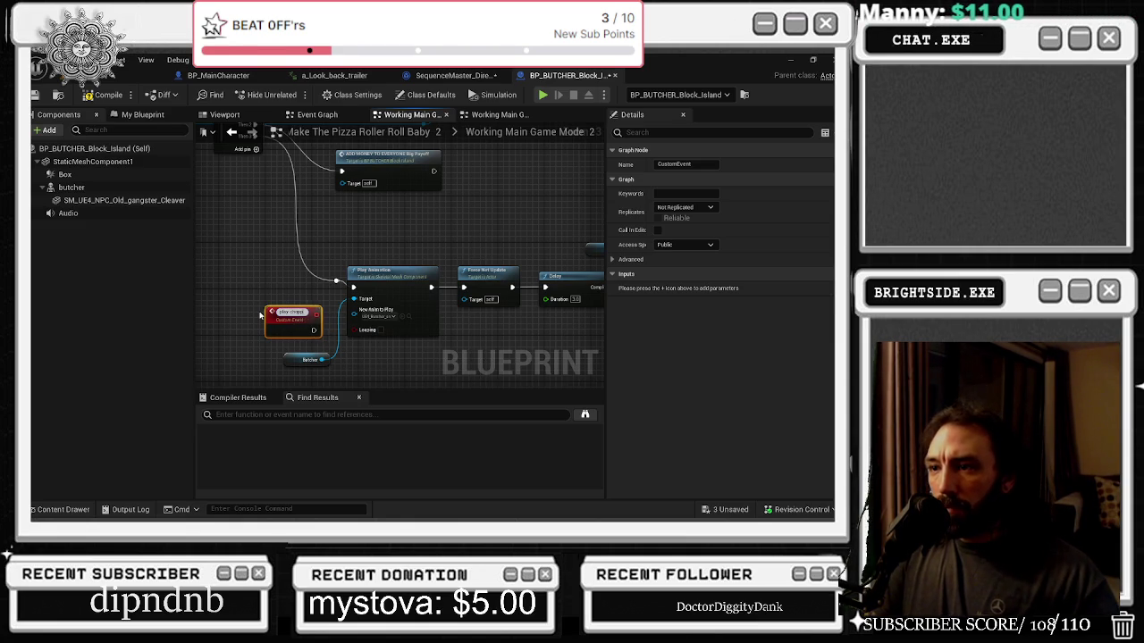
text(ing animation)
key(Return)
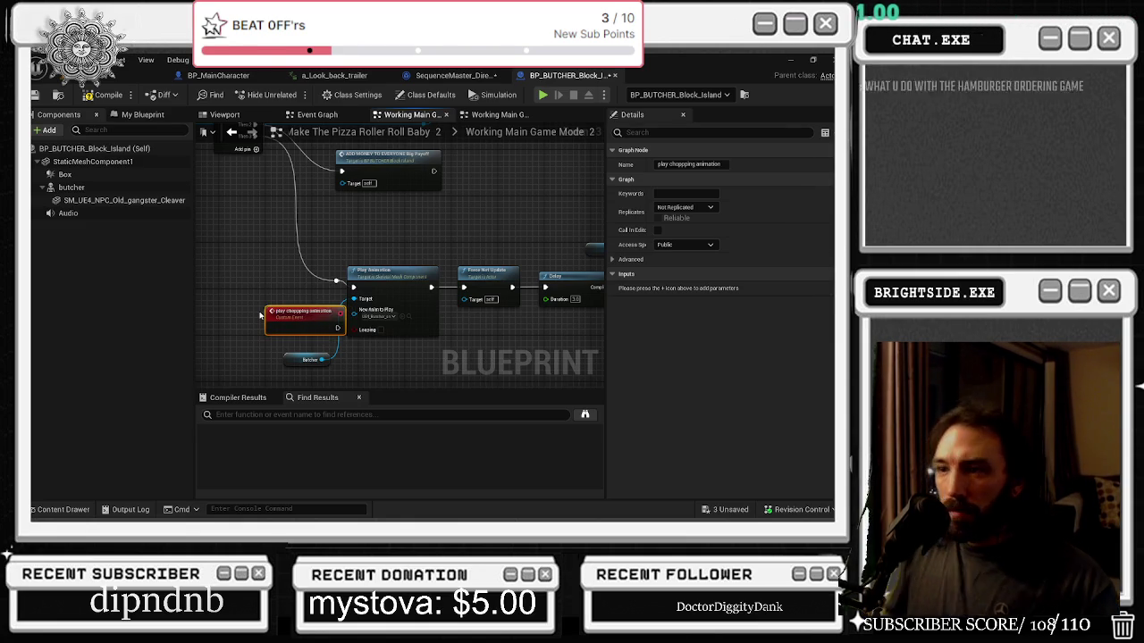
- Position the new event beside Play Animation and compile the butcher blueprint
click(244, 273)
mouse_move(345, 322)
mouse_down()
mouse_move(317, 309)
mouse_move(353, 287)
mouse_up()
click(317, 309)
click(88, 95)
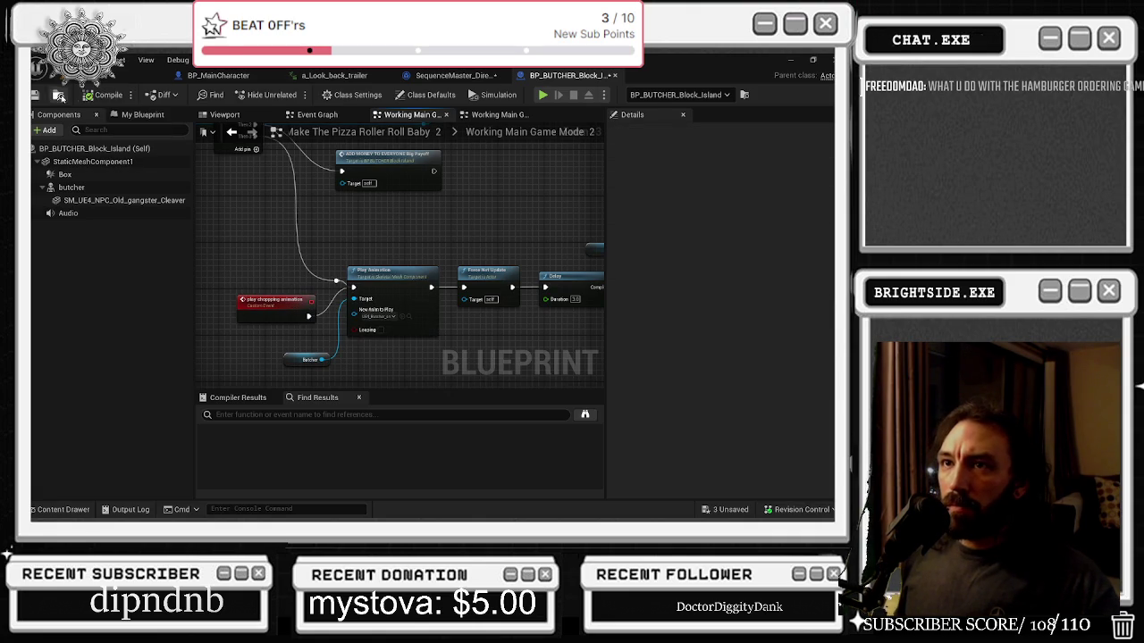
click(469, 77)
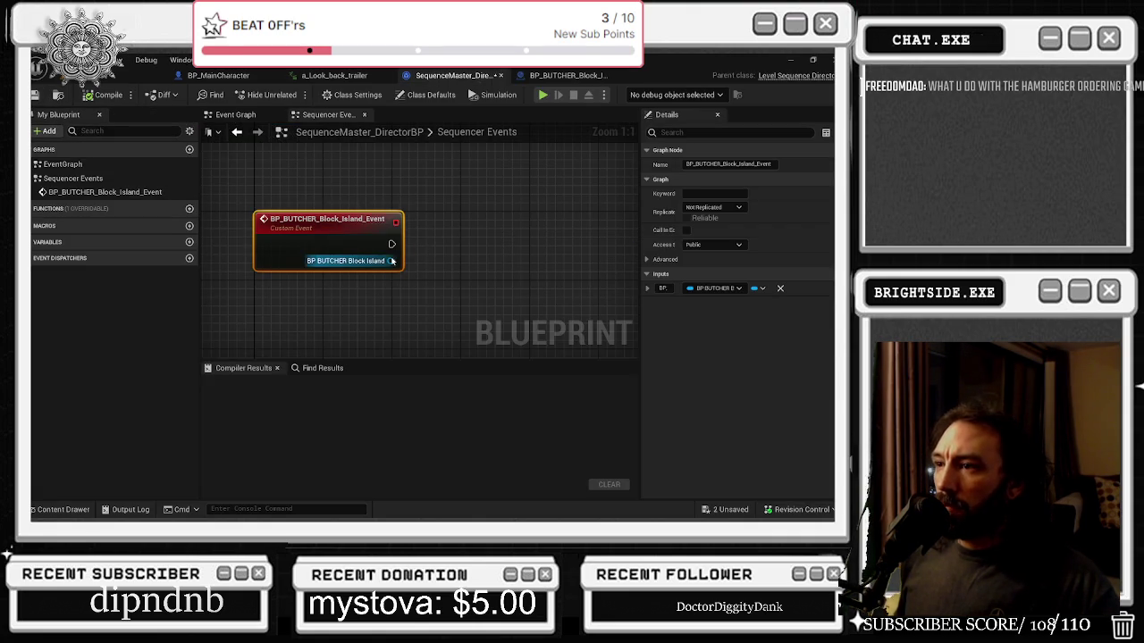
- Have the director's butcher event call Play Choppping Animation, then compile the director blueprint
drag(391, 261, 425, 263)
text(play chop)
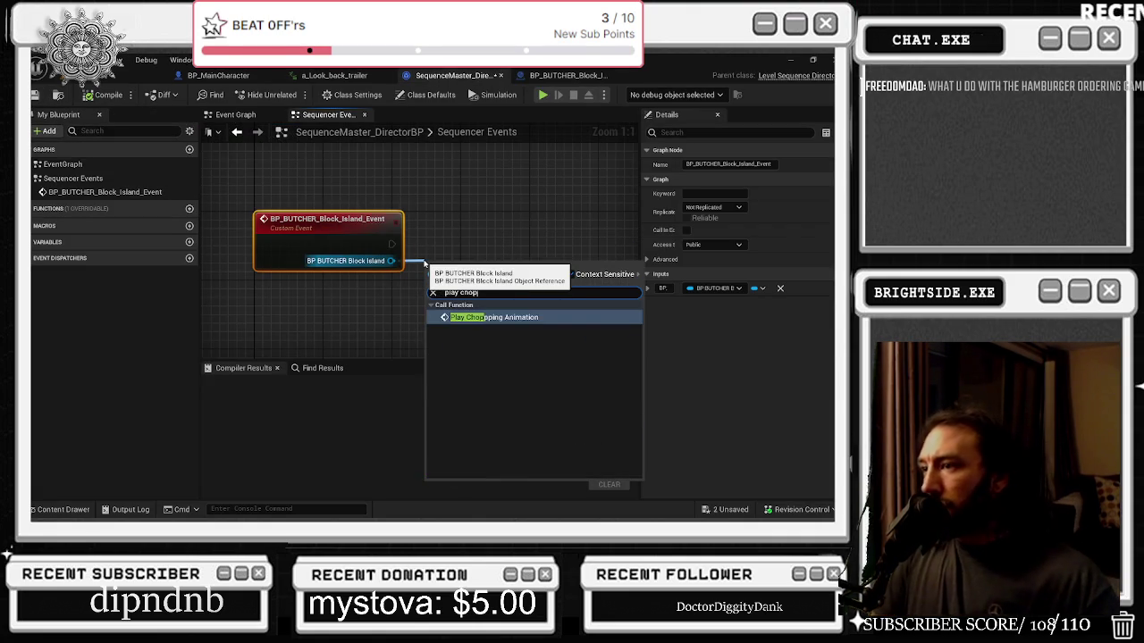
key(Return)
drag(487, 278, 491, 242)
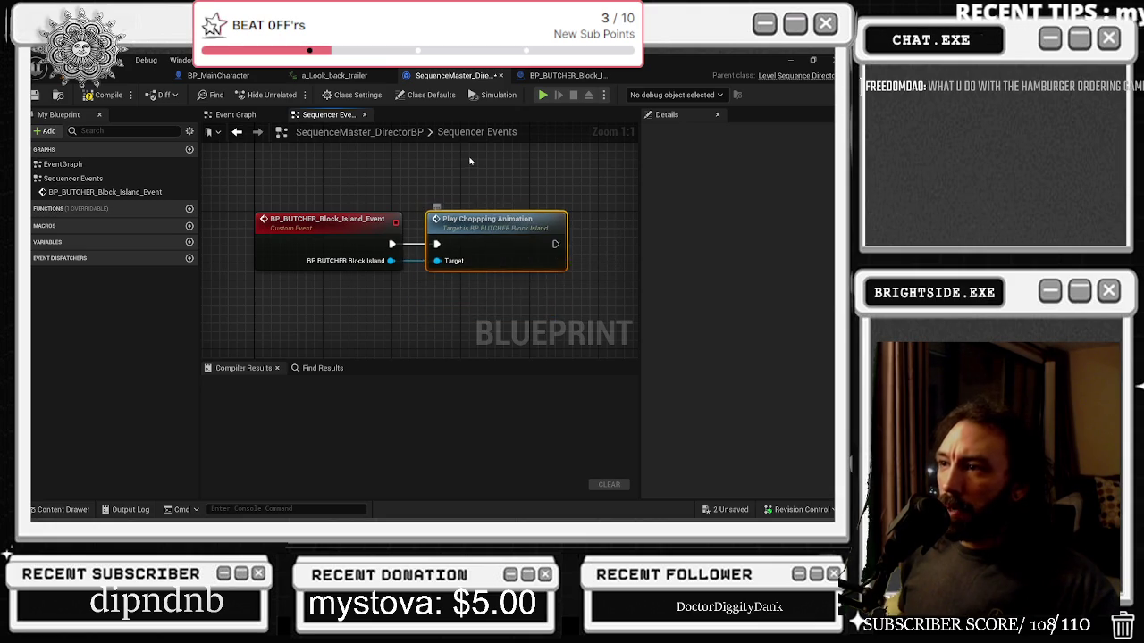
click(99, 95)
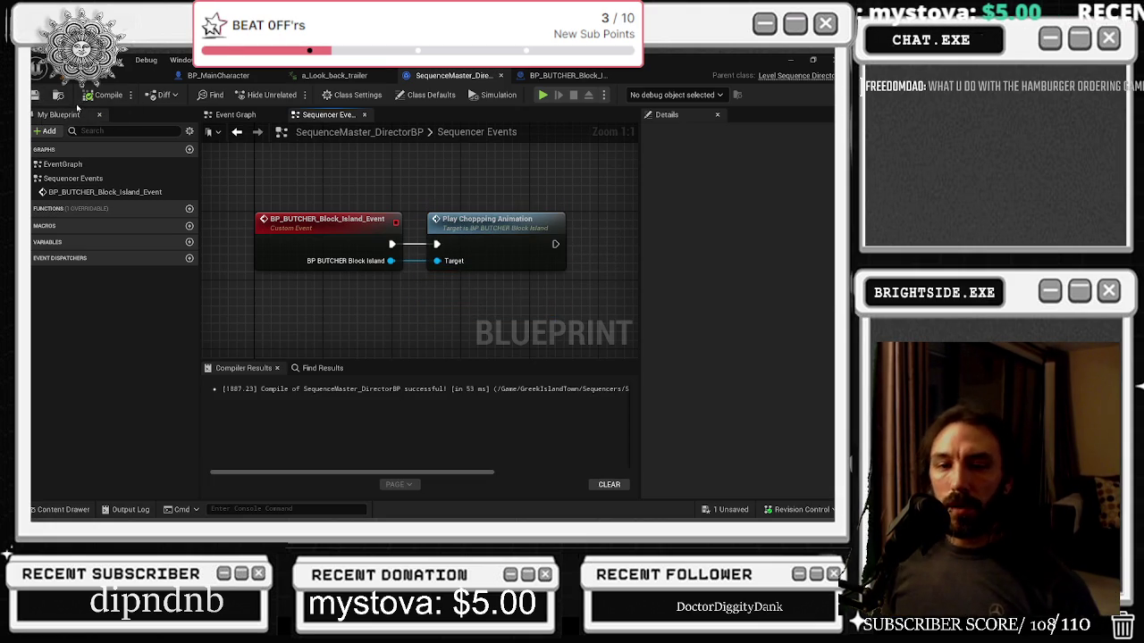
- Save all changes from the level editor and bring the Twitch stream forward
click(134, 75)
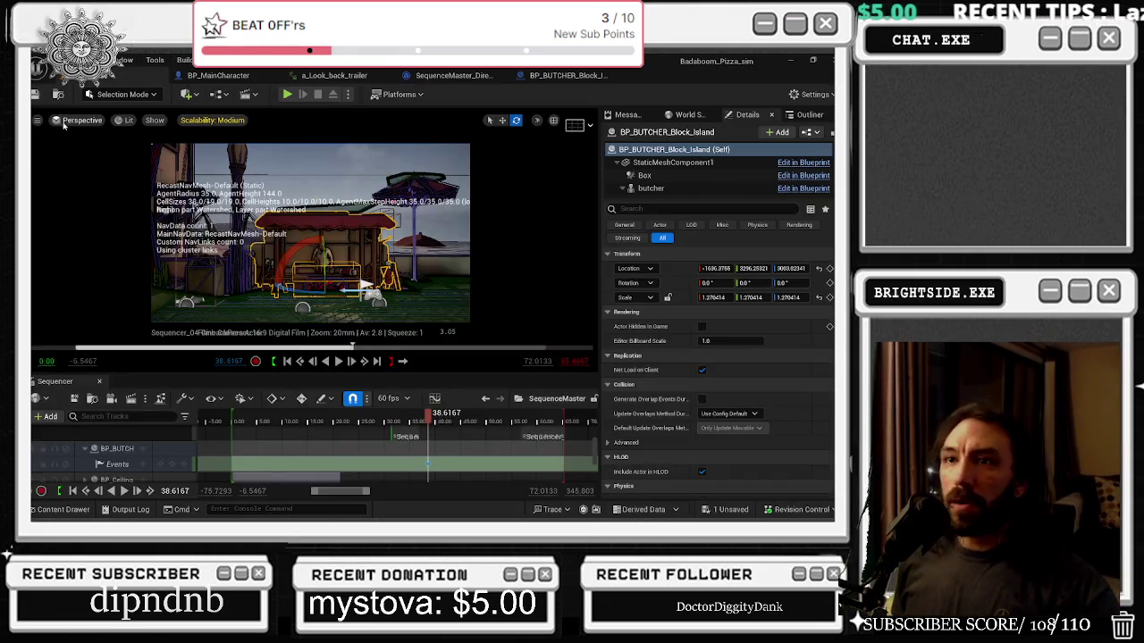
click(37, 91)
key(alt+Tab)
click(377, 300)
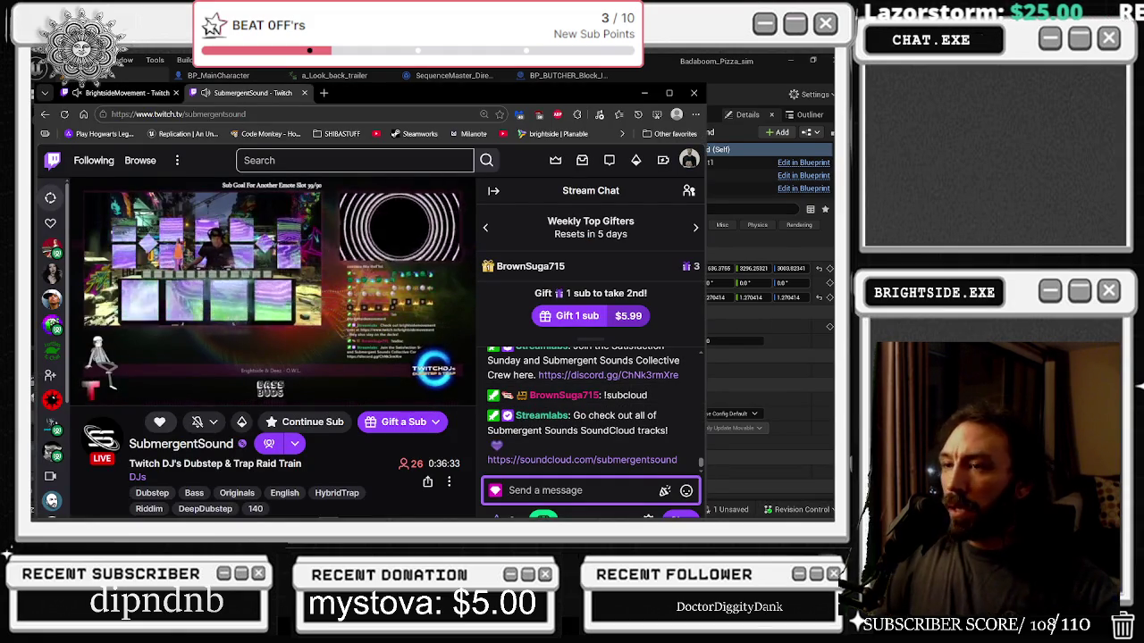
- Post 'thank you bud' then 'throwing down the oldies' to Twitch chat and switch back to Unreal
text(thank yo)
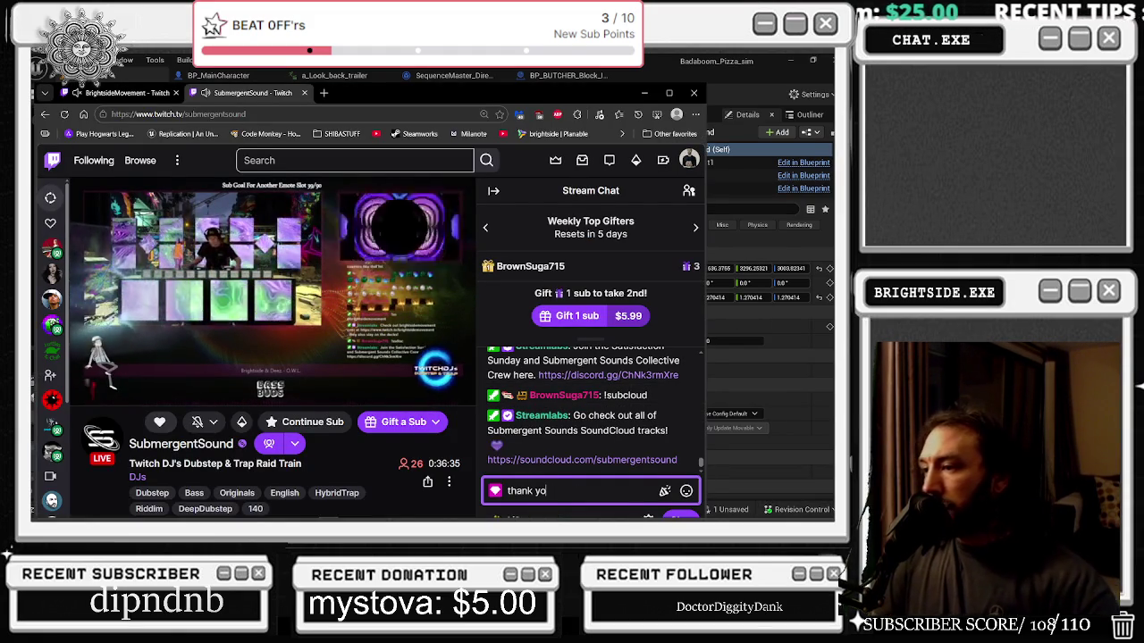
text(u bud)
key(Return)
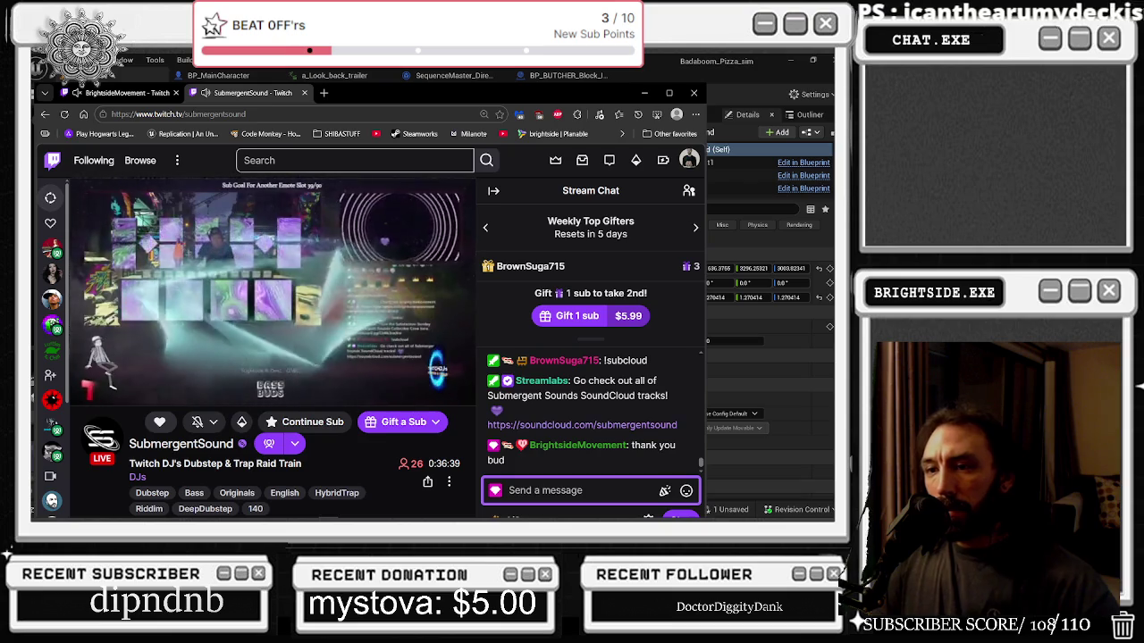
text(throwing down the)
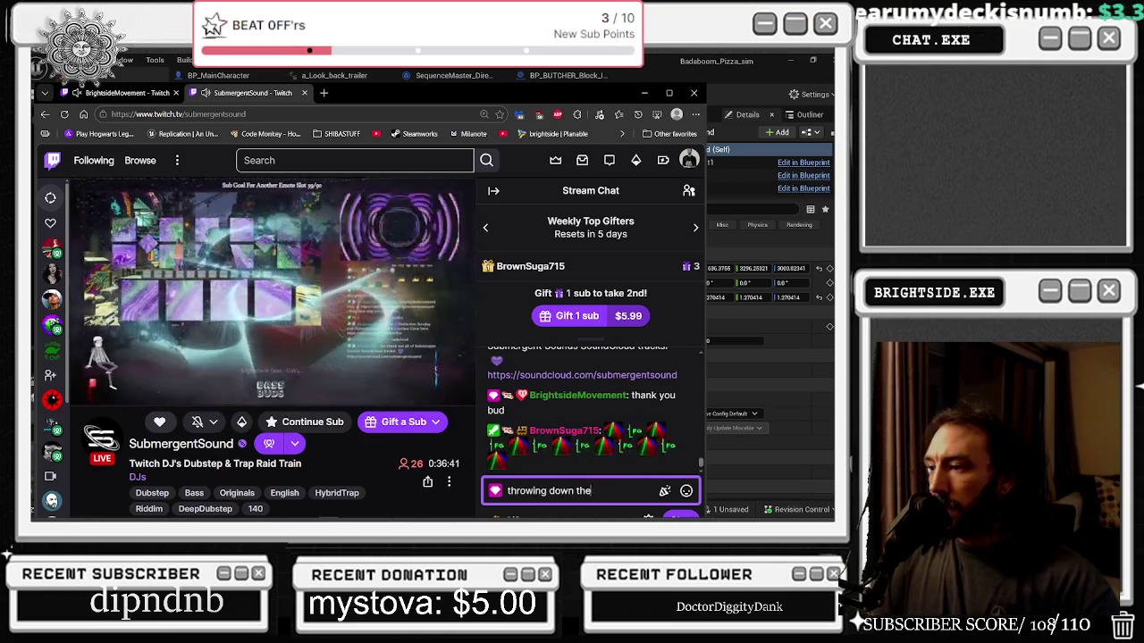
text( oldies)
key(Return)
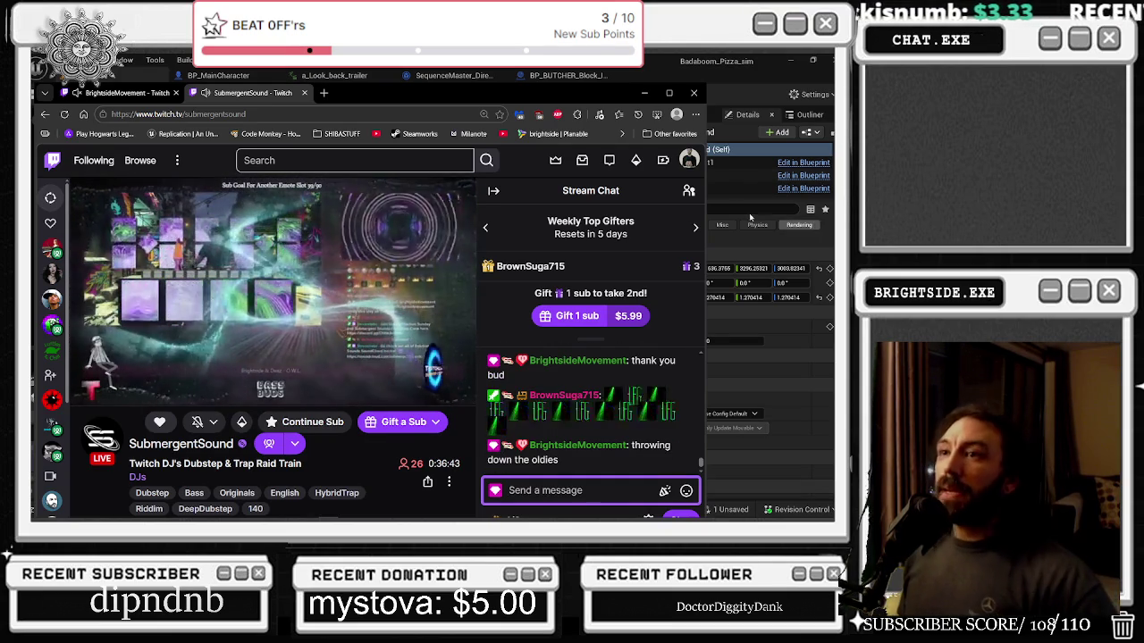
key(alt+Tab)
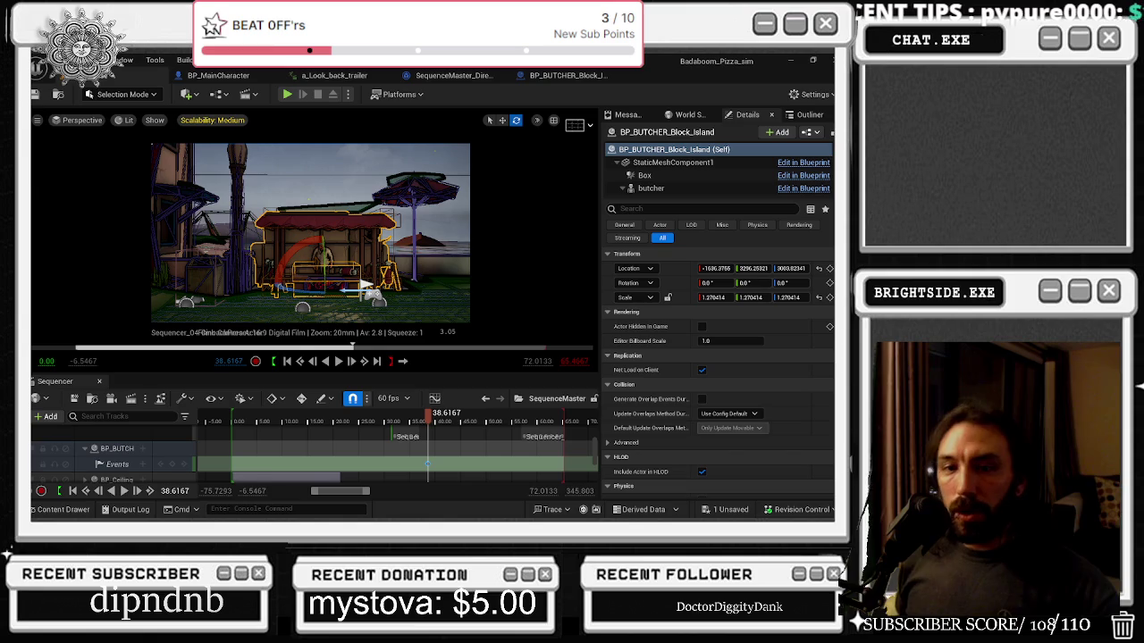
- Scrub the SequenceMaster from about 37.5 back to 20.9 seconds, then switch to the Twitch stream
drag(431, 427, 416, 414)
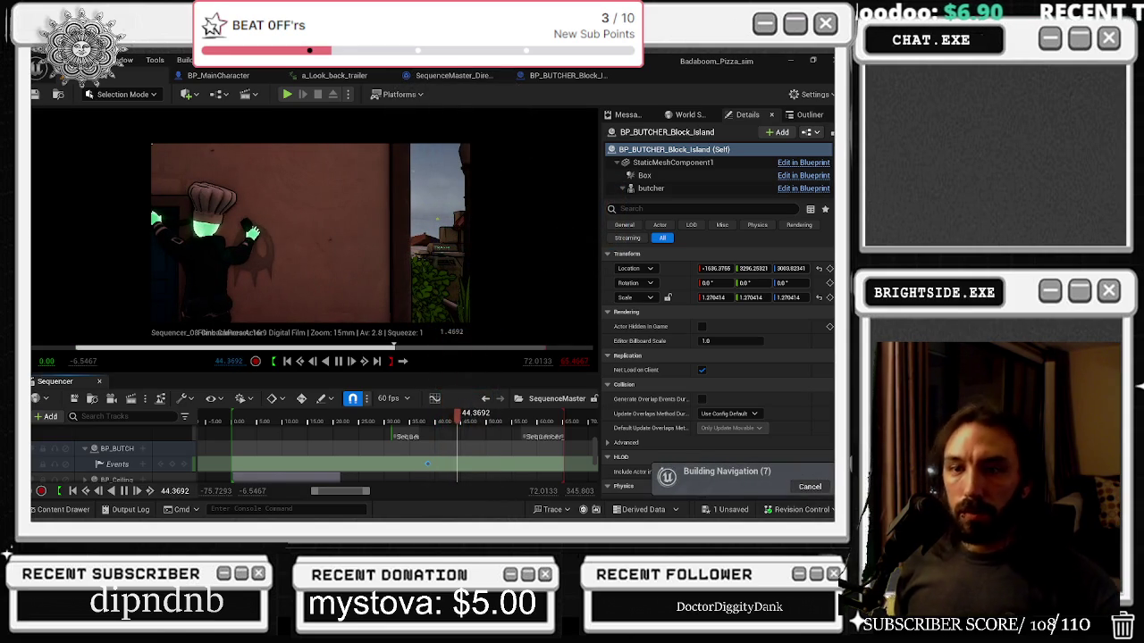
drag(327, 424, 432, 442)
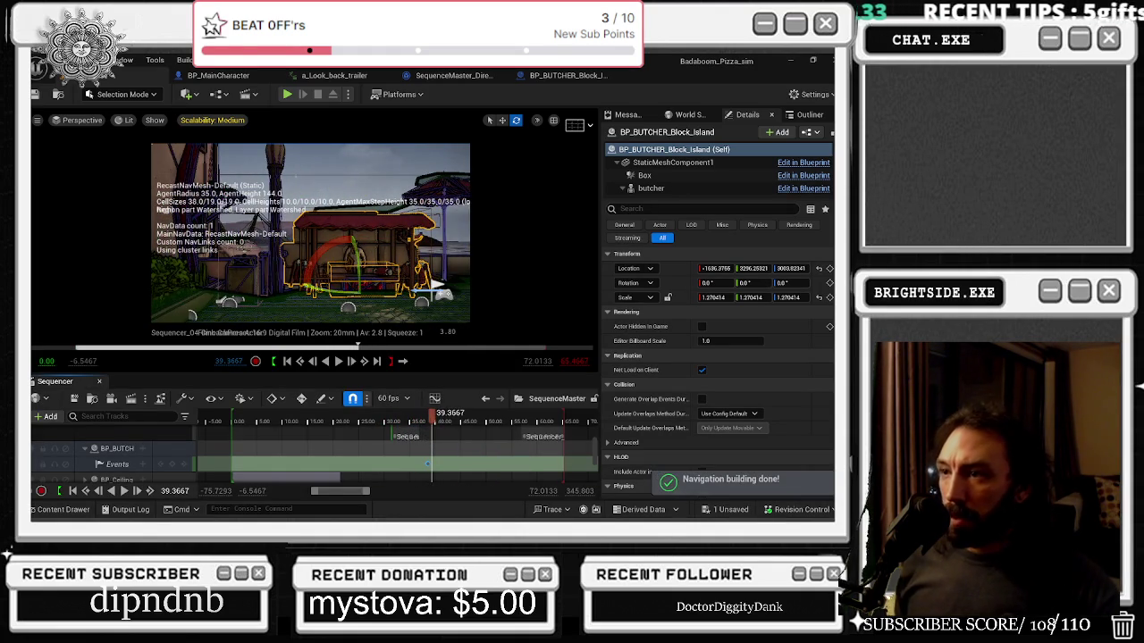
key(alt+Tab)
click(390, 308)
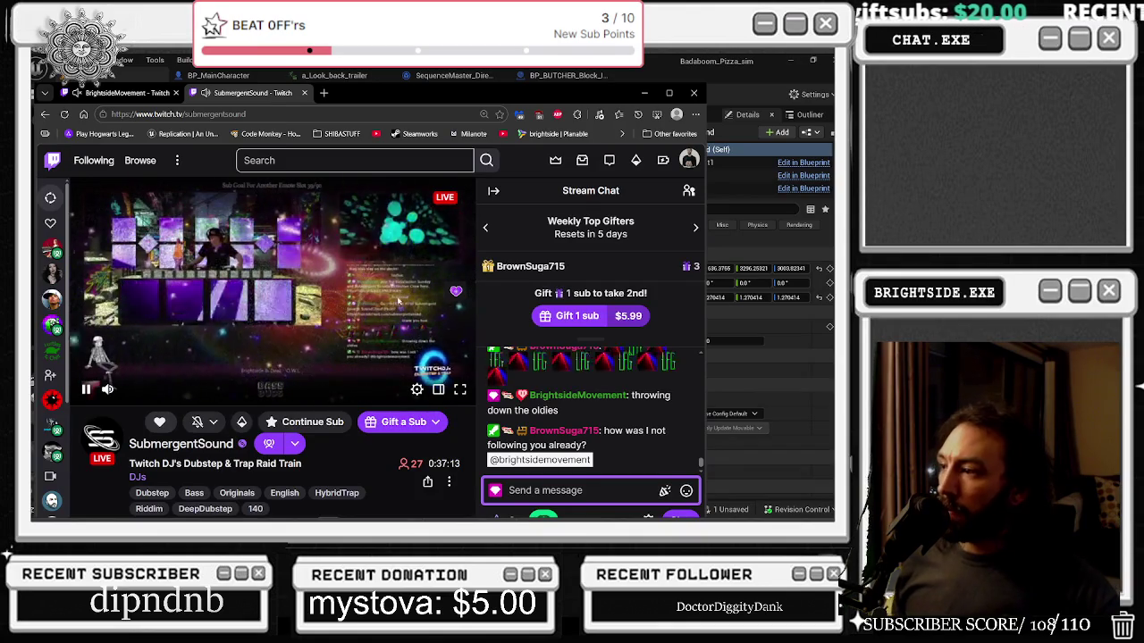
- Send an 'ayy thank you' reply to the chatter in Twitch chat, then minimize the browser
text(ayy th)
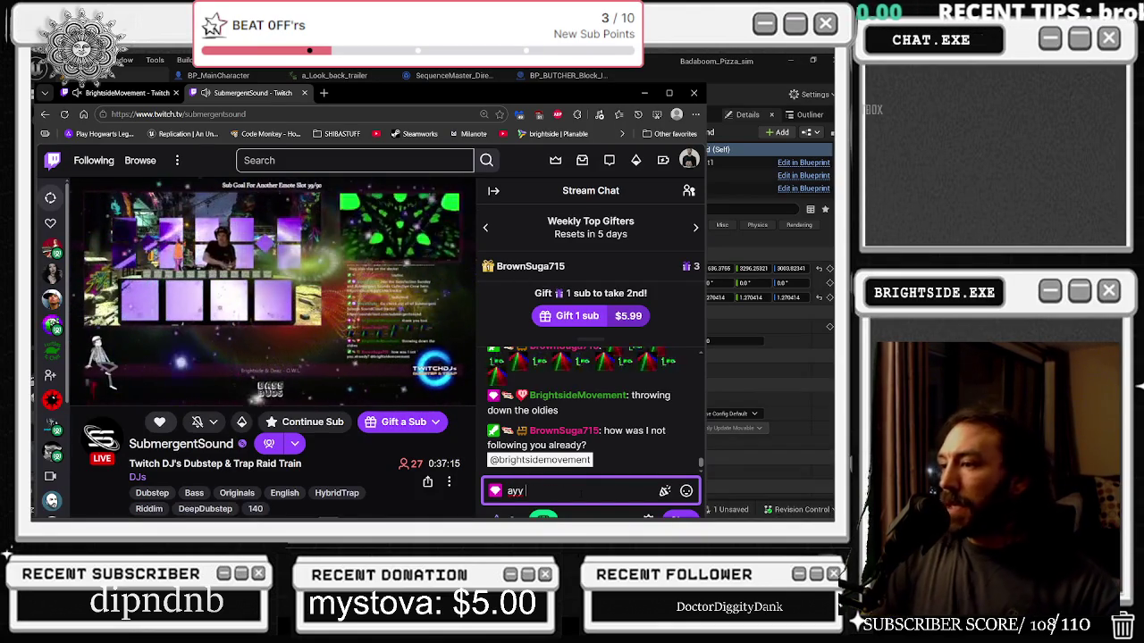
text(ank you brown sug)
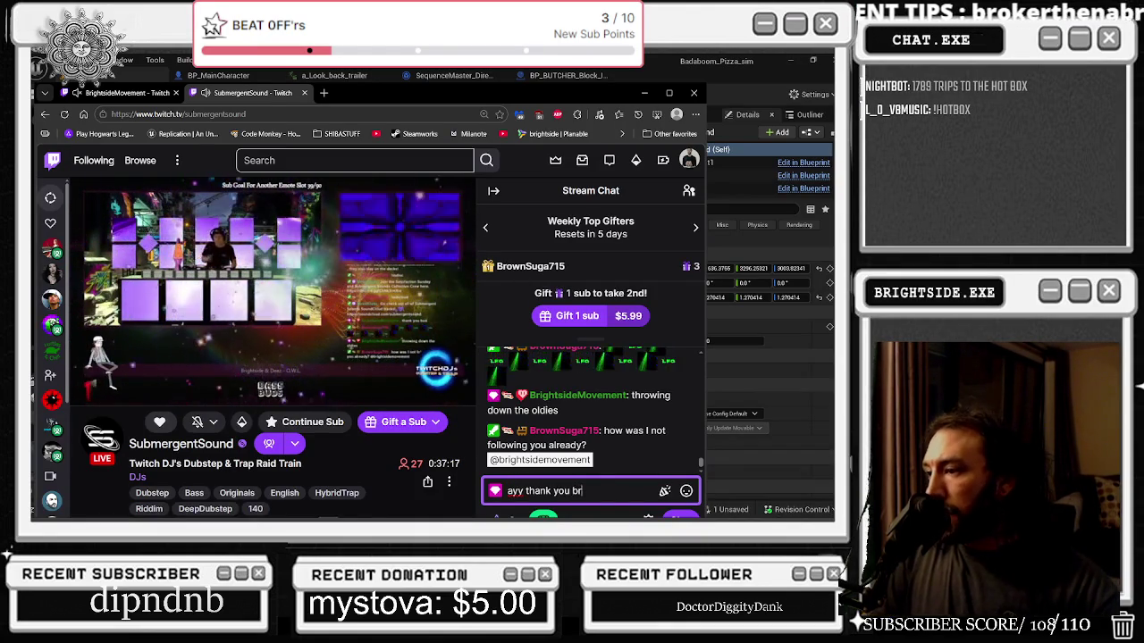
text(aa)
key(Return)
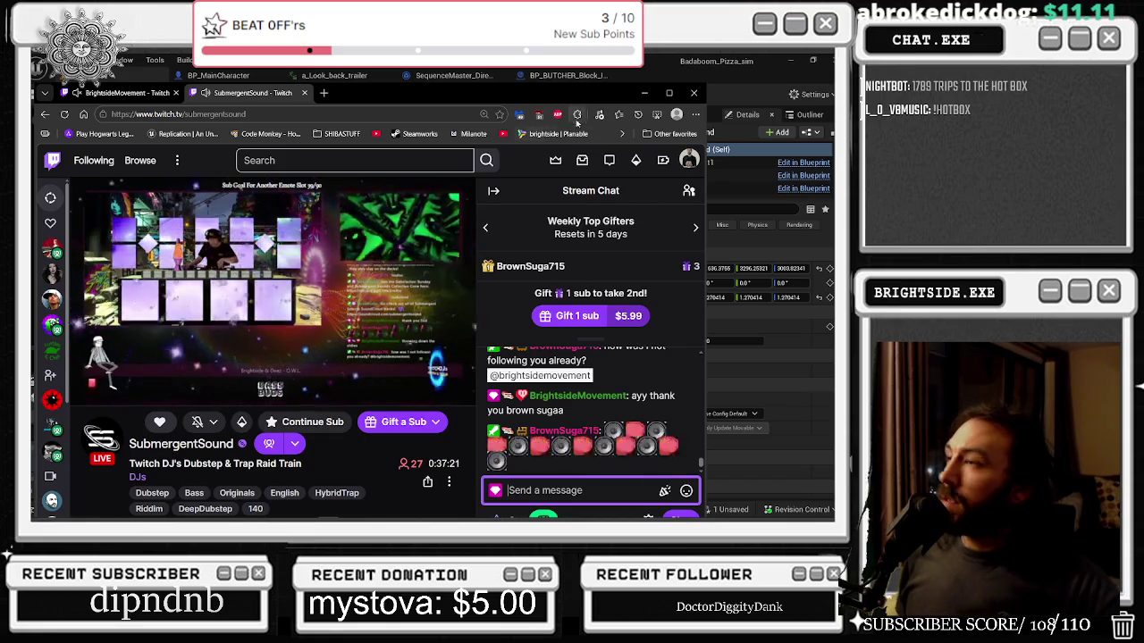
click(644, 93)
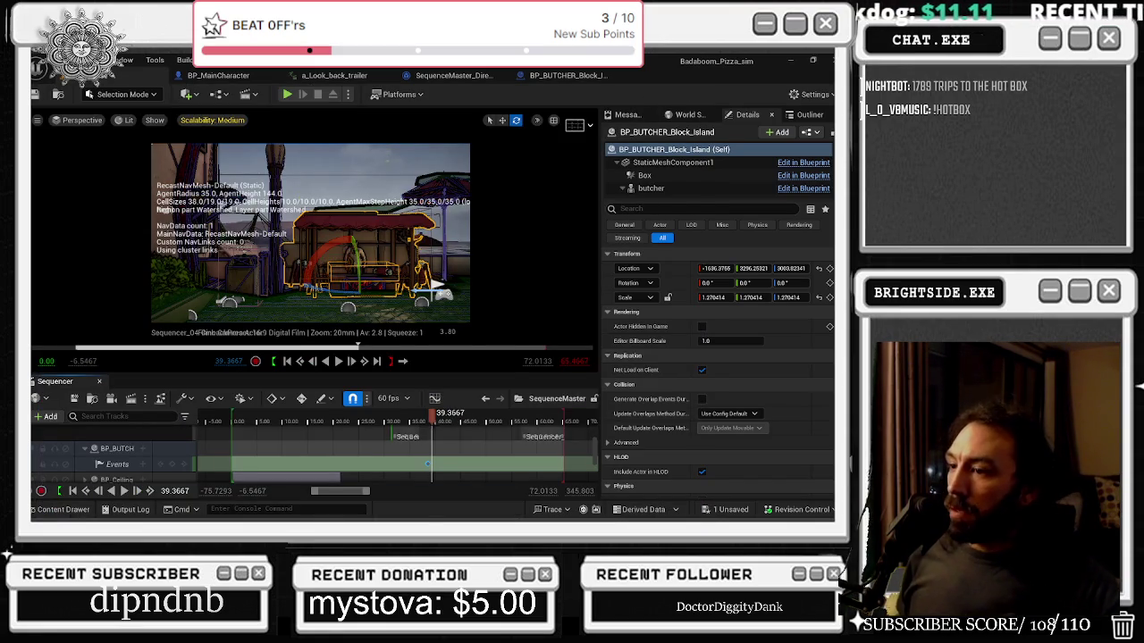
- Play the SequenceMaster from about 33.5 seconds, stopping near 38.1, then resume playback
click(420, 423)
drag(409, 426, 403, 427)
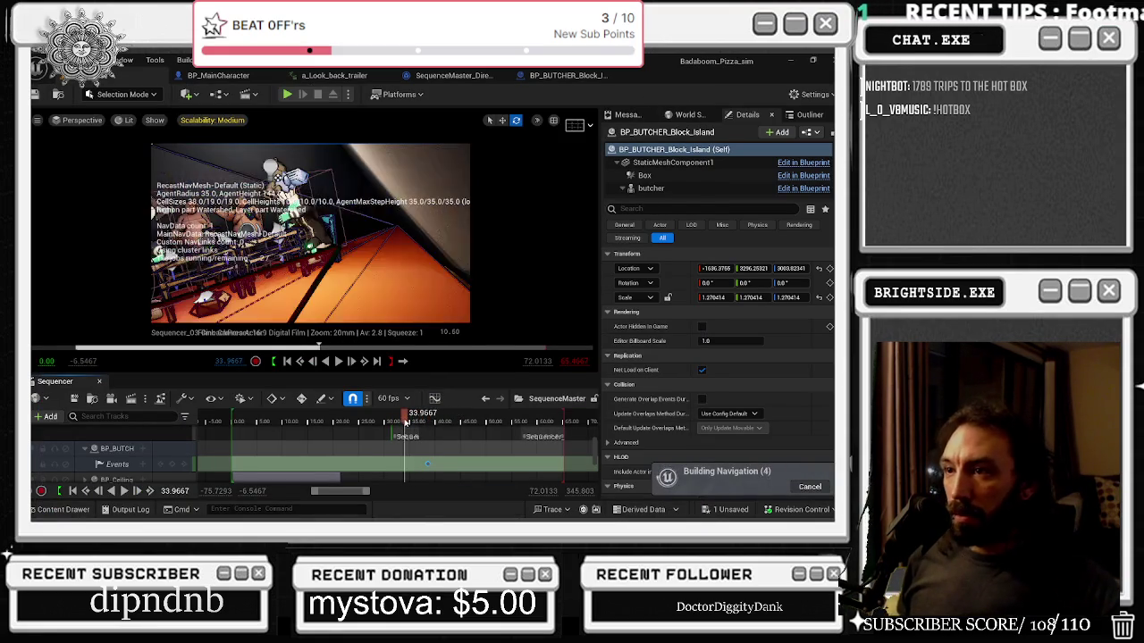
key(space)
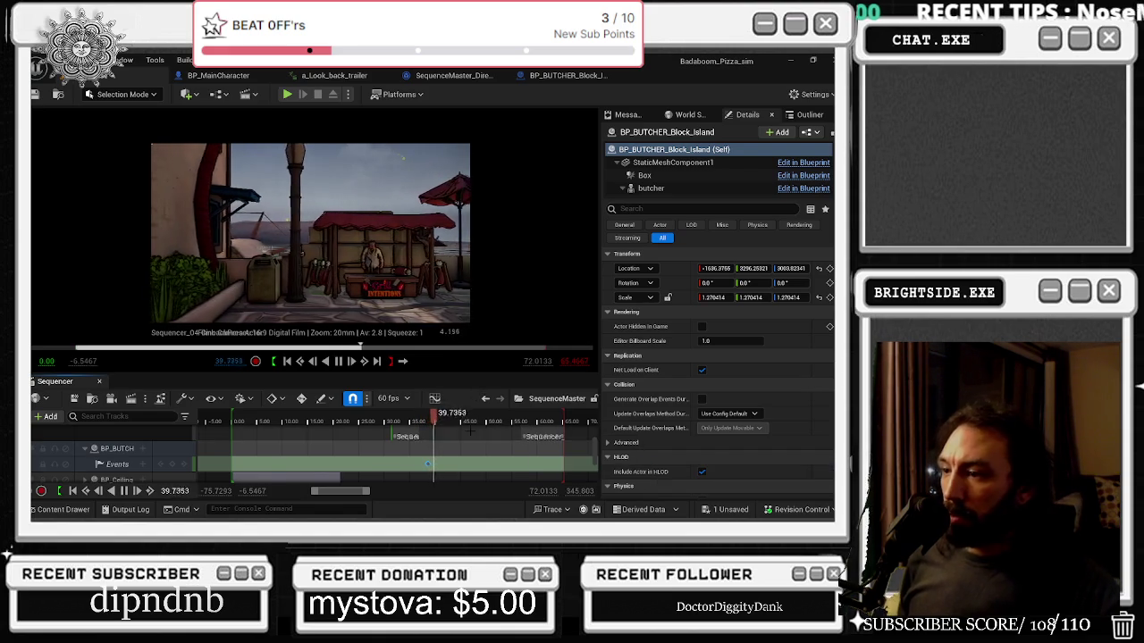
click(427, 424)
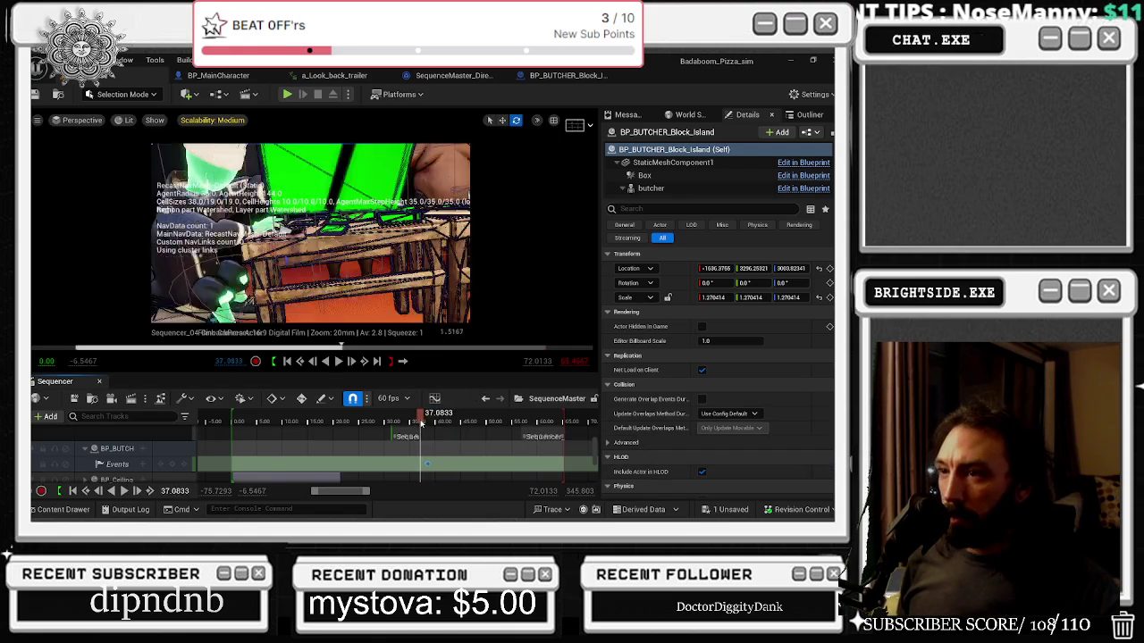
key(space)
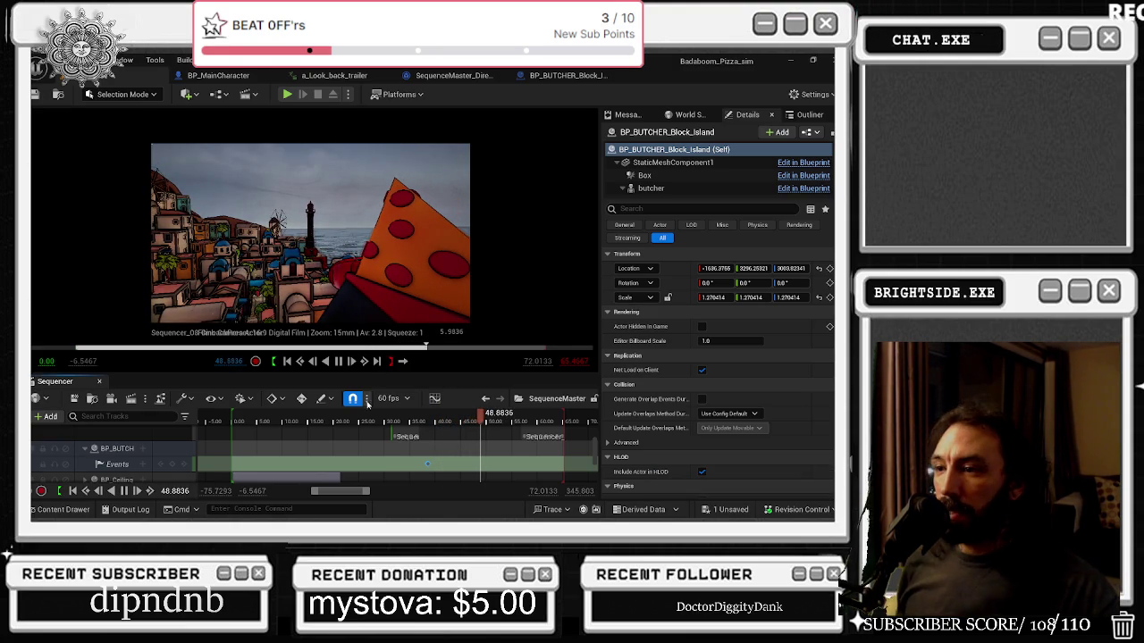
- Scrub back near the trailer start and check the staircase shot at 31.5 seconds and the chef shot
mouse_move(363, 425)
mouse_down()
mouse_move(254, 426)
mouse_move(308, 425)
mouse_up()
click(389, 420)
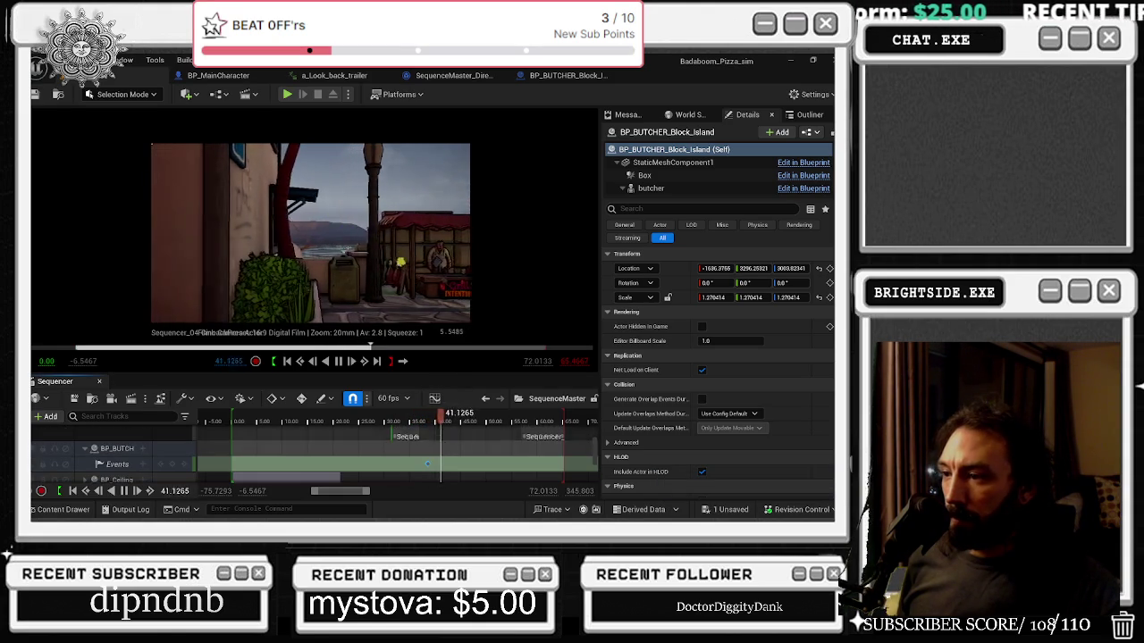
click(407, 420)
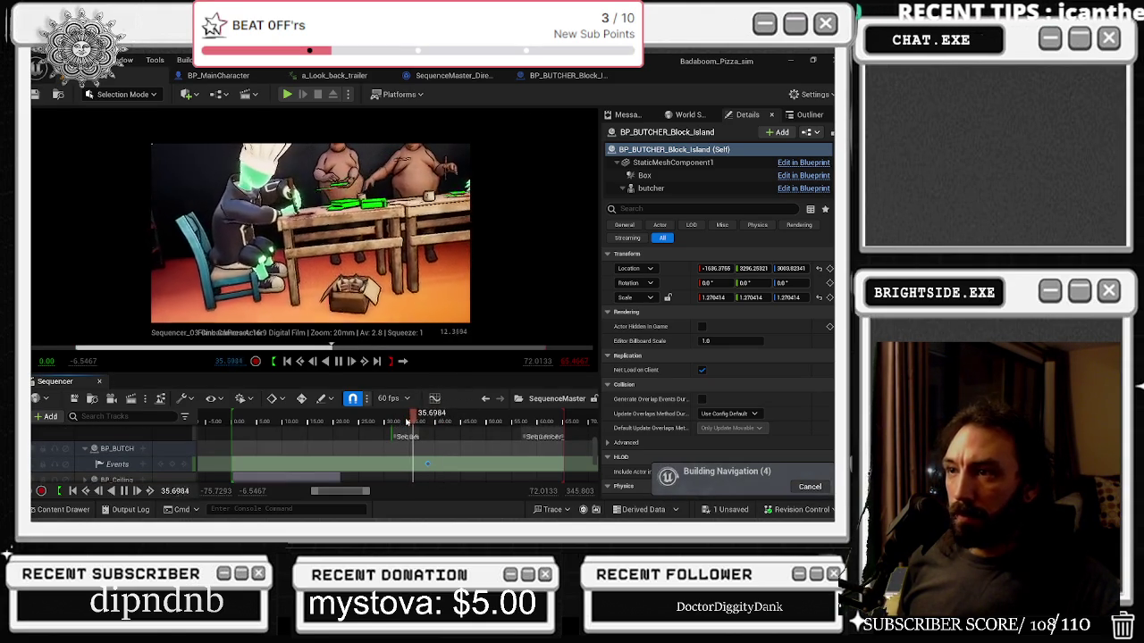
scroll(431, 472, up, 2)
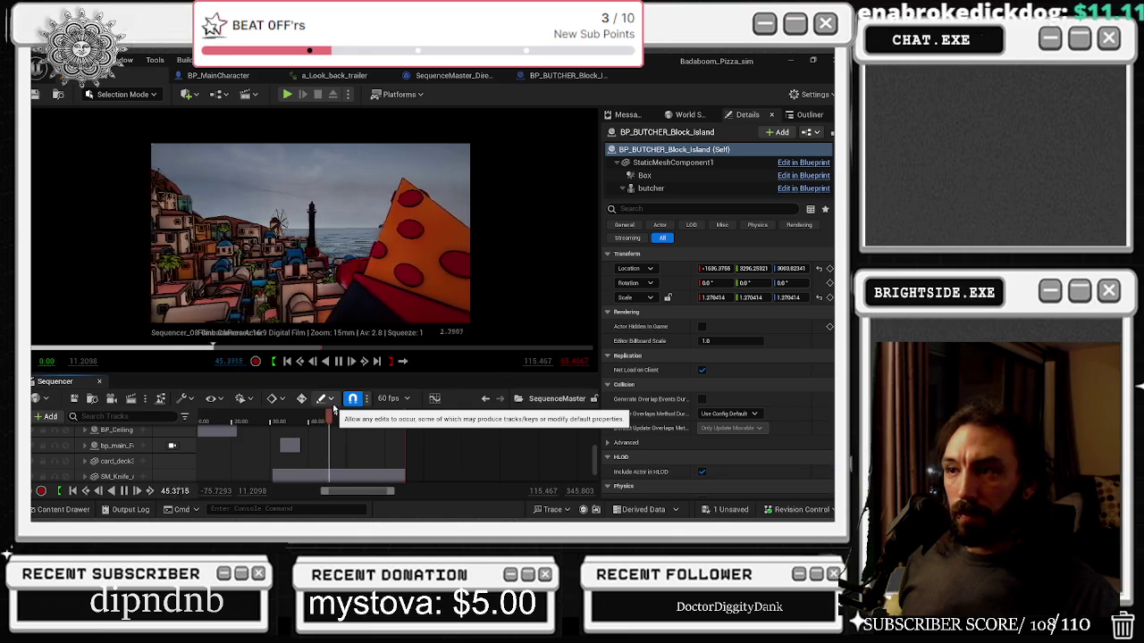
scroll(360, 437, up, 2)
scroll(360, 436, up, 1)
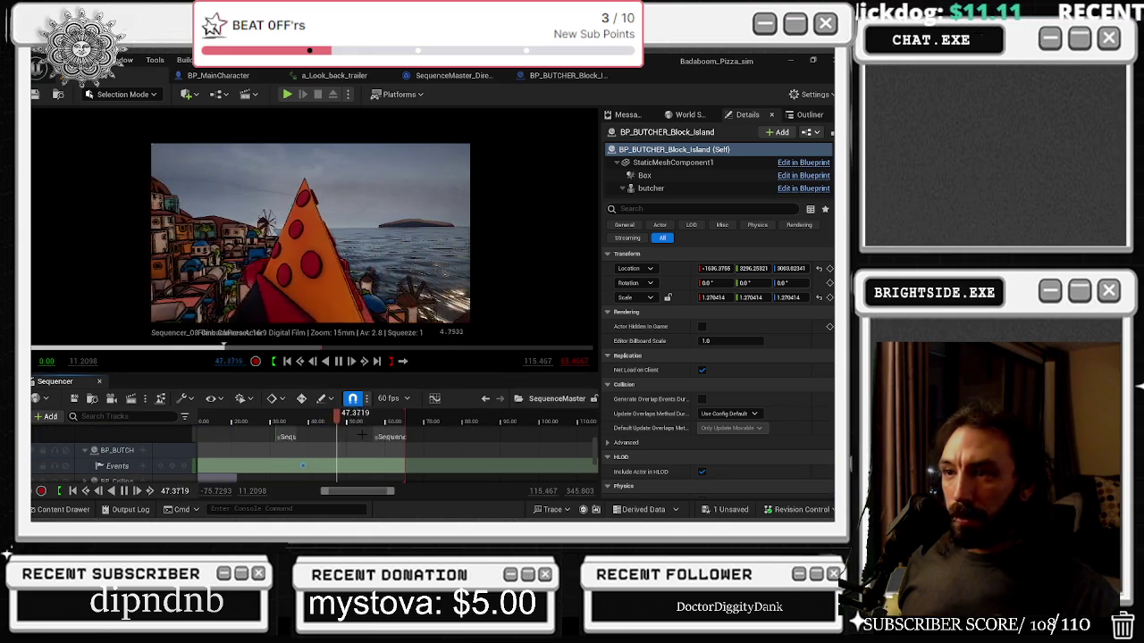
- Preview the town shot from 53 to 60 seconds, then open the Sequencer_05 shot section
click(359, 417)
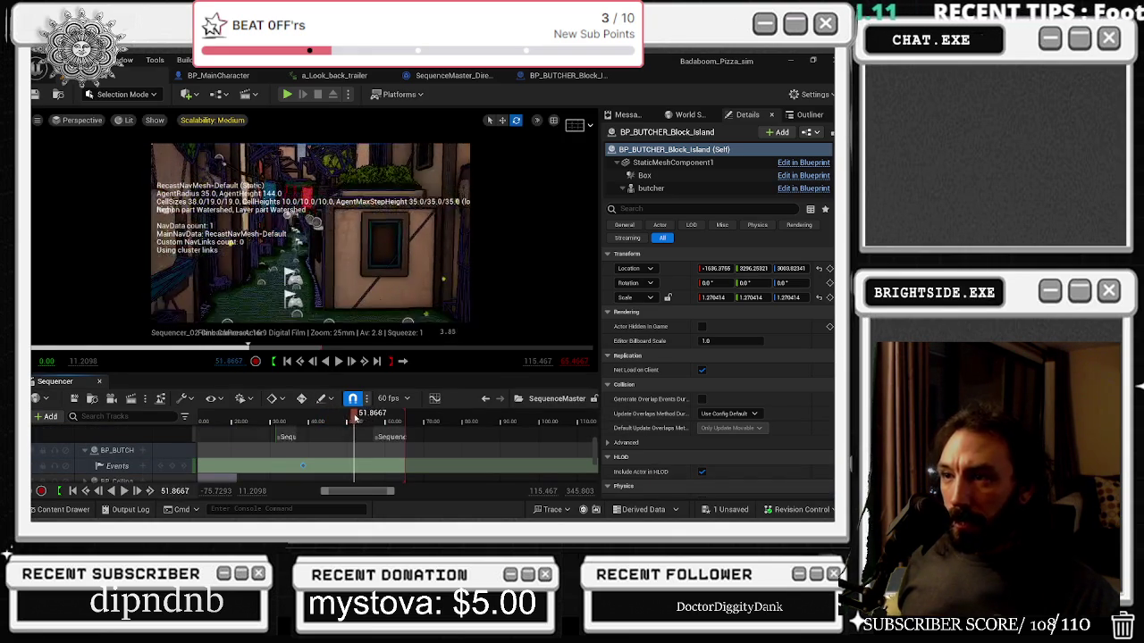
drag(360, 417, 397, 418)
scroll(393, 447, up, 1)
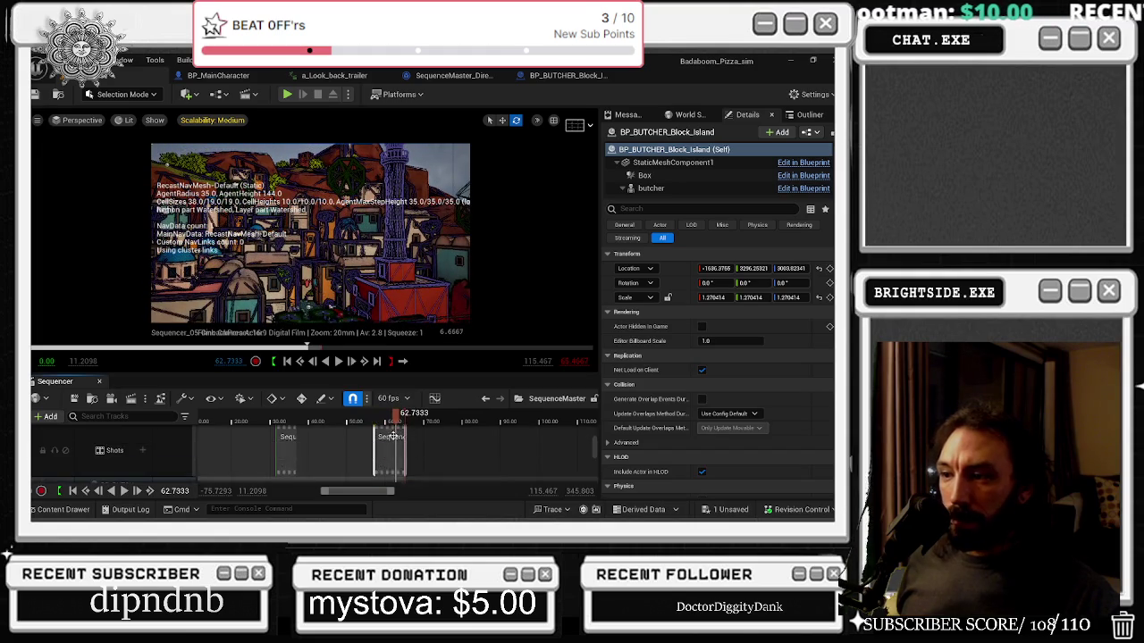
click(394, 450)
double_click(394, 450)
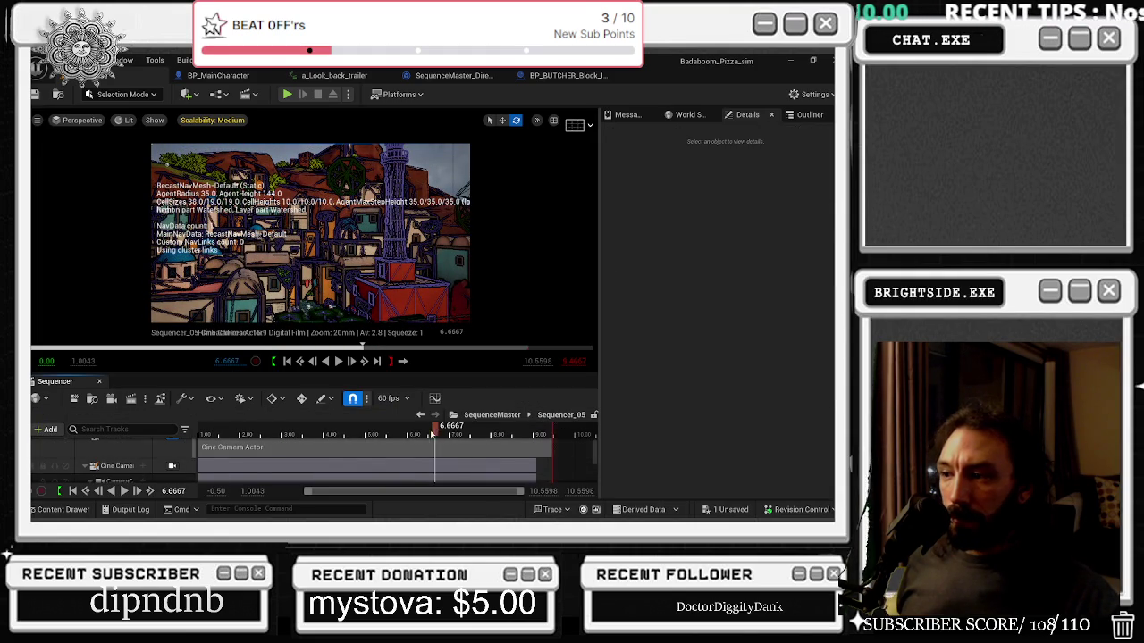
- Extend Sequencer_05's Cine Camera Actor section past its 9-second end to 10.4 seconds (624 frames)
click(491, 435)
drag(491, 434, 565, 429)
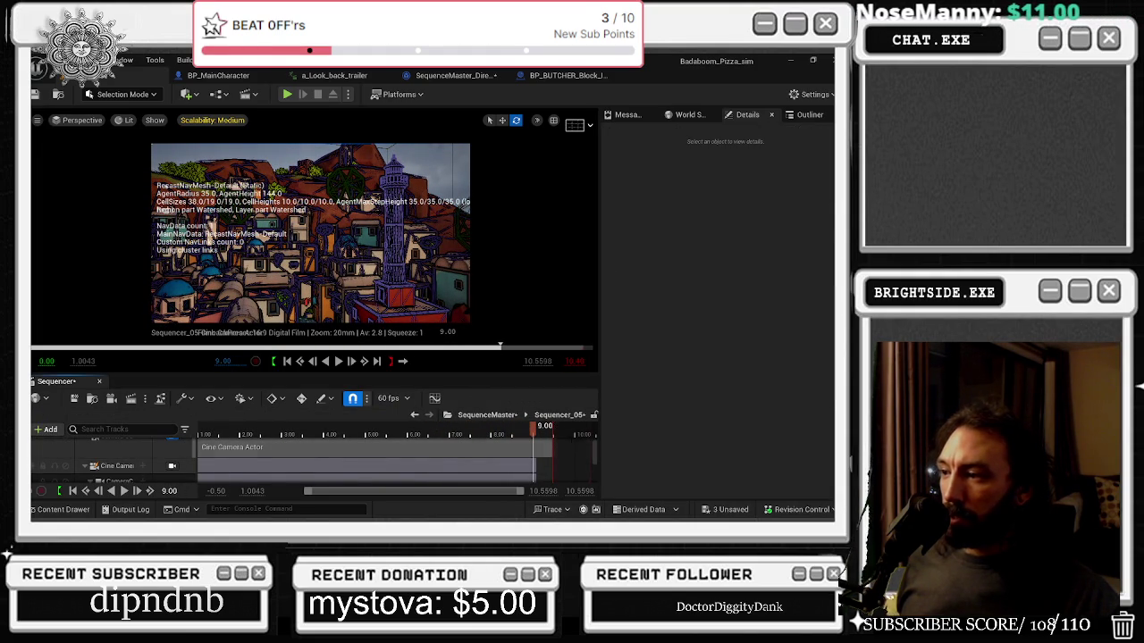
click(559, 434)
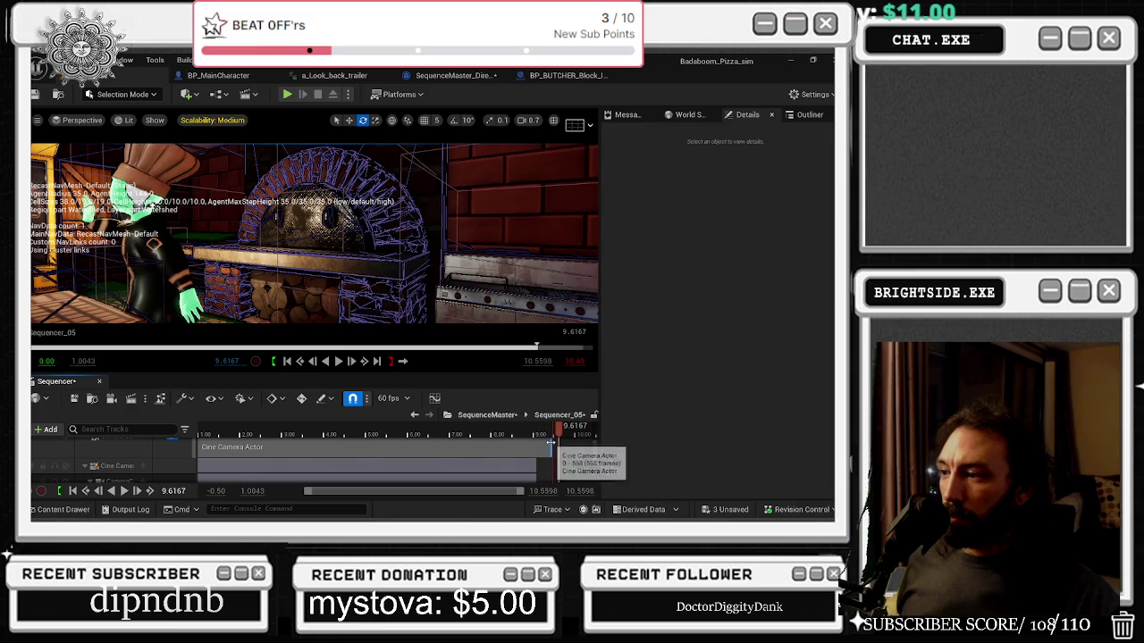
click(556, 458)
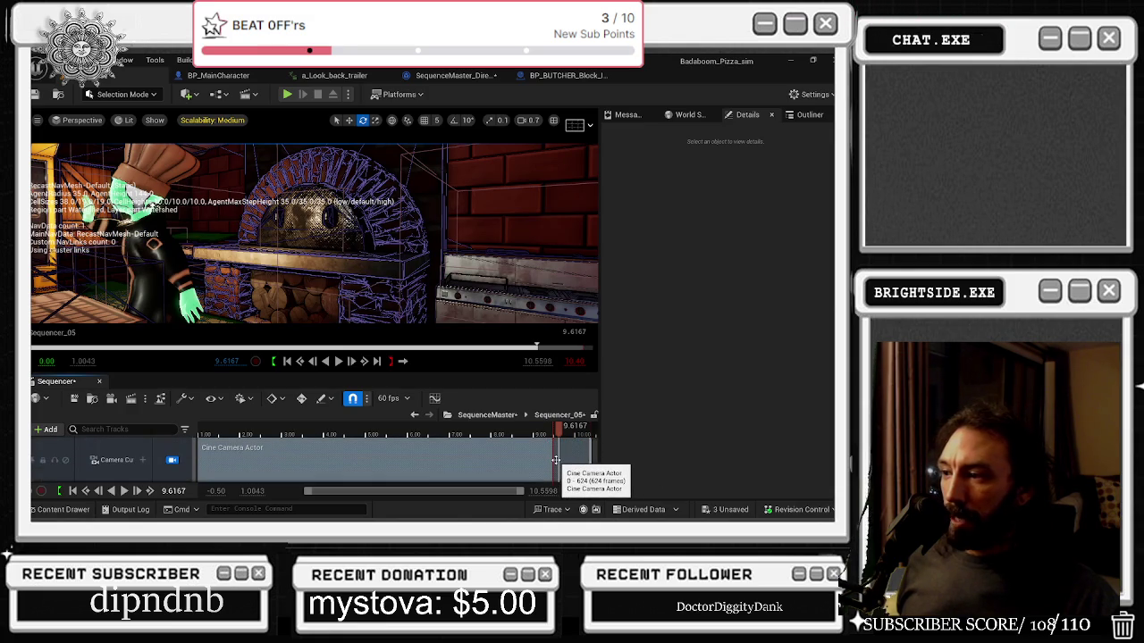
scroll(555, 459, down, 1)
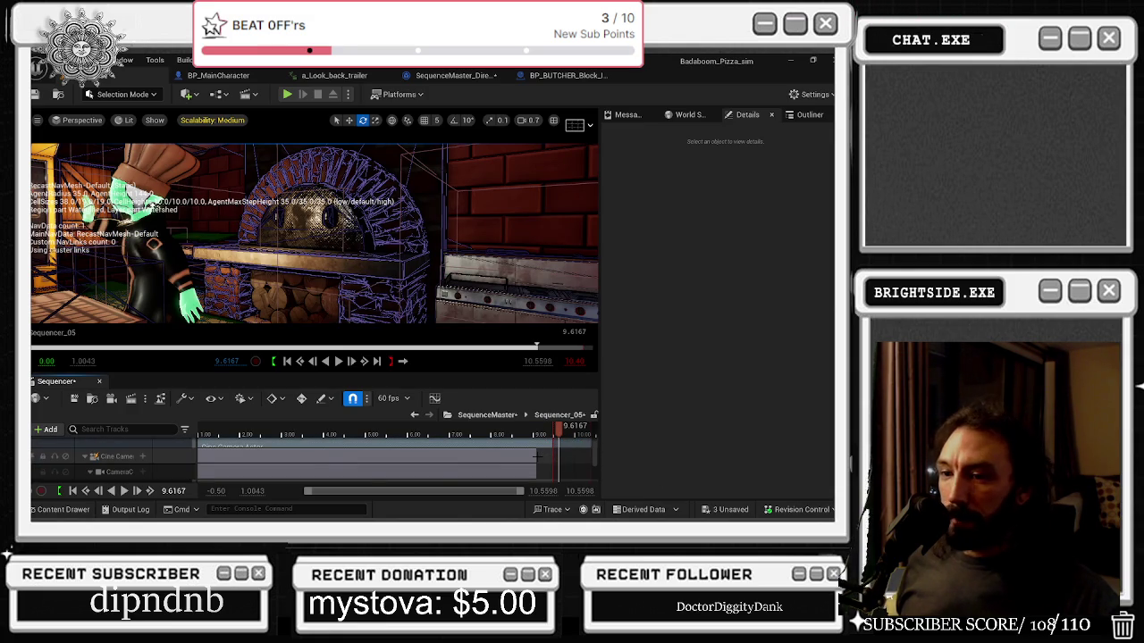
mouse_move(534, 455)
mouse_down()
mouse_move(588, 458)
mouse_move(525, 434)
mouse_move(590, 429)
mouse_move(327, 428)
mouse_up()
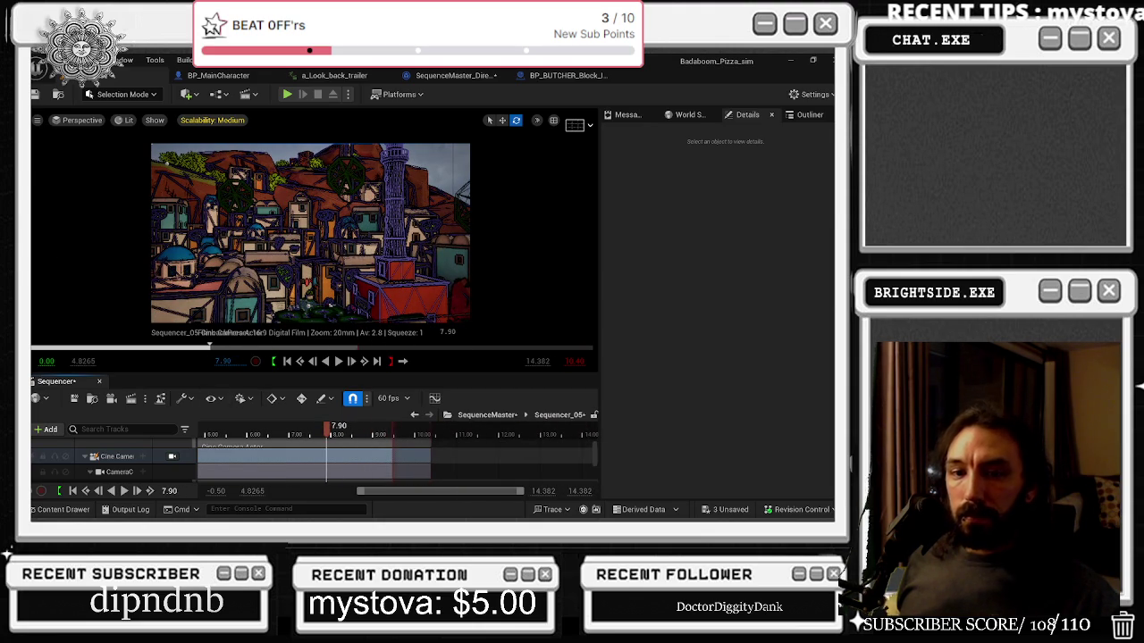
- Expand the camera's CameraComponent and Transform tracks to show Location, Rotation and Scale
drag(304, 430, 393, 436)
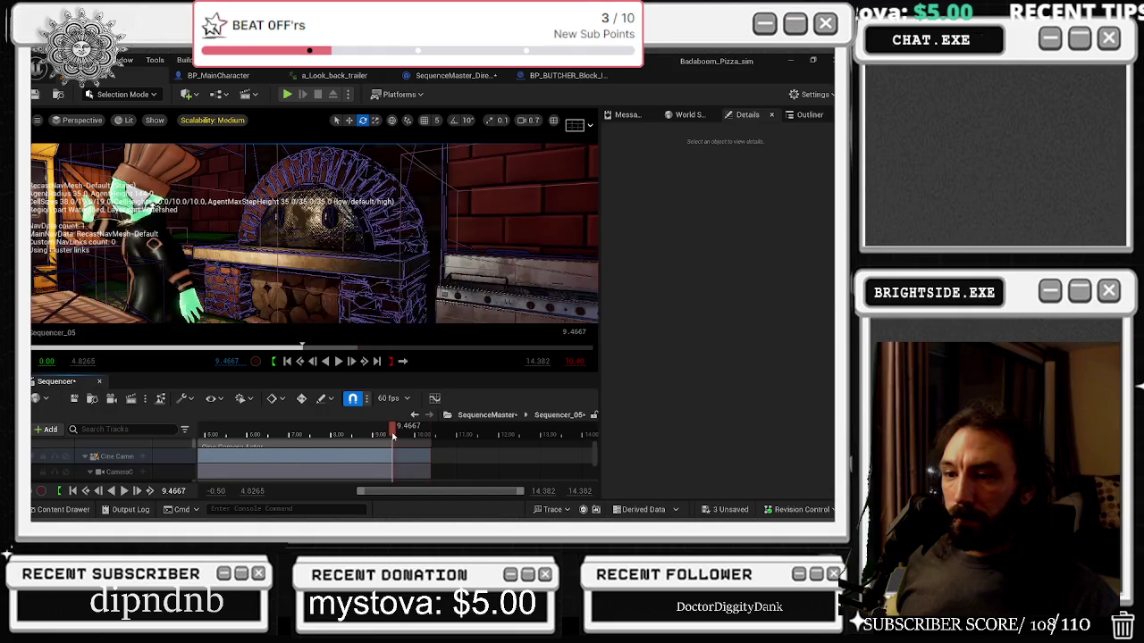
click(87, 471)
scroll(93, 461, down, 2)
scroll(92, 461, down, 3)
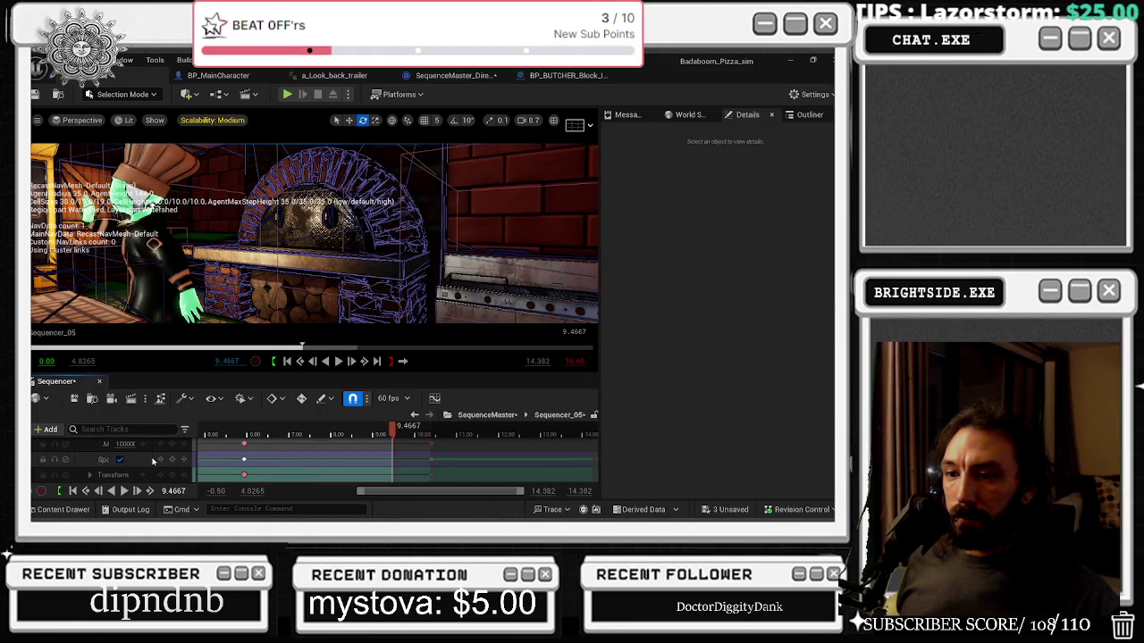
click(90, 475)
scroll(106, 465, down, 3)
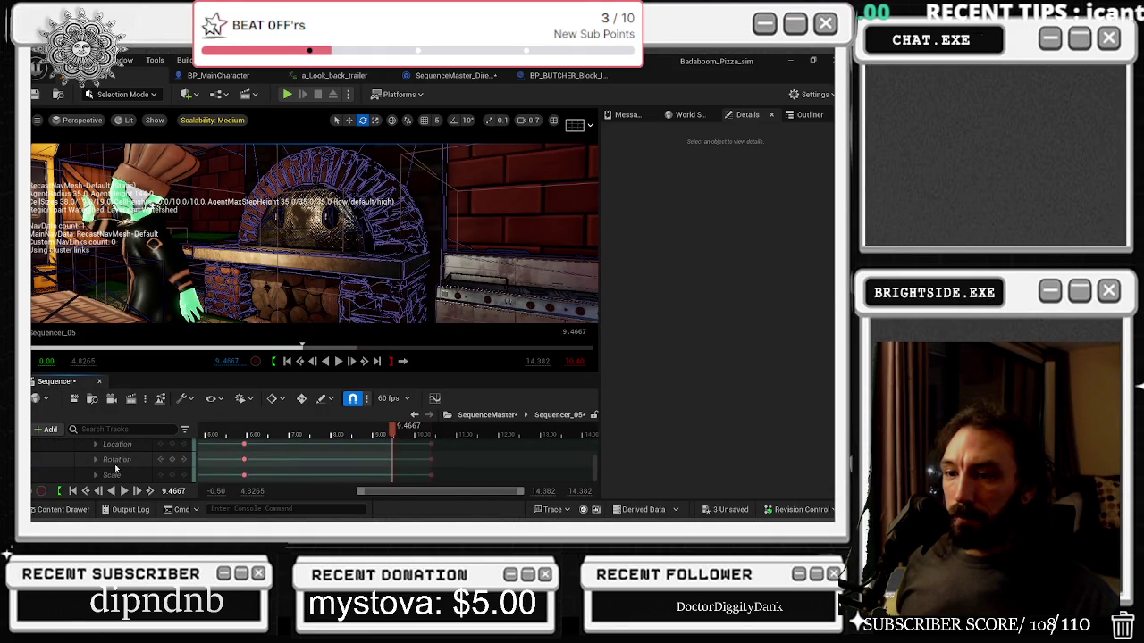
- Add a Rotation key to the camera near 9 seconds, preview the move, and return to SequenceMaster
drag(394, 431, 386, 432)
scroll(405, 445, up, 5)
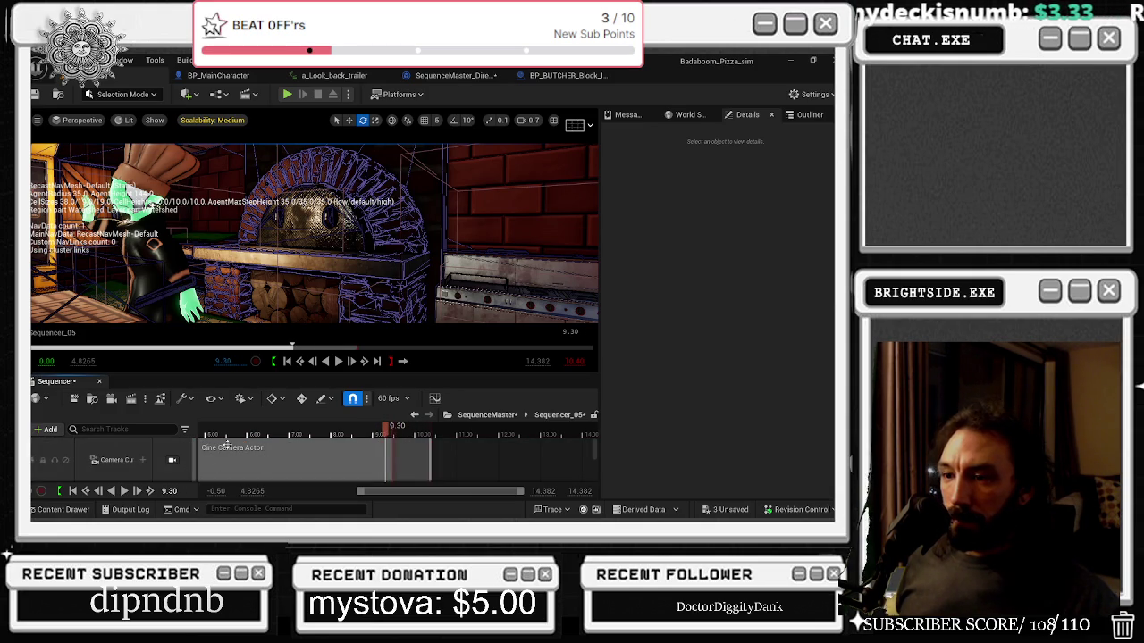
scroll(408, 446, down, 2)
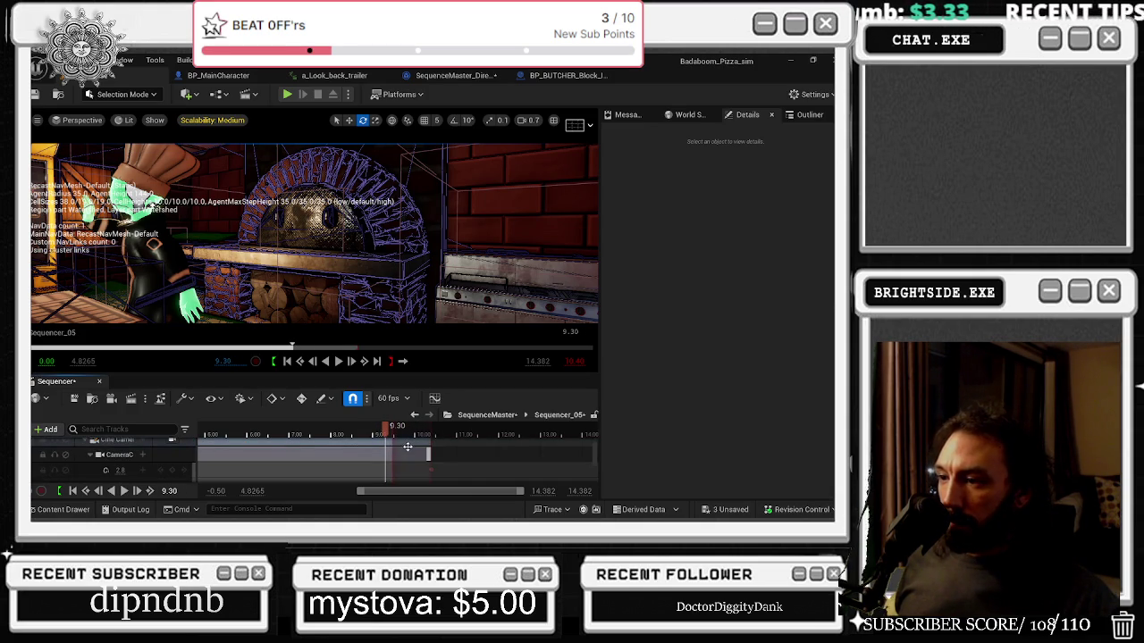
mouse_move(385, 436)
mouse_down()
mouse_move(370, 435)
mouse_move(389, 435)
mouse_up()
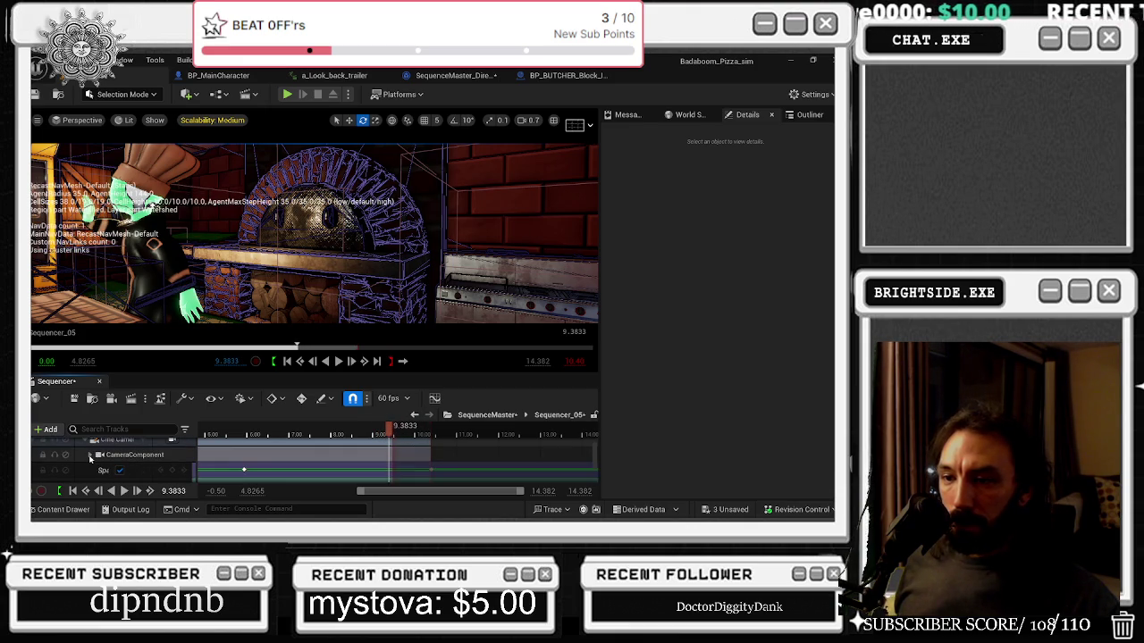
scroll(93, 461, down, 2)
scroll(93, 461, down, 3)
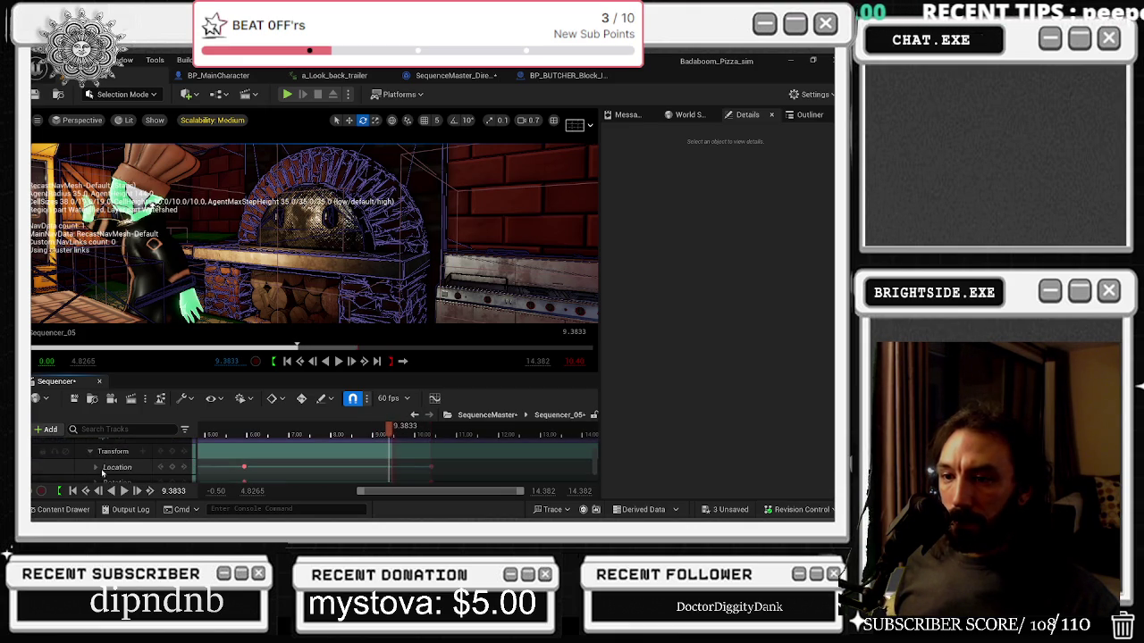
click(98, 467)
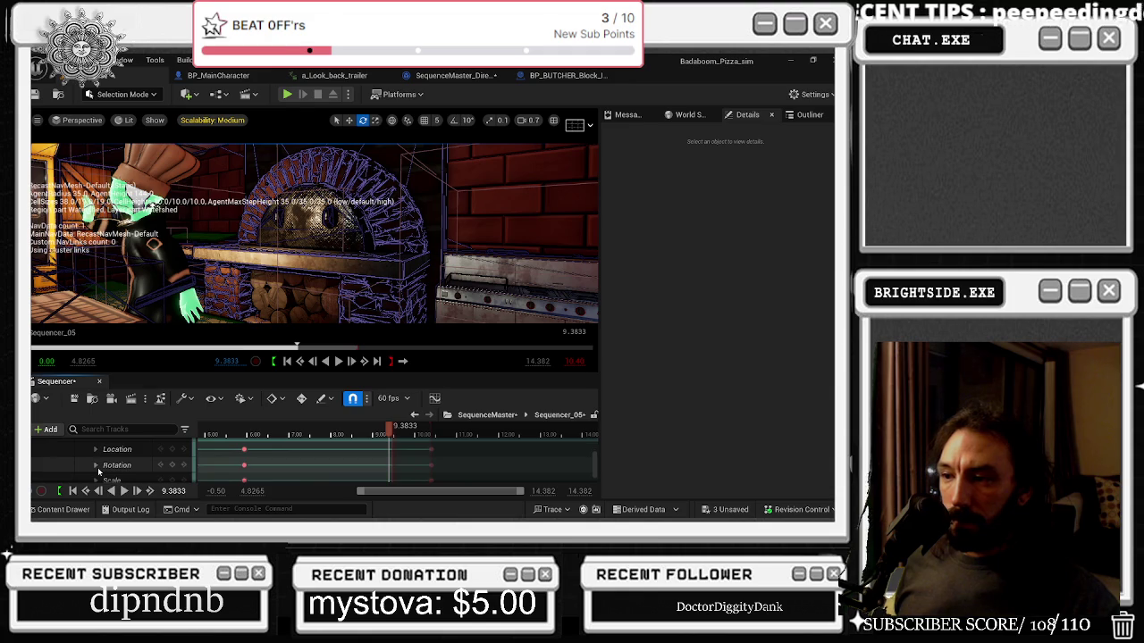
click(172, 467)
click(393, 435)
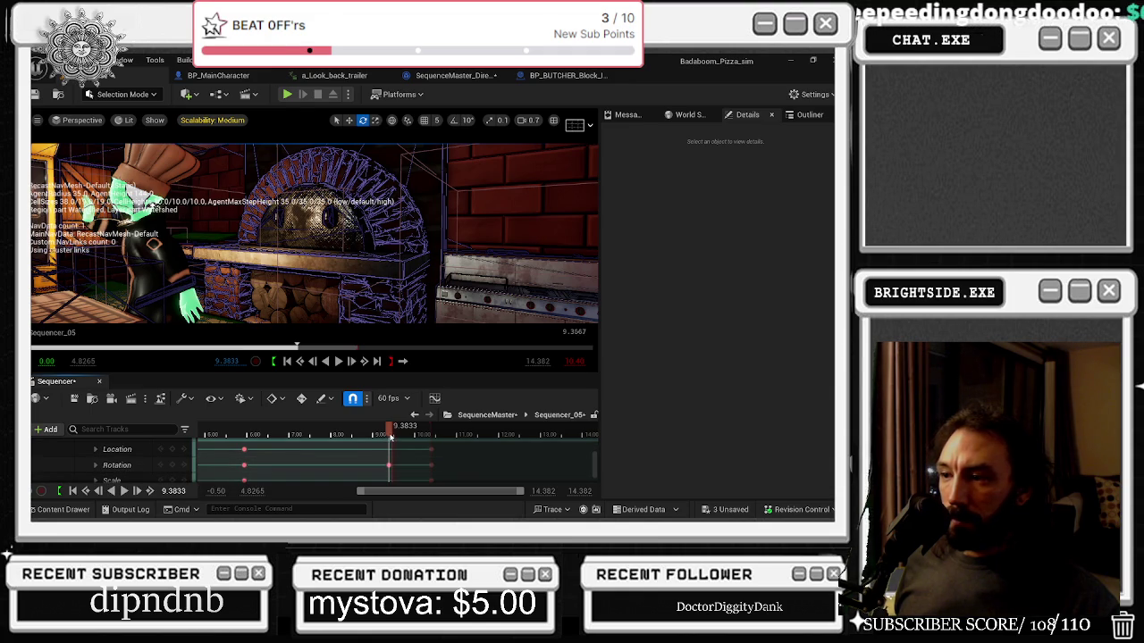
mouse_move(393, 435)
mouse_down()
mouse_move(342, 438)
mouse_move(396, 435)
mouse_move(374, 435)
mouse_up()
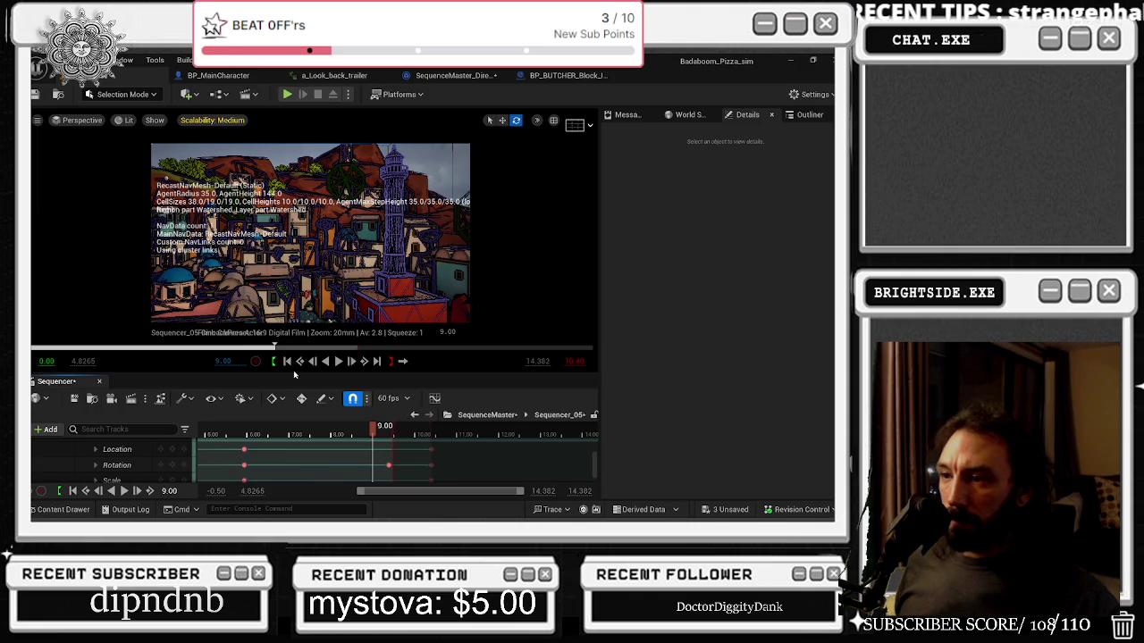
click(482, 414)
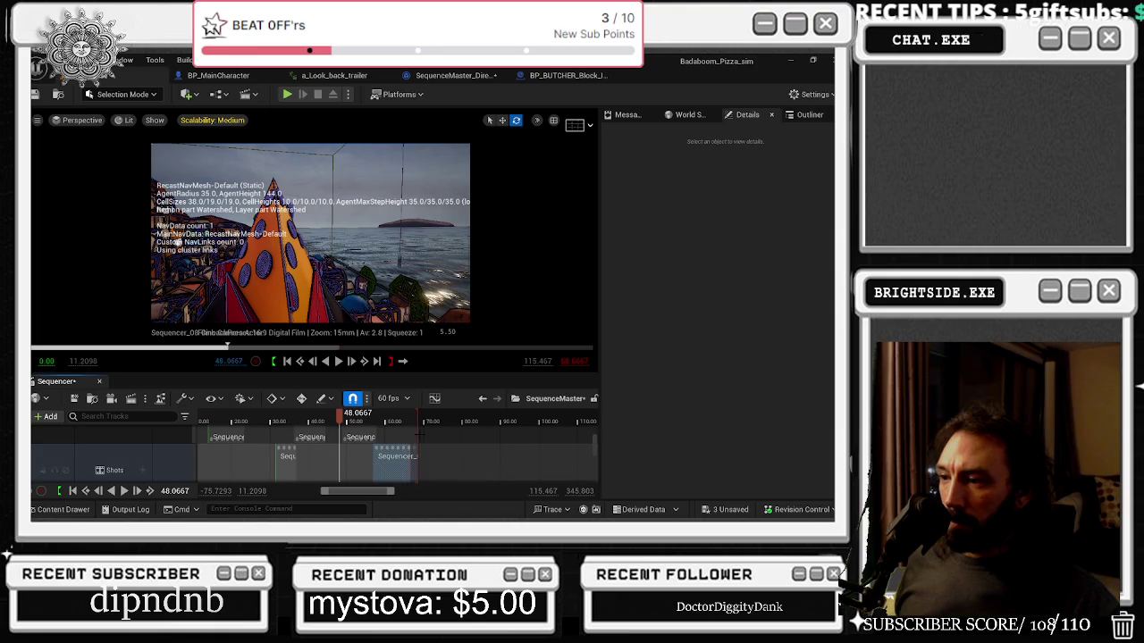
- In Sequencer_05, extend the playback end and stretch the Camera Cut to the new shot end
double_click(405, 456)
drag(431, 427, 524, 420)
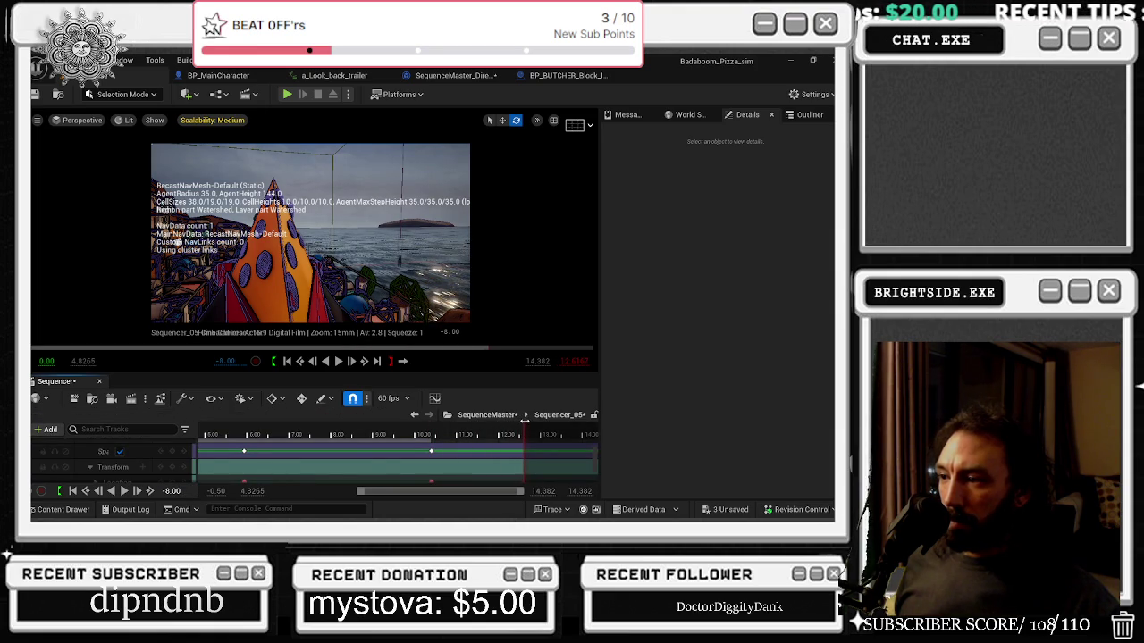
click(487, 414)
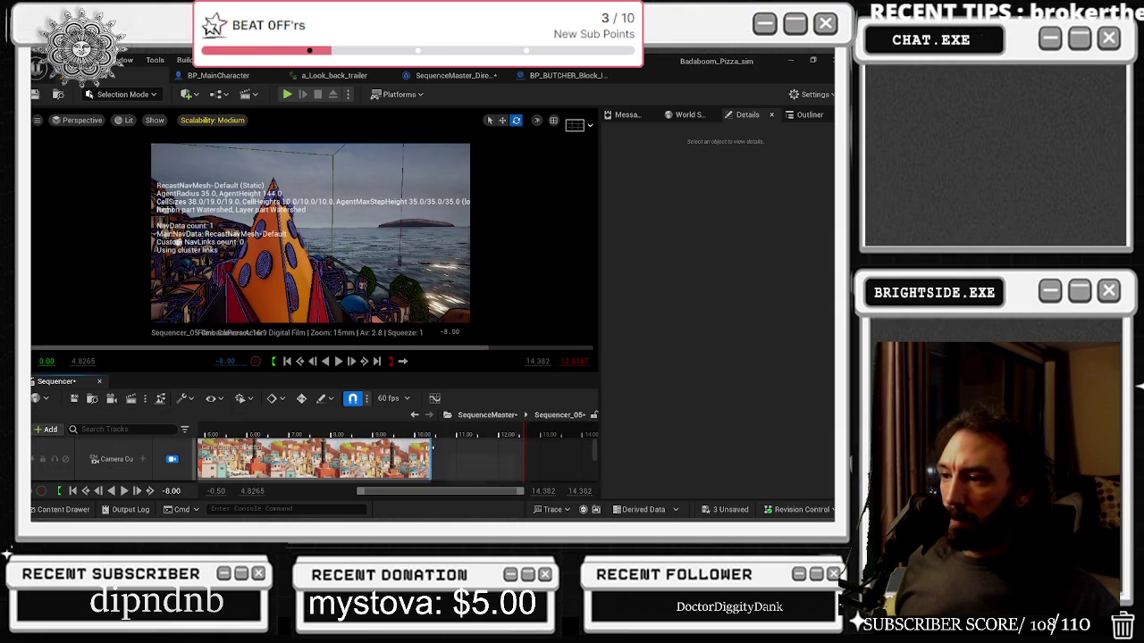
mouse_move(433, 449)
mouse_down()
mouse_move(524, 450)
mouse_move(479, 449)
mouse_up()
- Preview the camera move between about 7 and 11 seconds, then save the modified sequences
click(322, 431)
mouse_move(321, 431)
mouse_down()
mouse_move(442, 431)
mouse_move(447, 453)
mouse_move(484, 456)
mouse_up()
double_click(442, 451)
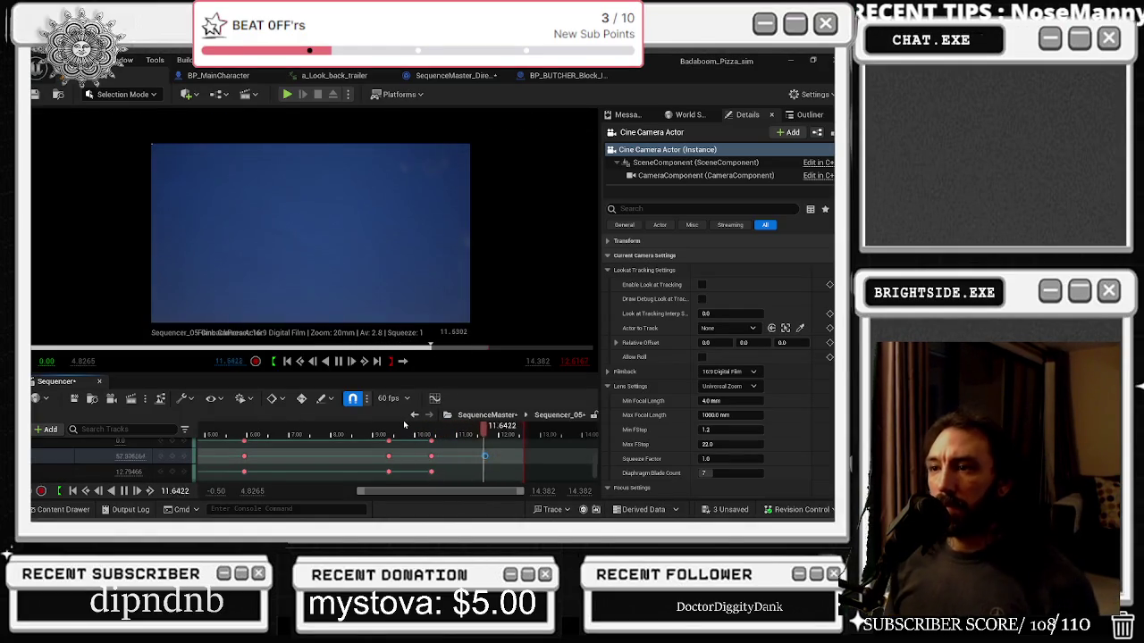
key(space)
mouse_move(500, 437)
mouse_down()
mouse_move(289, 456)
mouse_move(161, 458)
mouse_move(478, 440)
mouse_move(116, 446)
mouse_up()
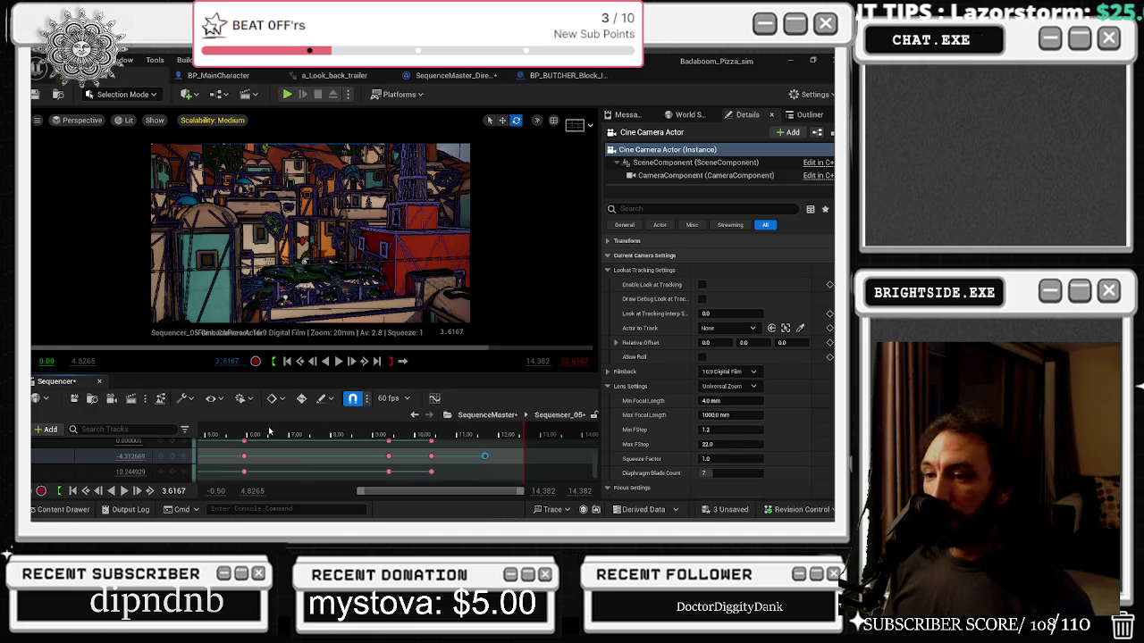
mouse_move(239, 430)
mouse_down()
mouse_move(474, 432)
mouse_move(272, 431)
mouse_up()
drag(362, 490, 279, 489)
mouse_move(389, 427)
mouse_down()
mouse_move(523, 427)
mouse_move(451, 427)
mouse_up()
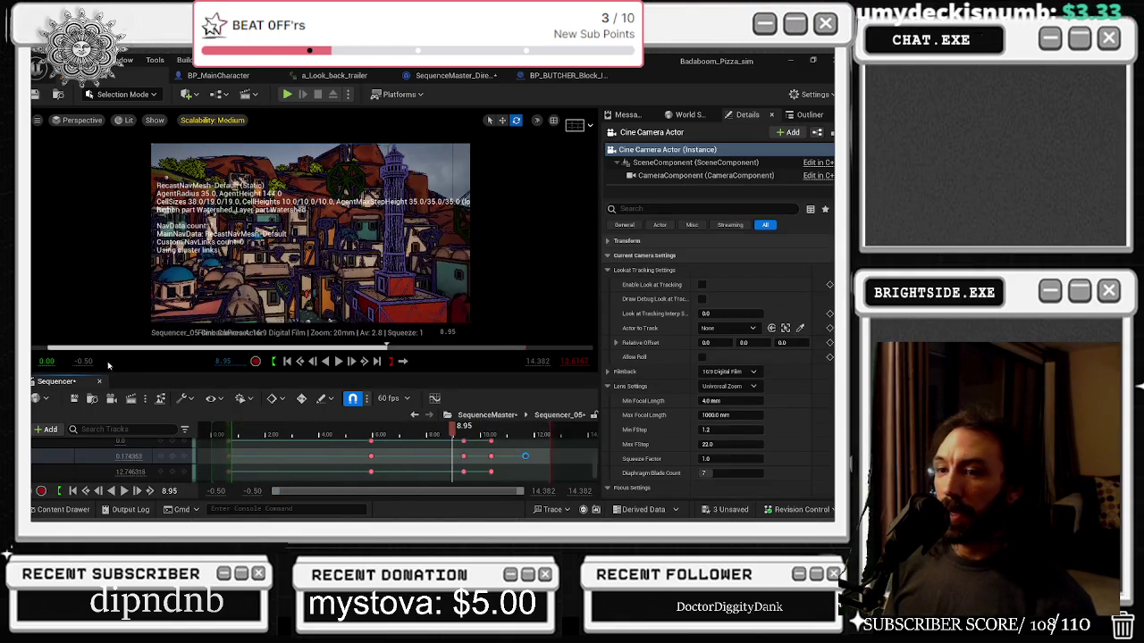
click(75, 399)
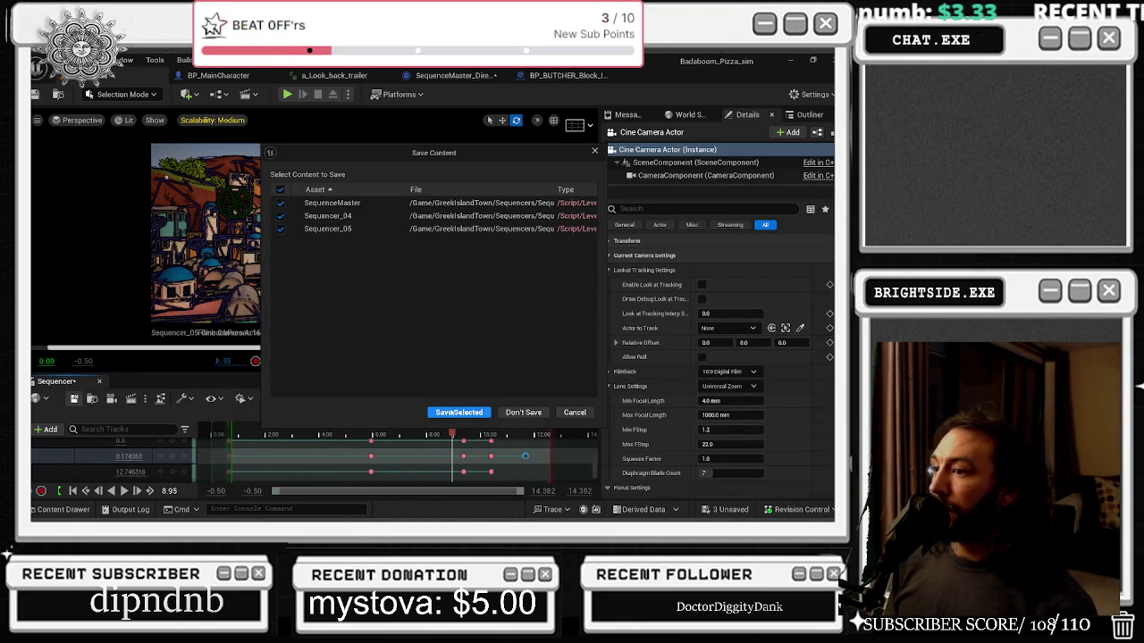
- Save SequenceMaster, Sequencer_04 and Sequencer_05, then scrub Sequencer_05 back toward its start
key(Return)
mouse_move(452, 433)
mouse_down()
mouse_move(540, 434)
mouse_move(506, 444)
mouse_up()
mouse_move(315, 445)
mouse_down()
mouse_move(228, 451)
mouse_move(511, 422)
mouse_move(247, 445)
mouse_move(268, 426)
mouse_move(552, 431)
mouse_move(250, 444)
mouse_up()
click(73, 398)
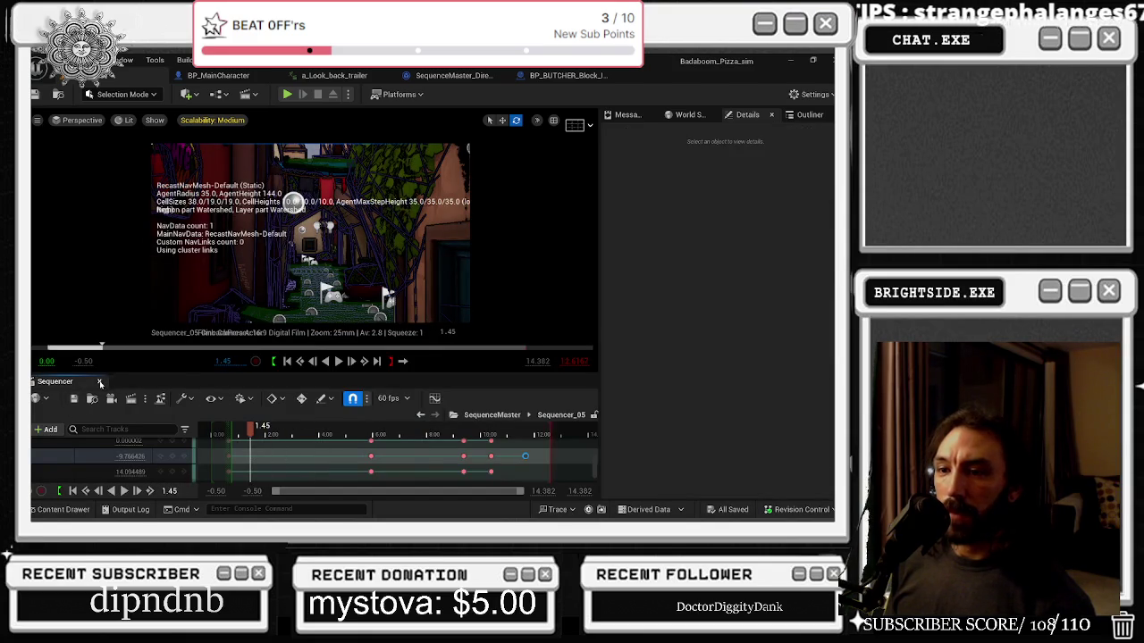
- Go up to SequenceMaster, rewind to the market-stall shot, then switch to the Twitch stream
click(491, 414)
drag(375, 416, 228, 423)
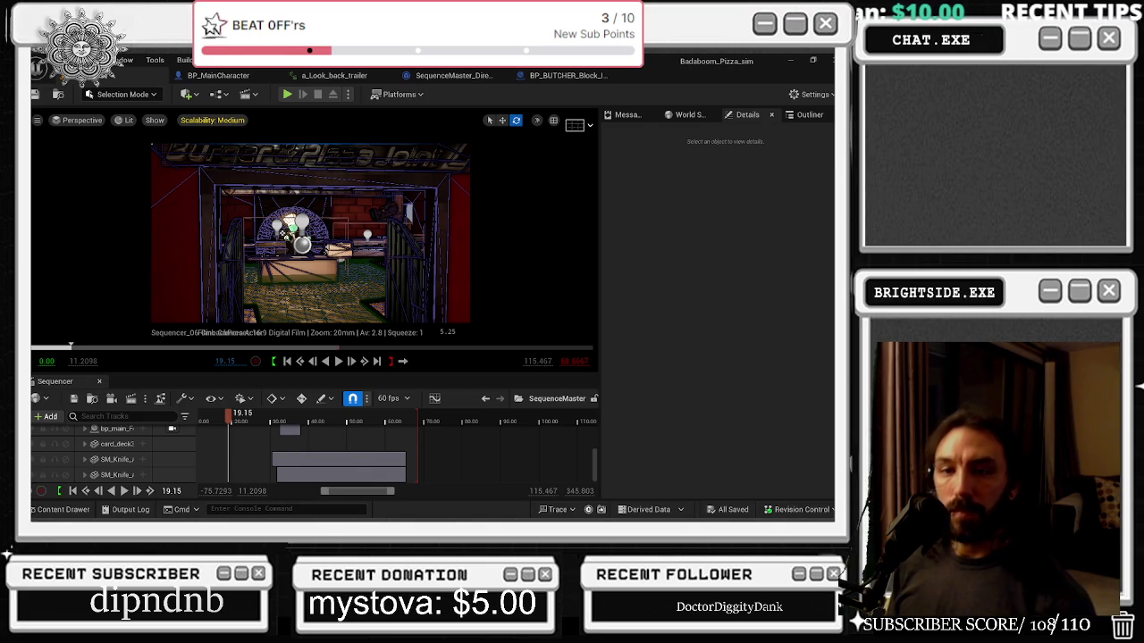
key(alt+Tab)
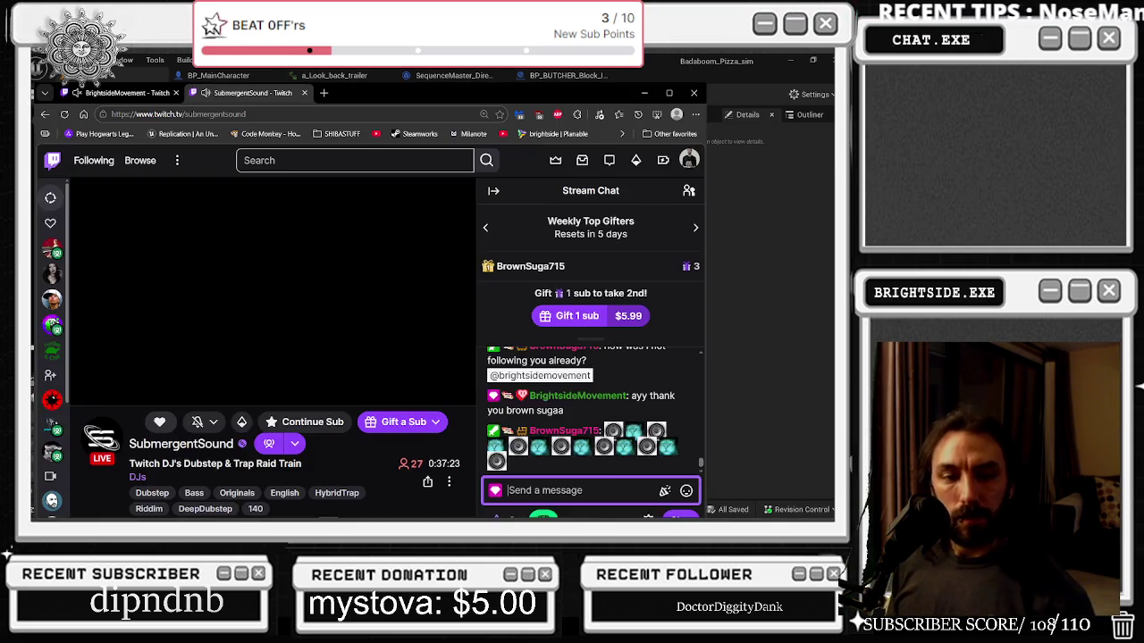
- Send a row of four hand emotes in Twitch chat, then minimize the browser
click(686, 491)
click(533, 342)
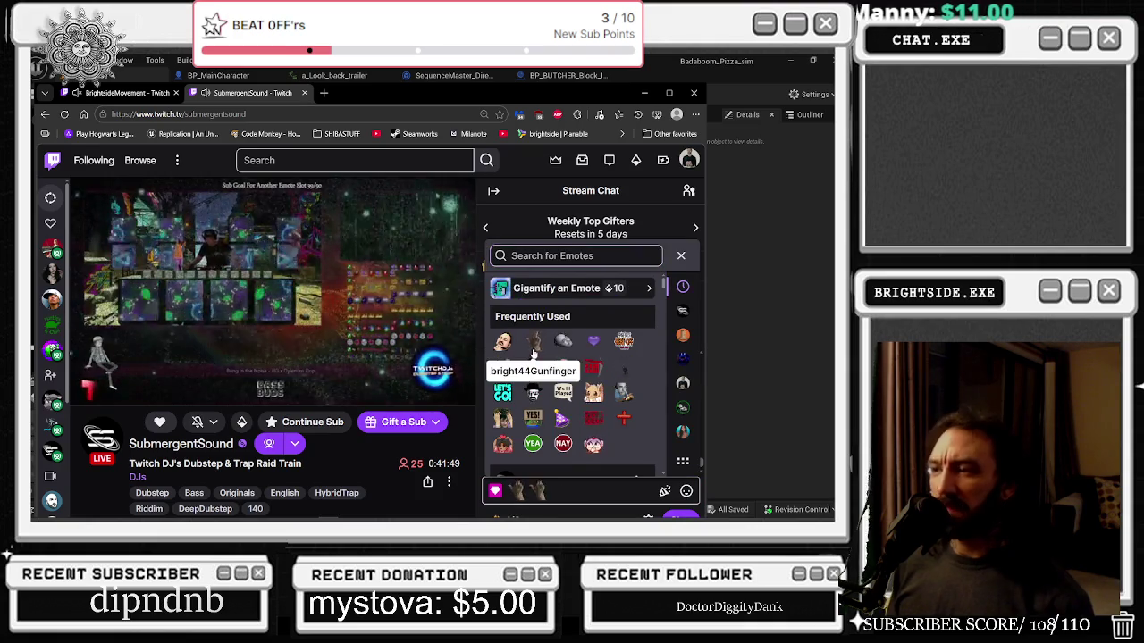
click(533, 342)
click(532, 342)
click(532, 342)
click(533, 343)
key(Return)
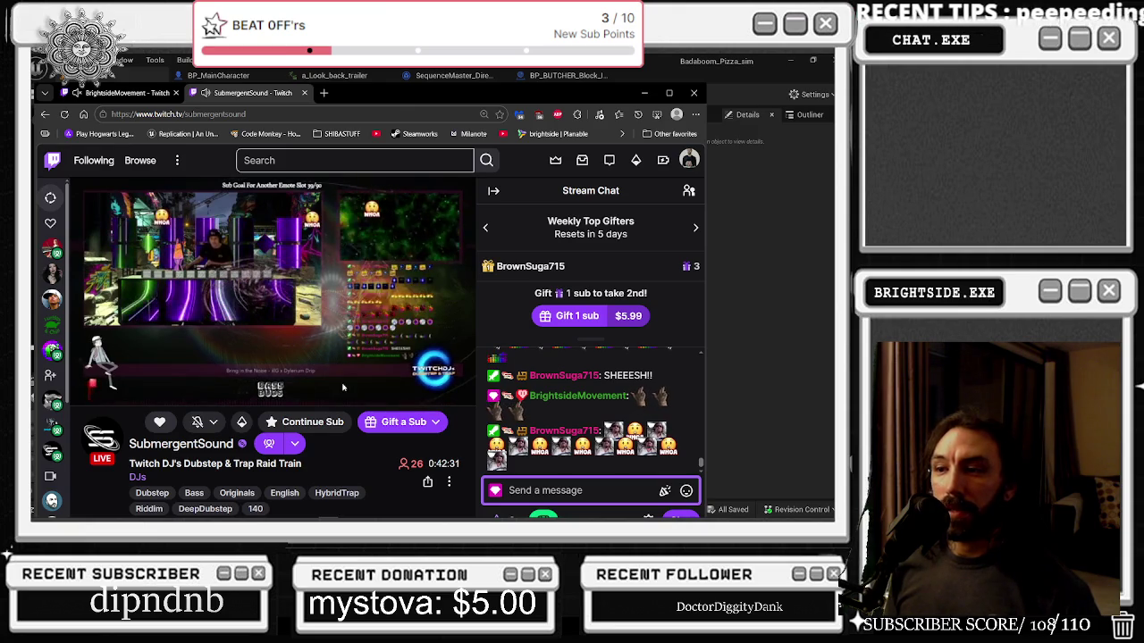
key(super+Down)
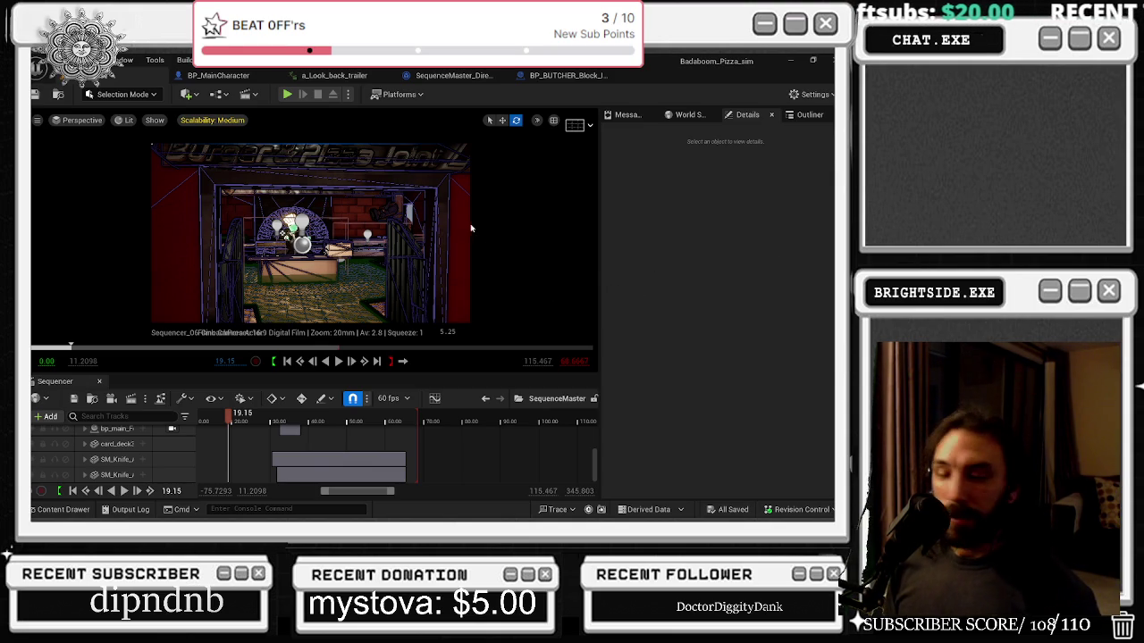
- Scrub SequenceMaster forward to the alley shot near 56.5 seconds and open the scalability settings
mouse_move(248, 425)
mouse_down()
mouse_move(323, 422)
mouse_move(346, 395)
mouse_move(372, 410)
mouse_up()
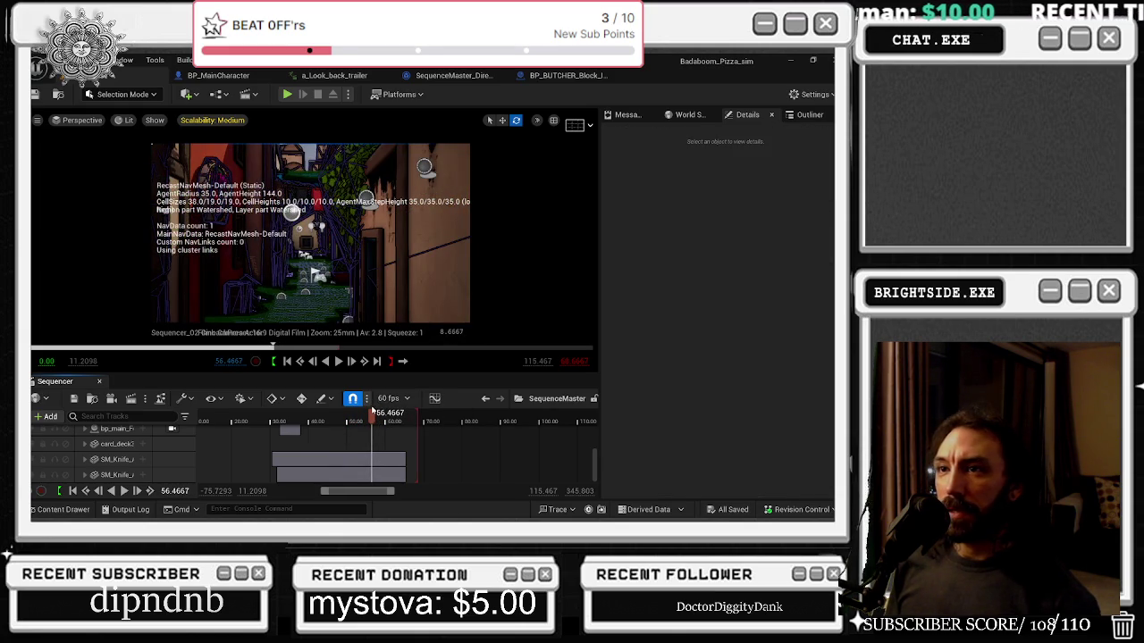
click(230, 121)
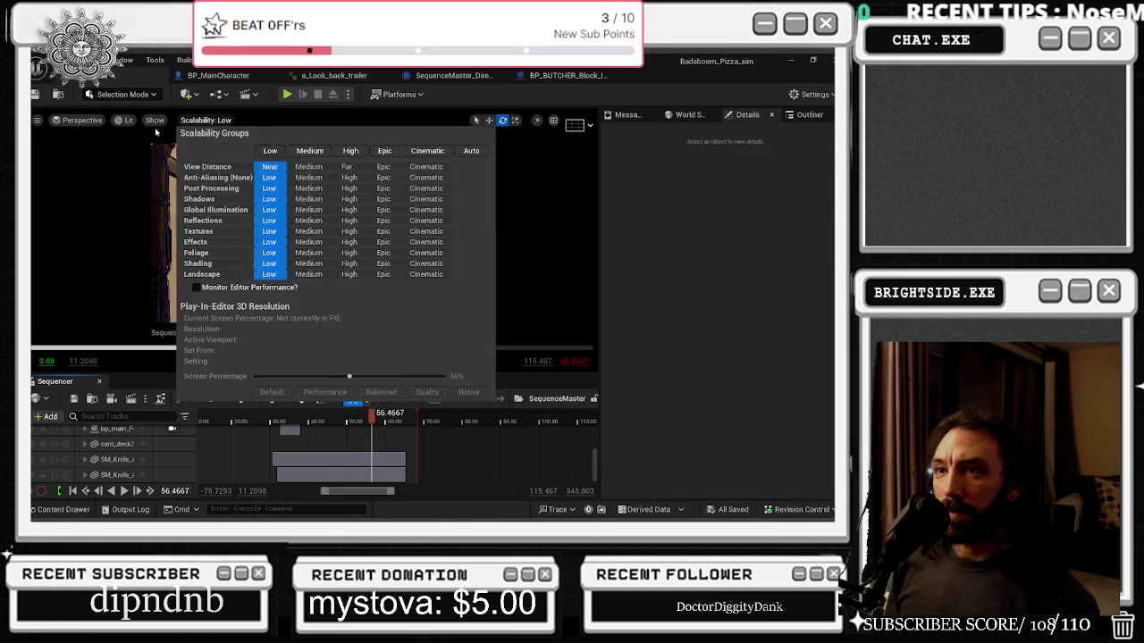
- Set viewport scalability to Low and Unlit view mode, then scrub the playhead through the shots
click(136, 157)
click(126, 120)
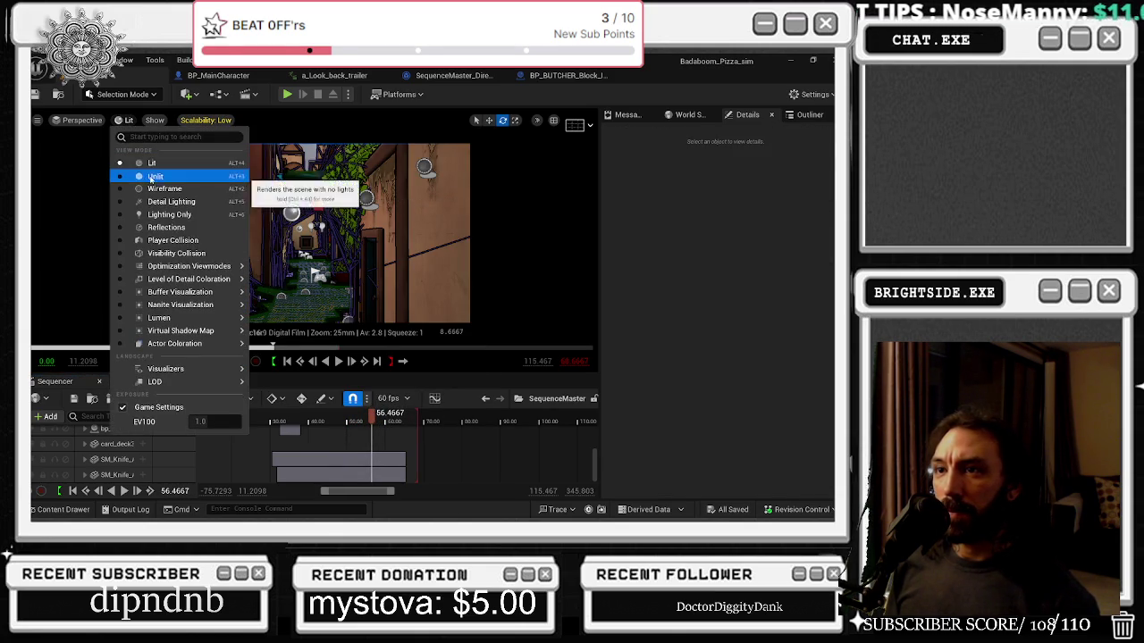
click(153, 177)
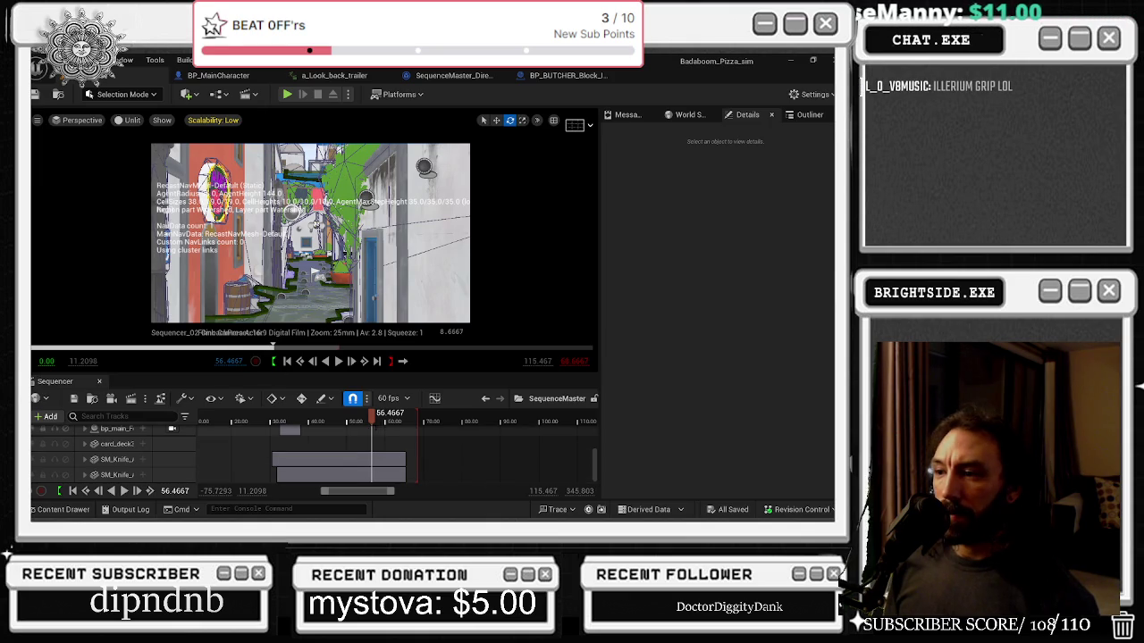
click(284, 420)
mouse_move(284, 406)
mouse_down()
mouse_move(384, 402)
mouse_move(372, 413)
mouse_up()
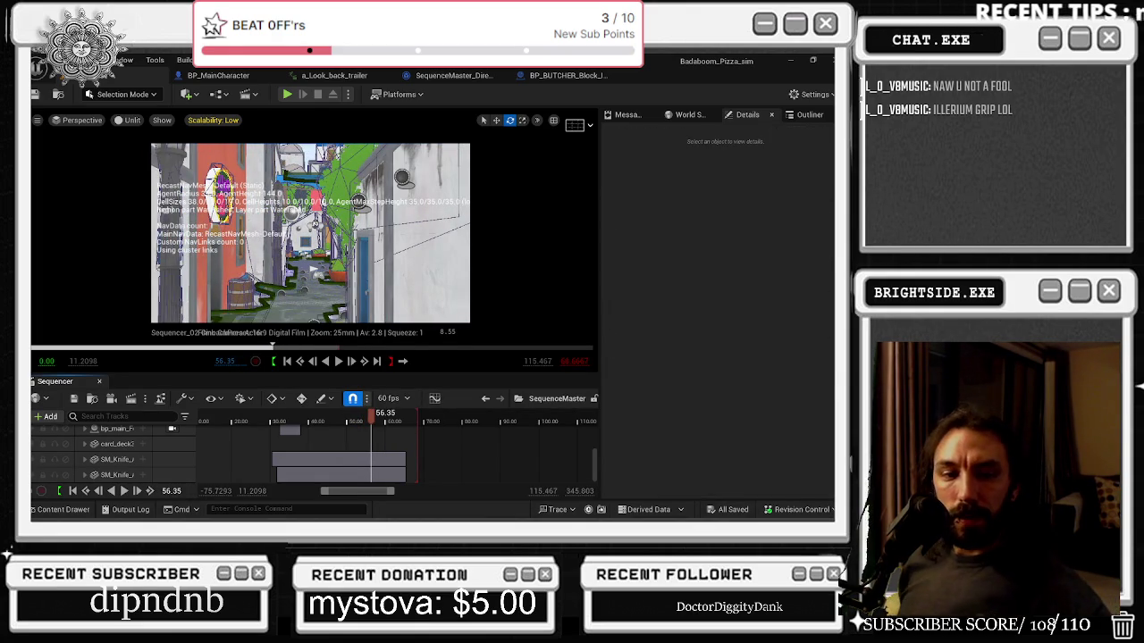
- Save and close the sequence, then reopen SequenceMaster via the Level Sequence filter in the Content Drawer
click(74, 399)
click(99, 382)
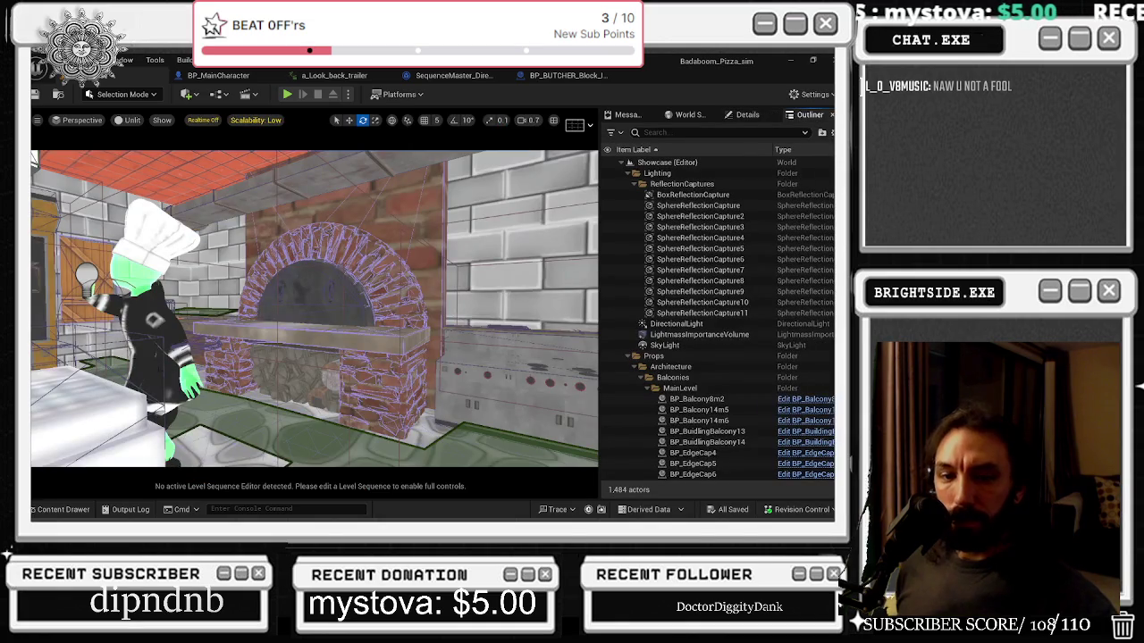
click(60, 510)
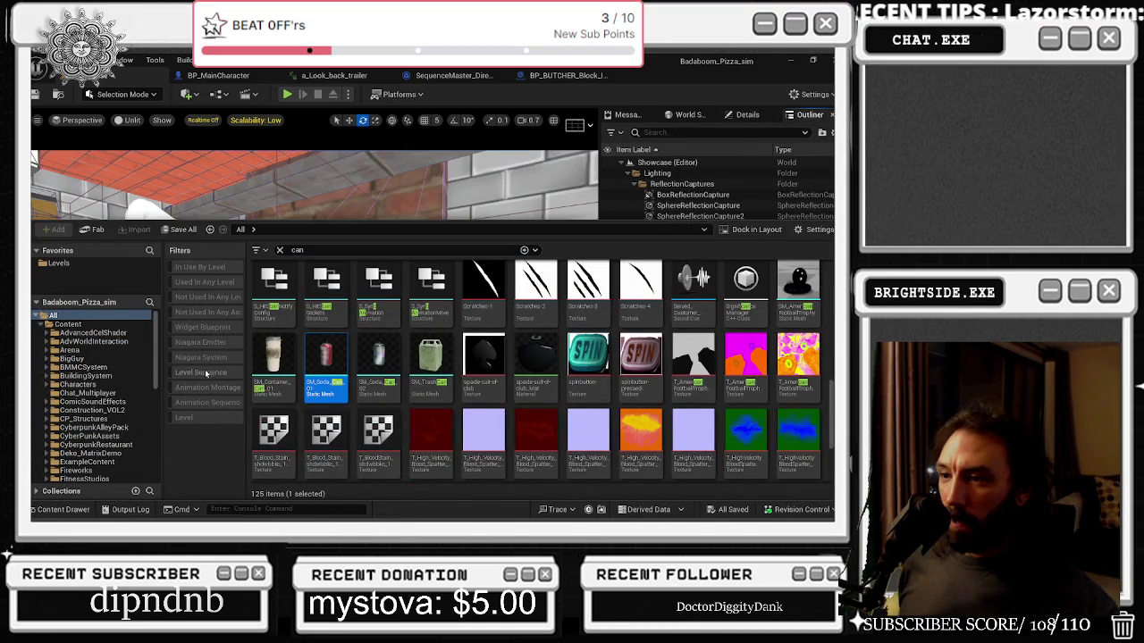
click(205, 373)
click(279, 250)
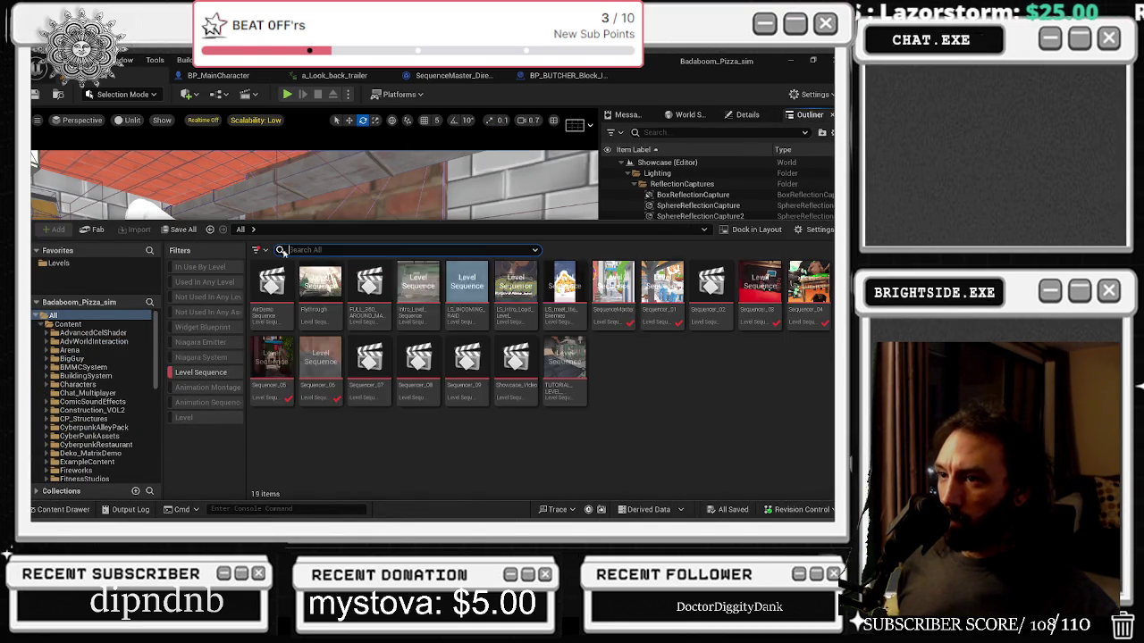
click(613, 294)
double_click(613, 294)
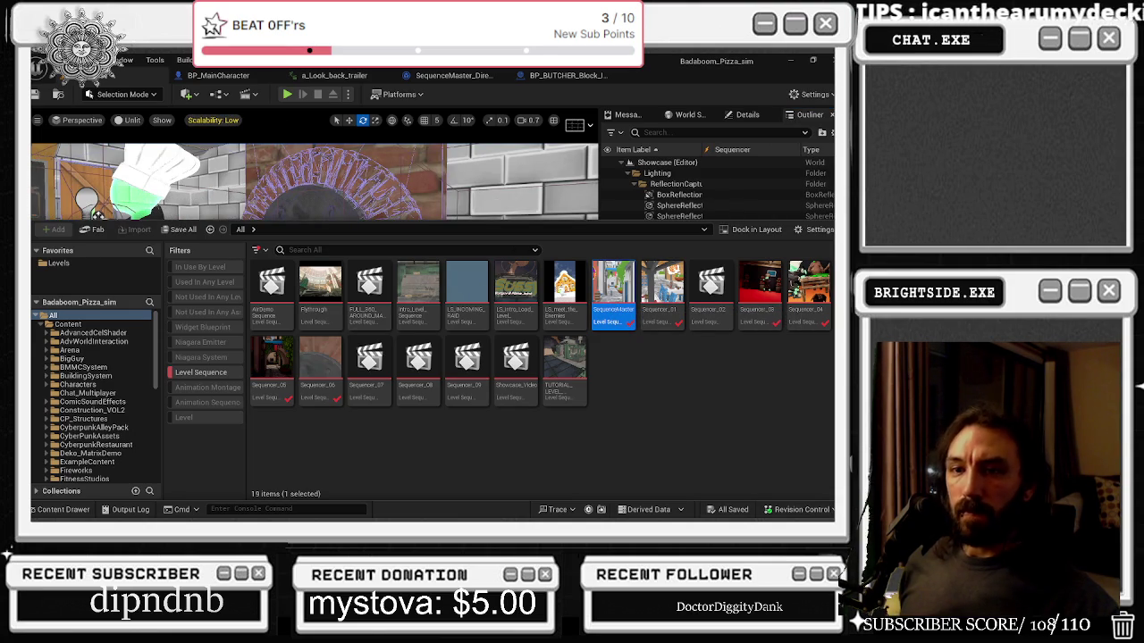
- Hide the Content Drawer and scrub SequenceMaster forward from about 20 seconds to preview the camera shot
key(ctrl+space)
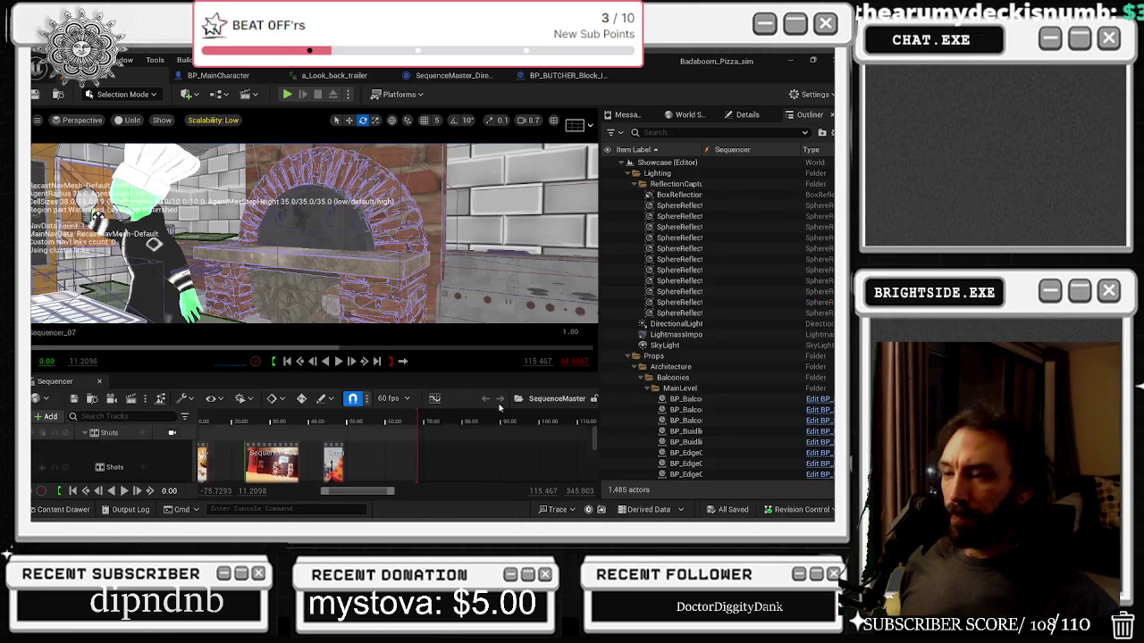
click(233, 420)
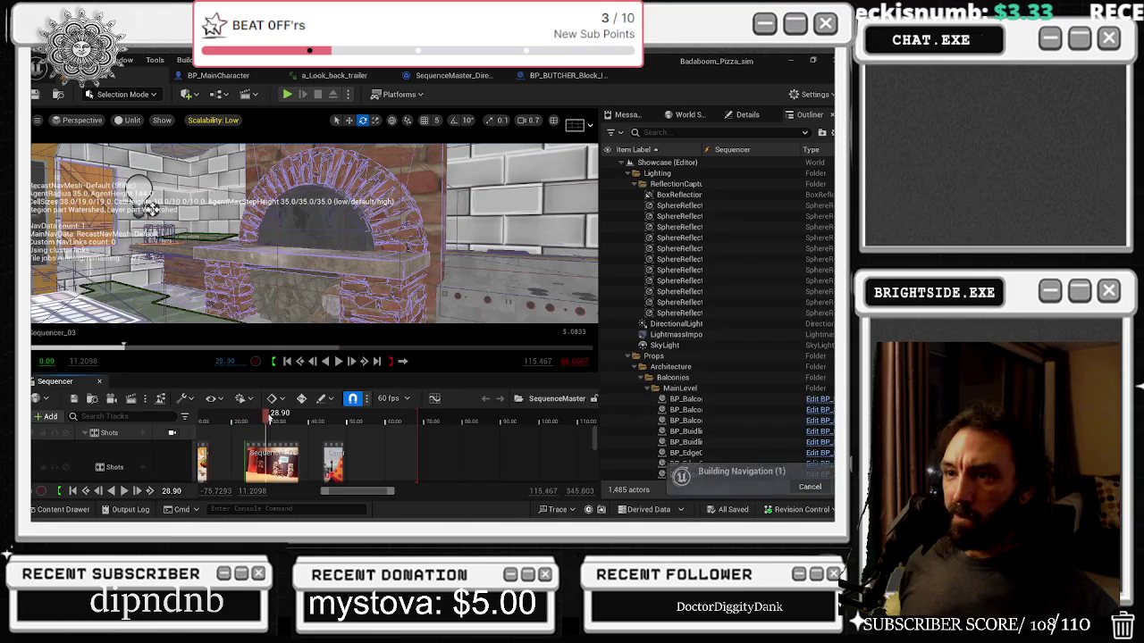
drag(232, 420, 364, 414)
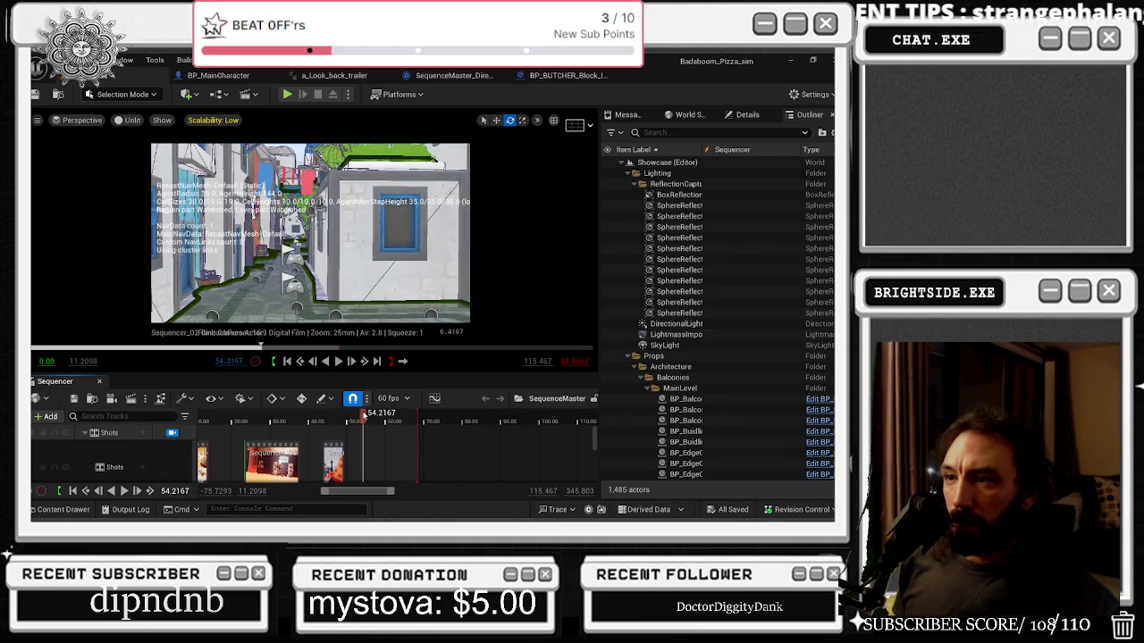
scroll(387, 438, down, 5)
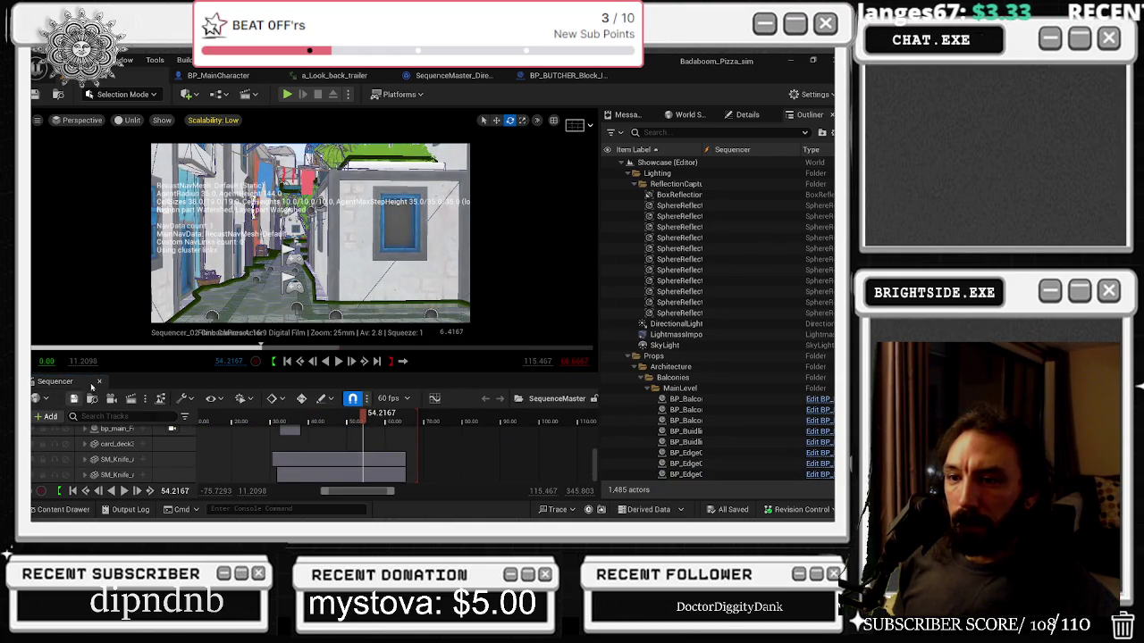
click(52, 514)
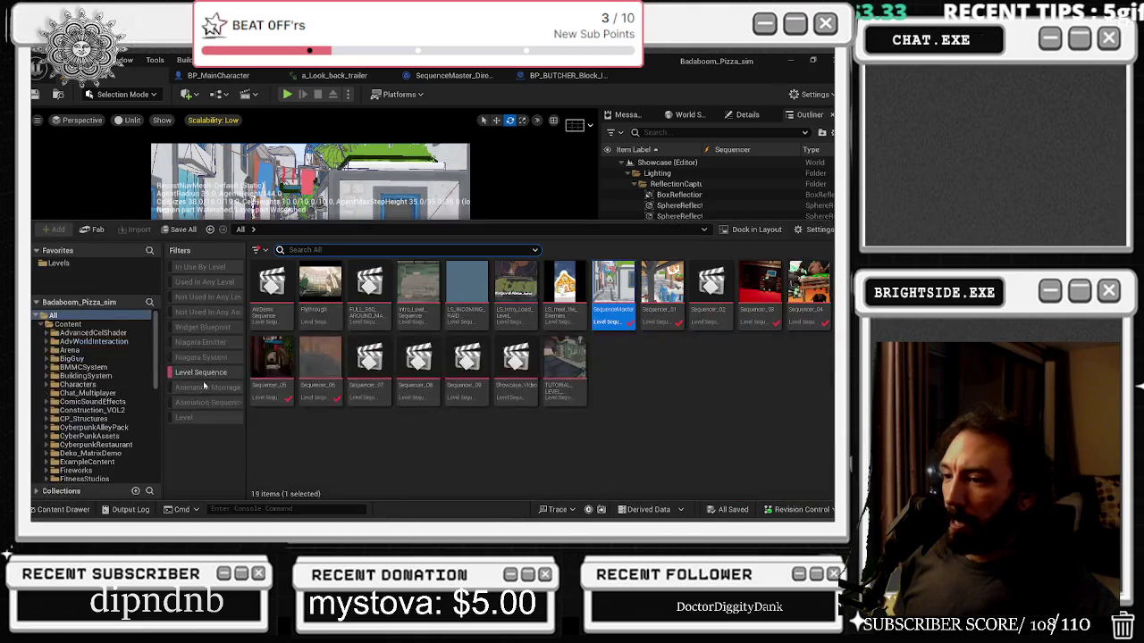
- Remove the Level Sequence filter from the Content Drawer and close it
click(63, 510)
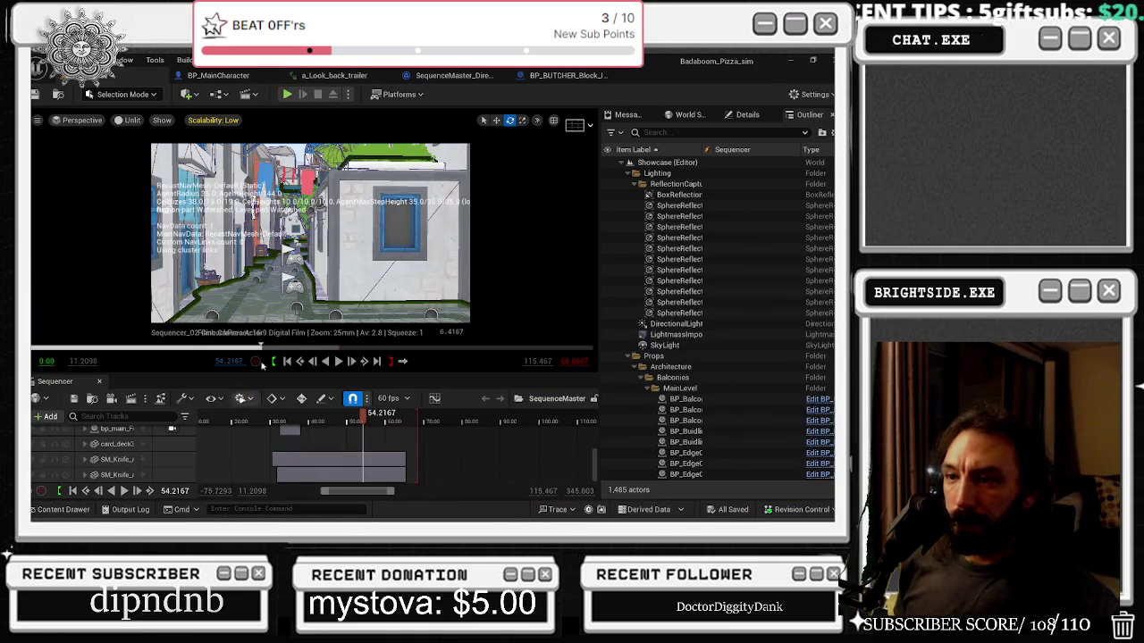
click(62, 510)
click(214, 371)
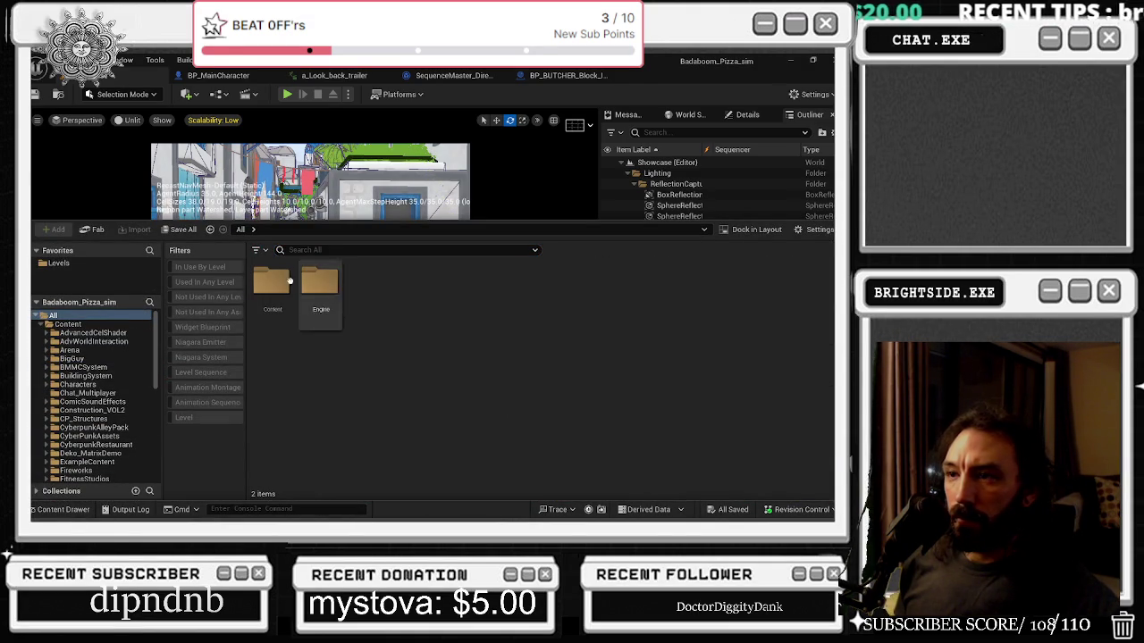
click(131, 511)
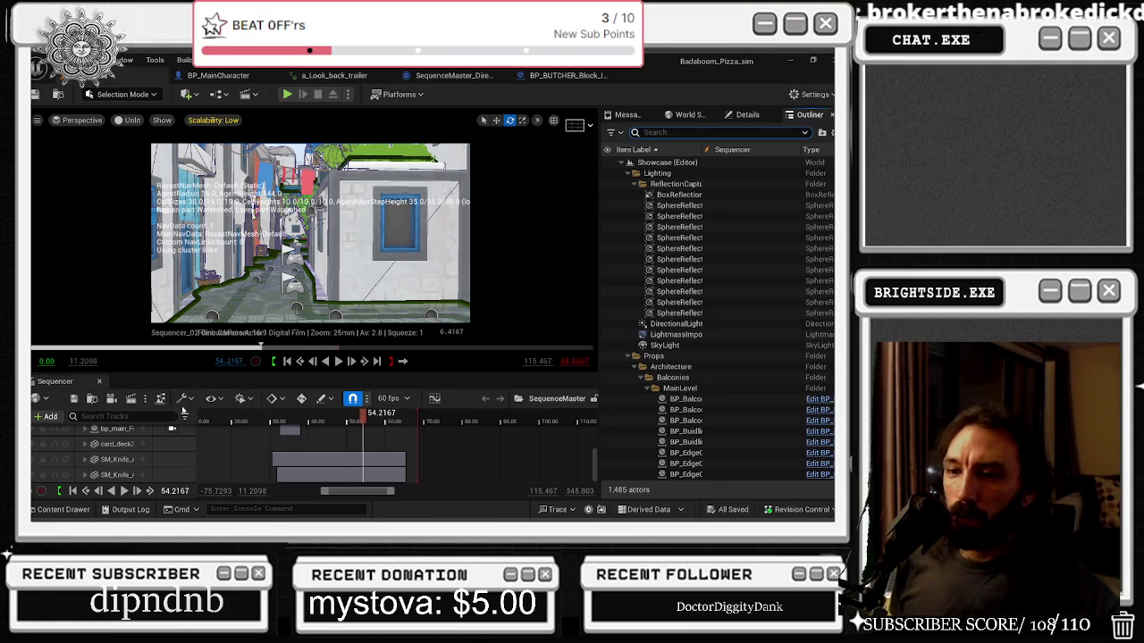
- Scrub the playhead back to preview an earlier camera shot with the butcher's Events track
click(354, 420)
mouse_move(354, 422)
mouse_down()
mouse_move(284, 444)
mouse_move(295, 428)
mouse_move(333, 422)
mouse_up()
scroll(333, 443, up, 3)
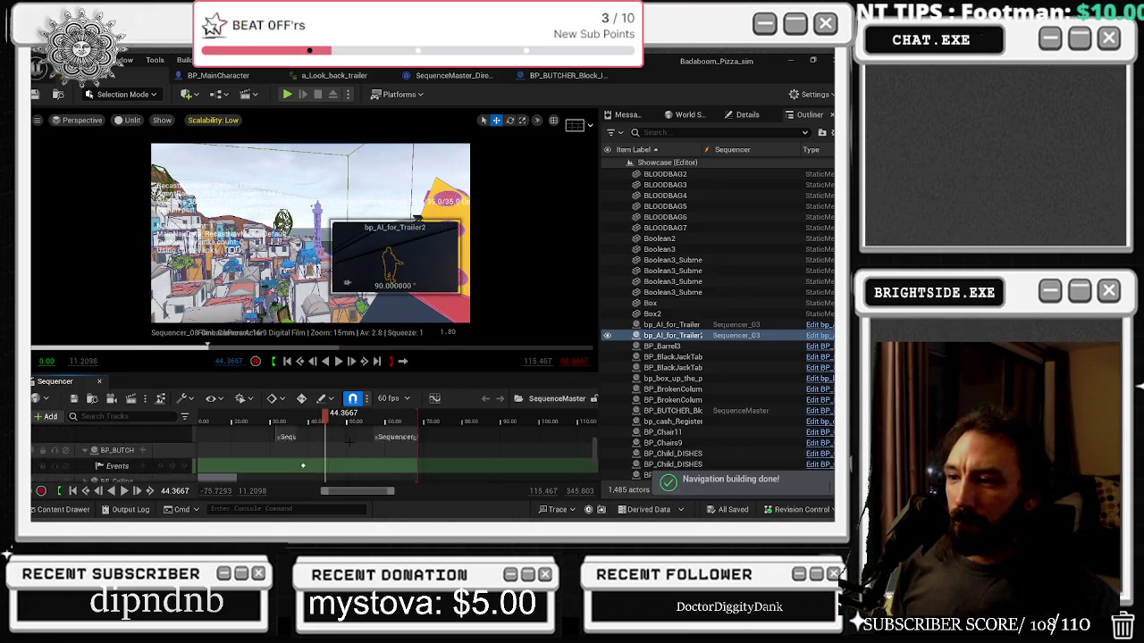
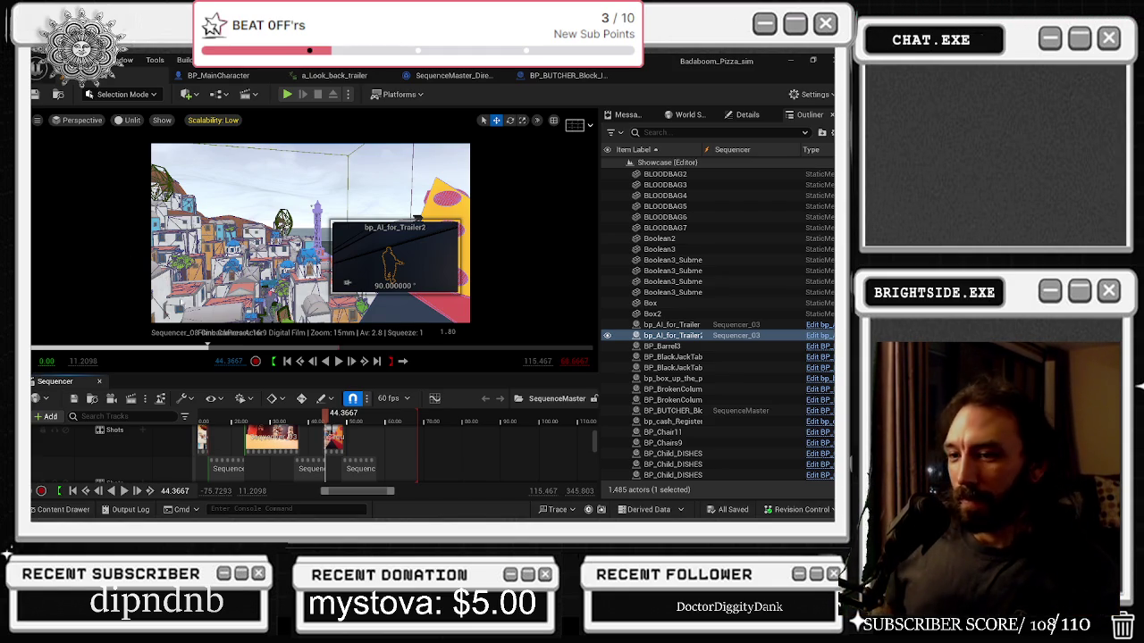
- Add bp_AI_for_Trailer2 to the SequenceMaster sequence and select its new actor track
click(47, 416)
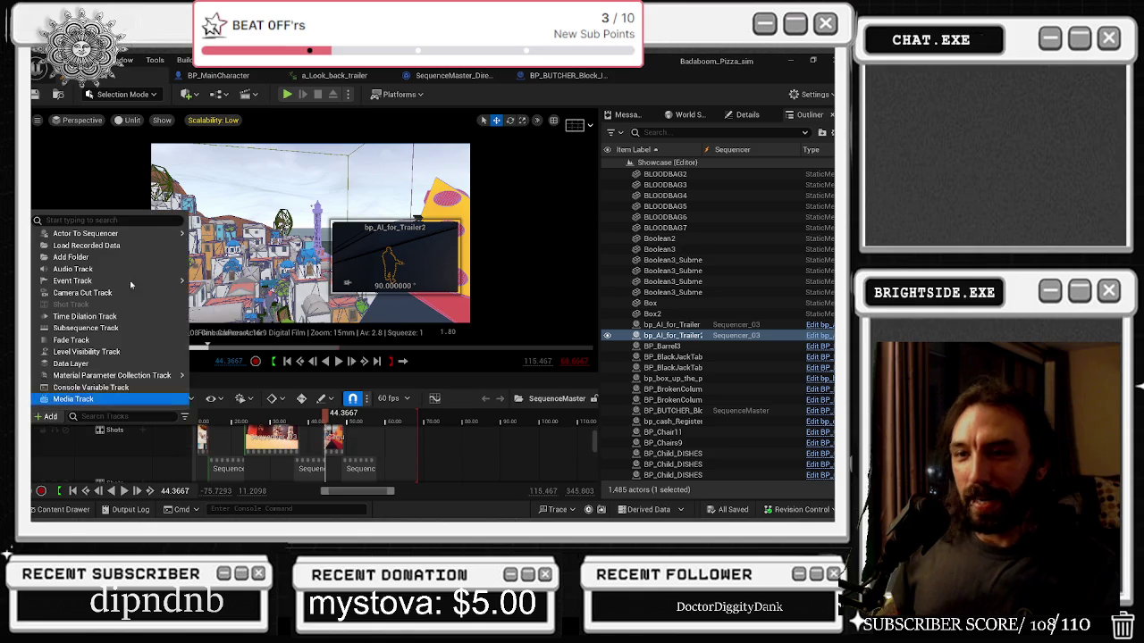
mouse_move(132, 235)
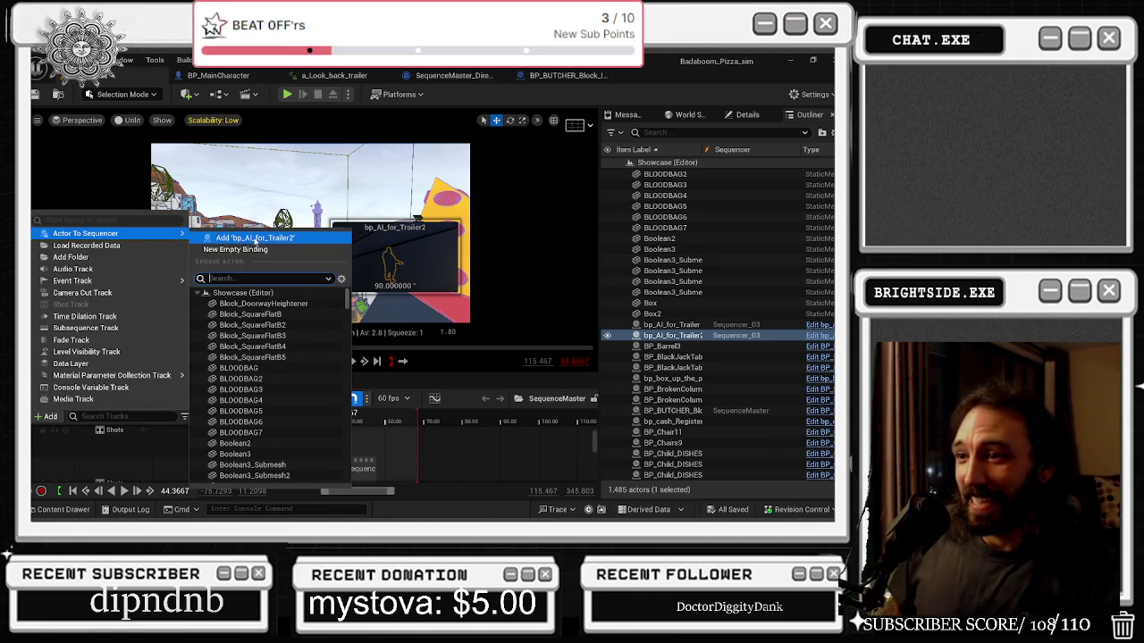
click(257, 239)
mouse_move(330, 424)
mouse_down()
mouse_move(367, 425)
mouse_move(325, 424)
mouse_up()
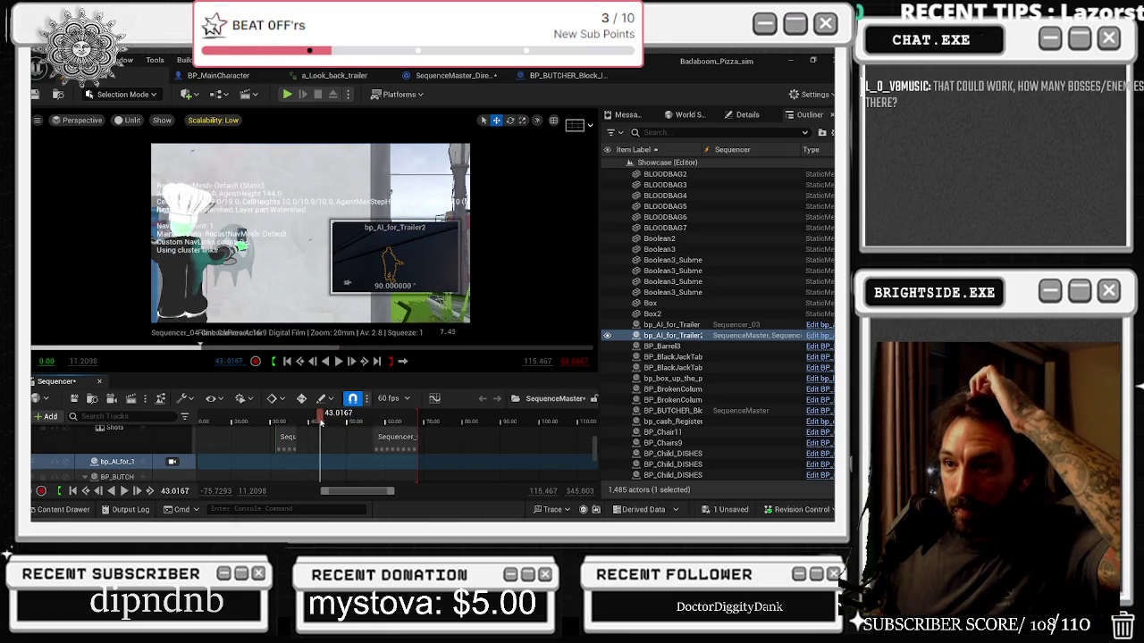
click(141, 462)
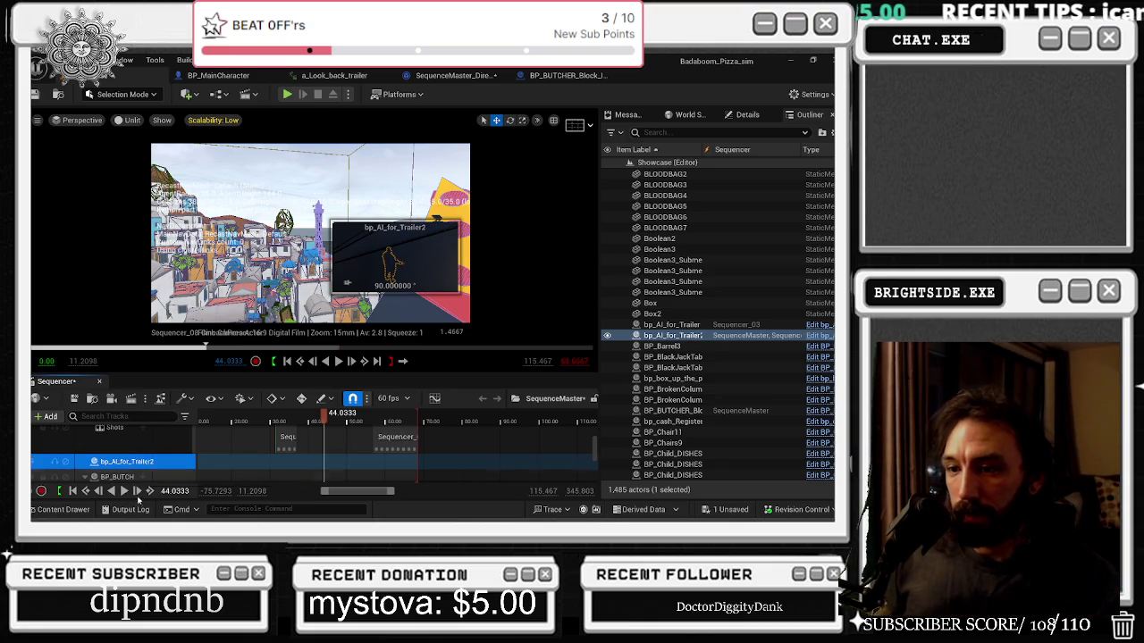
right_click(142, 463)
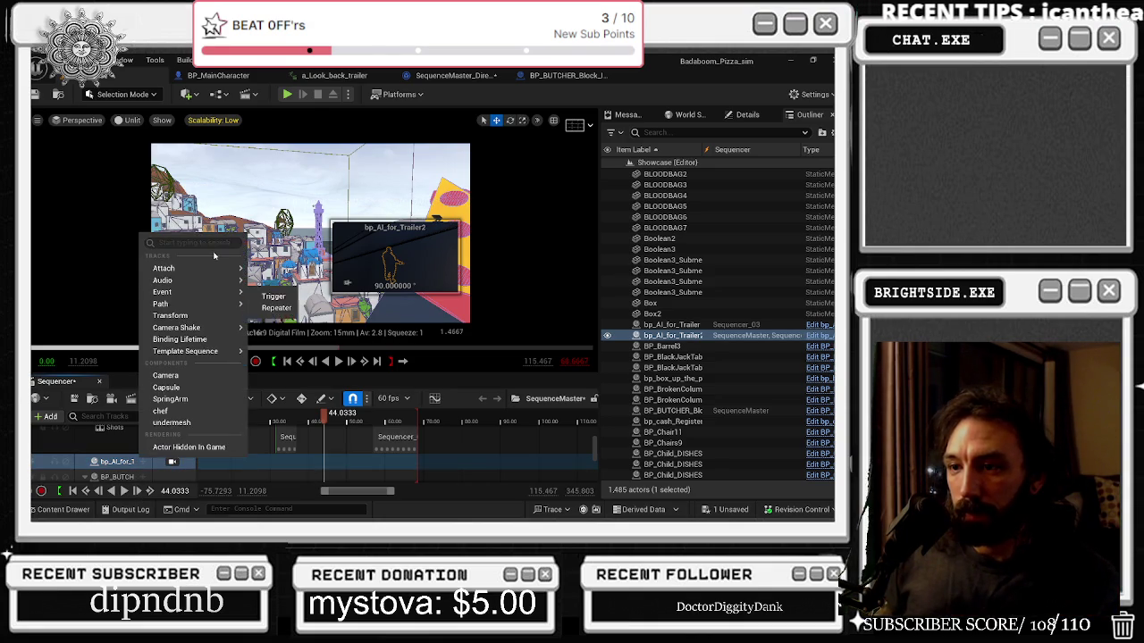
- Add a Transform track to bp_AI_for_Trailer2, expand its Location and Rotation channels, and park the playhead near 42.8 s
click(190, 316)
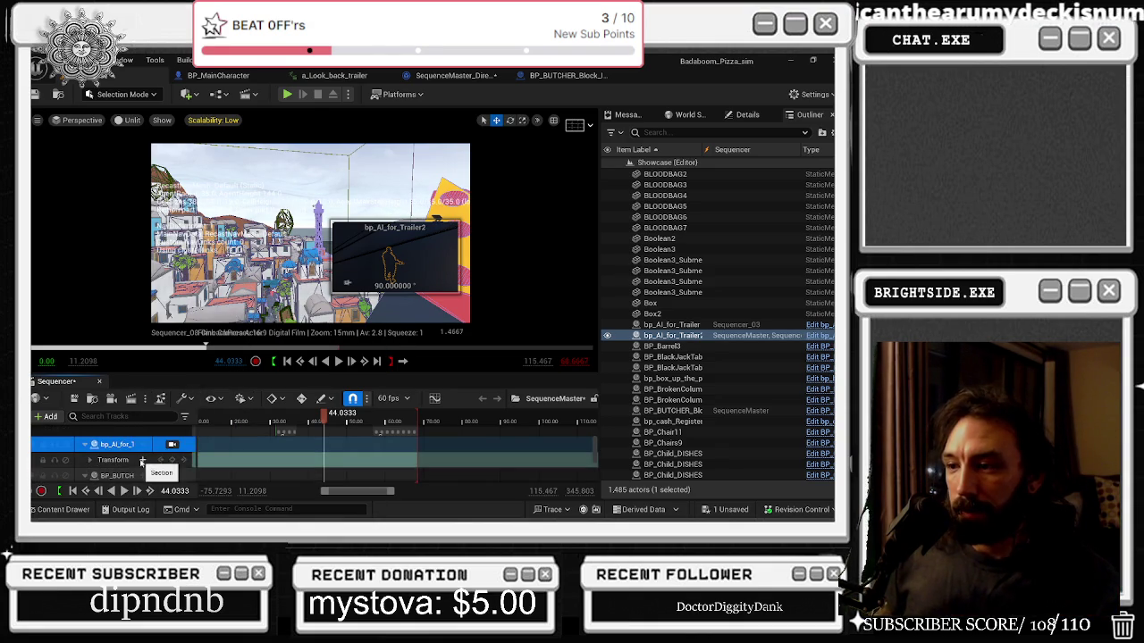
click(140, 462)
click(184, 464)
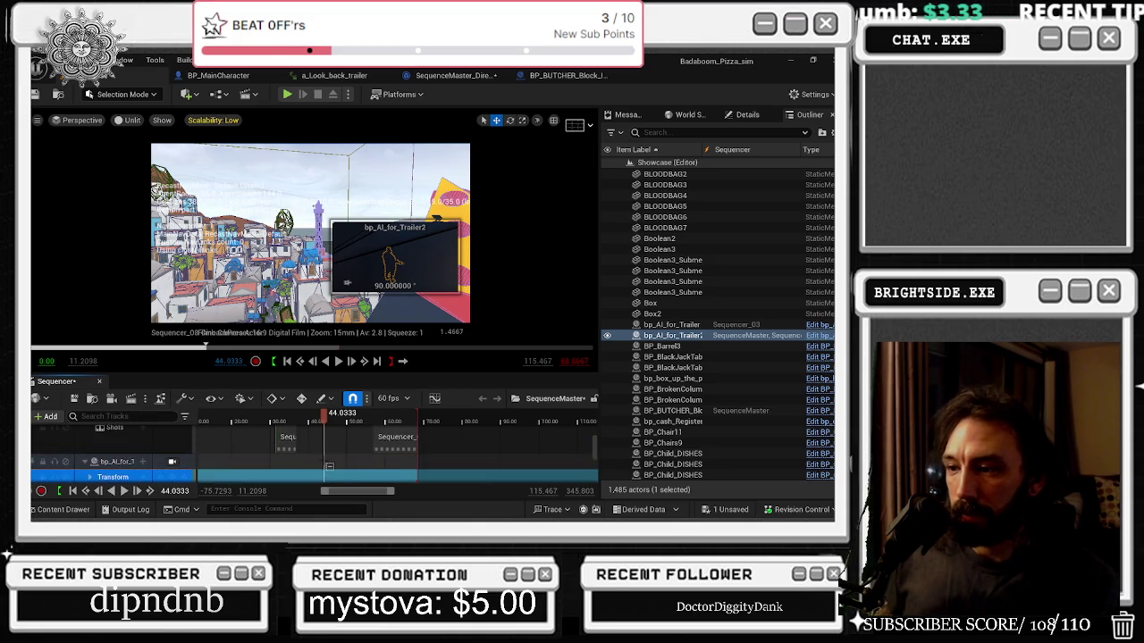
scroll(324, 462, up, 2)
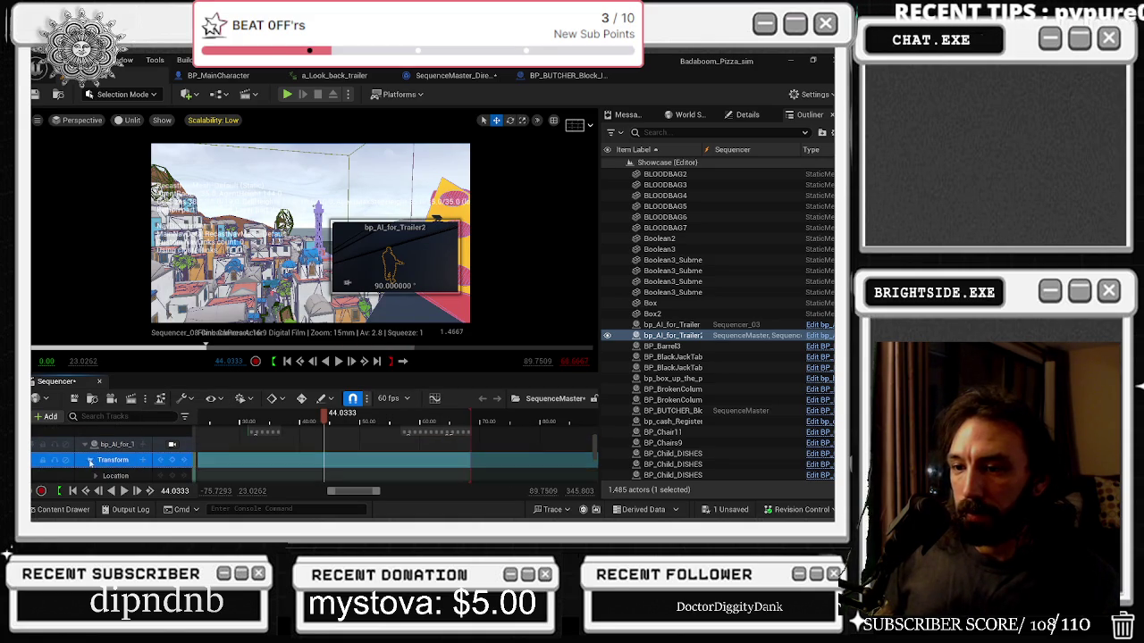
click(90, 460)
drag(328, 415, 291, 424)
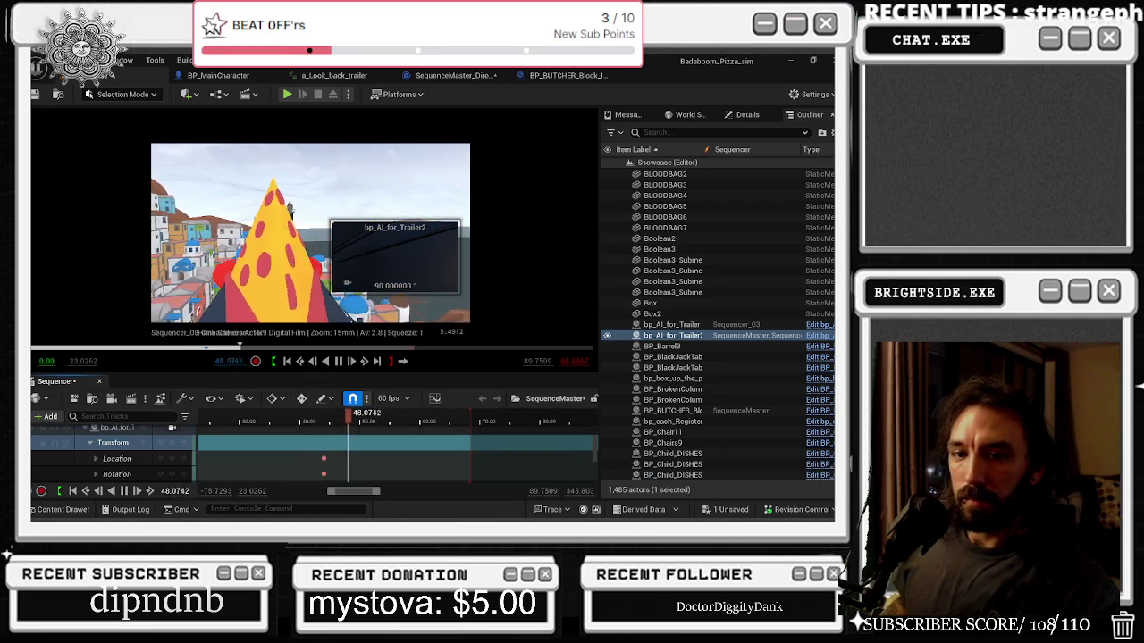
drag(355, 415, 312, 426)
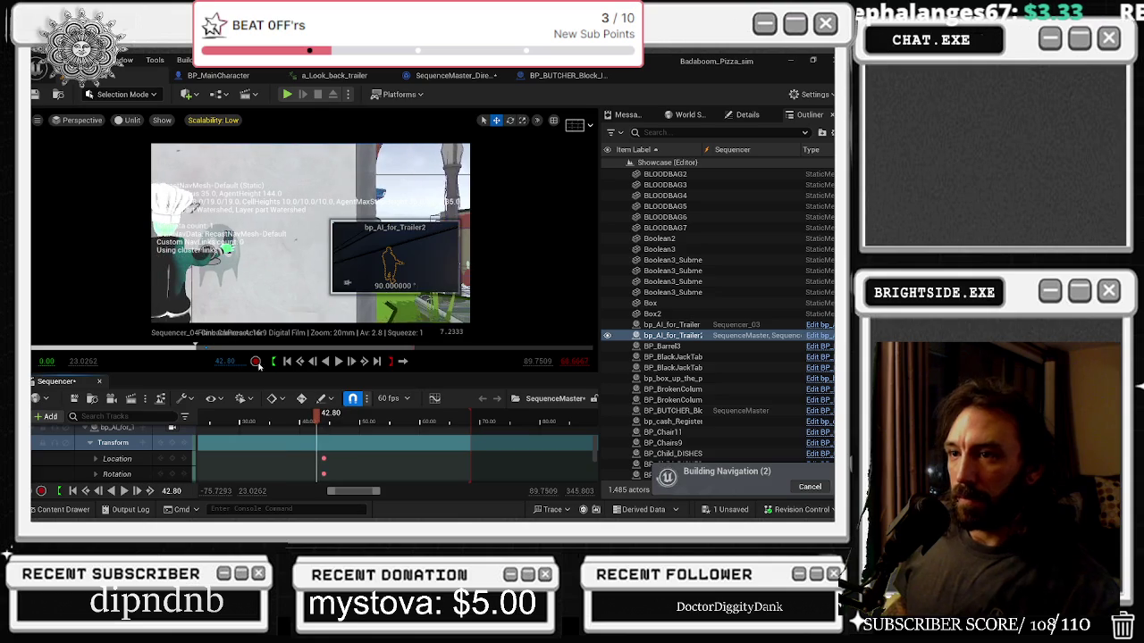
click(747, 115)
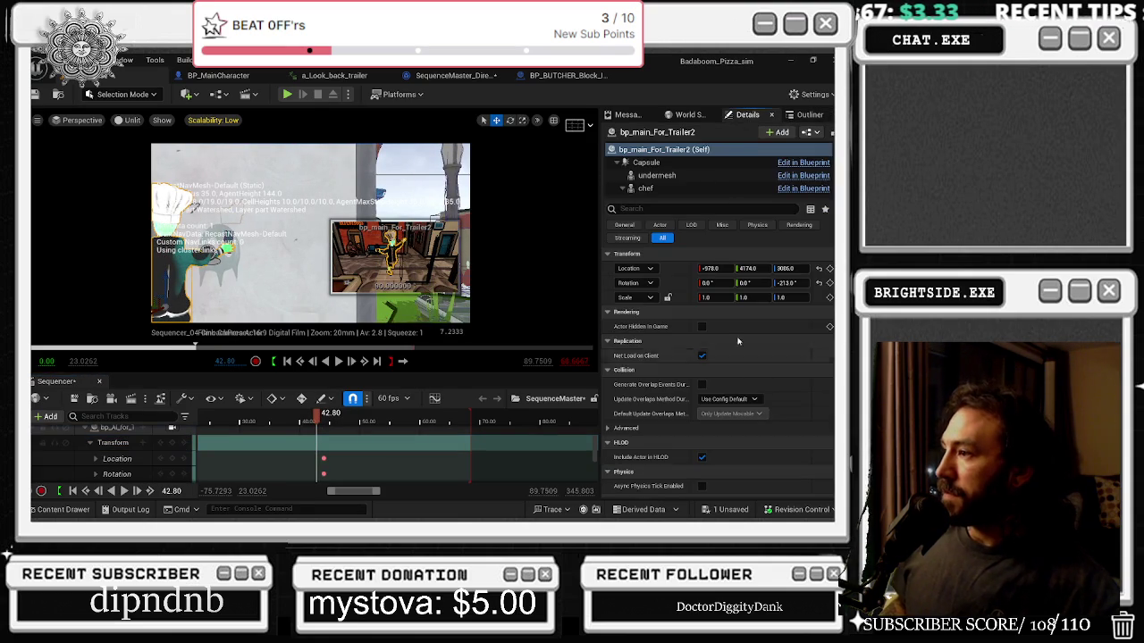
- Search the Details panel for 'decal' and untick Receives Decals on the chef mesh
click(655, 209)
text(c)
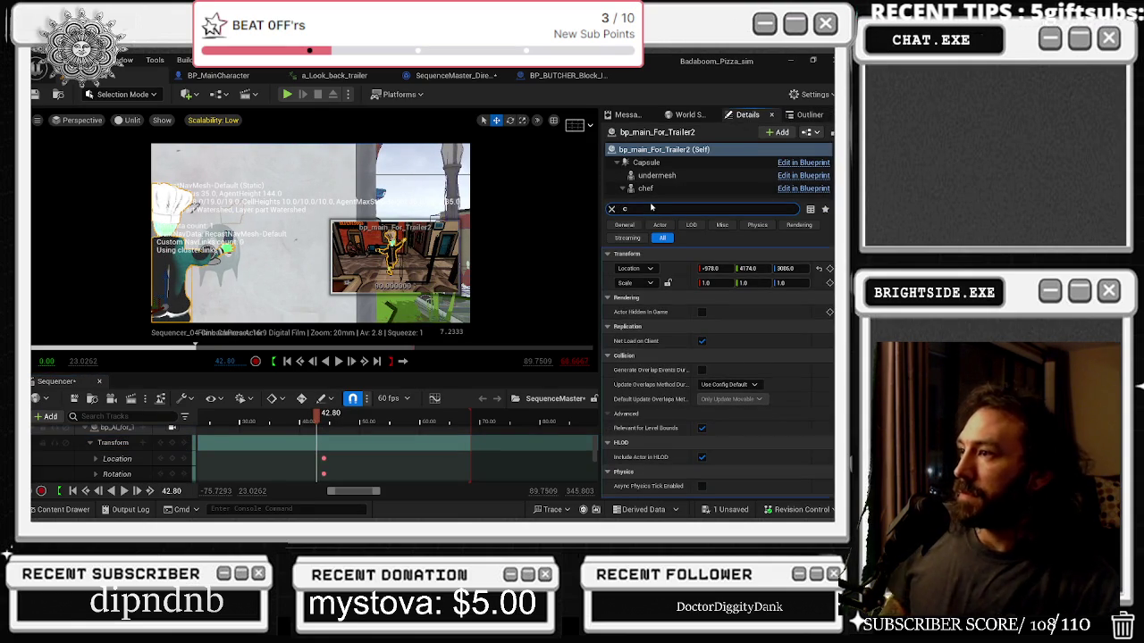
text(cal)
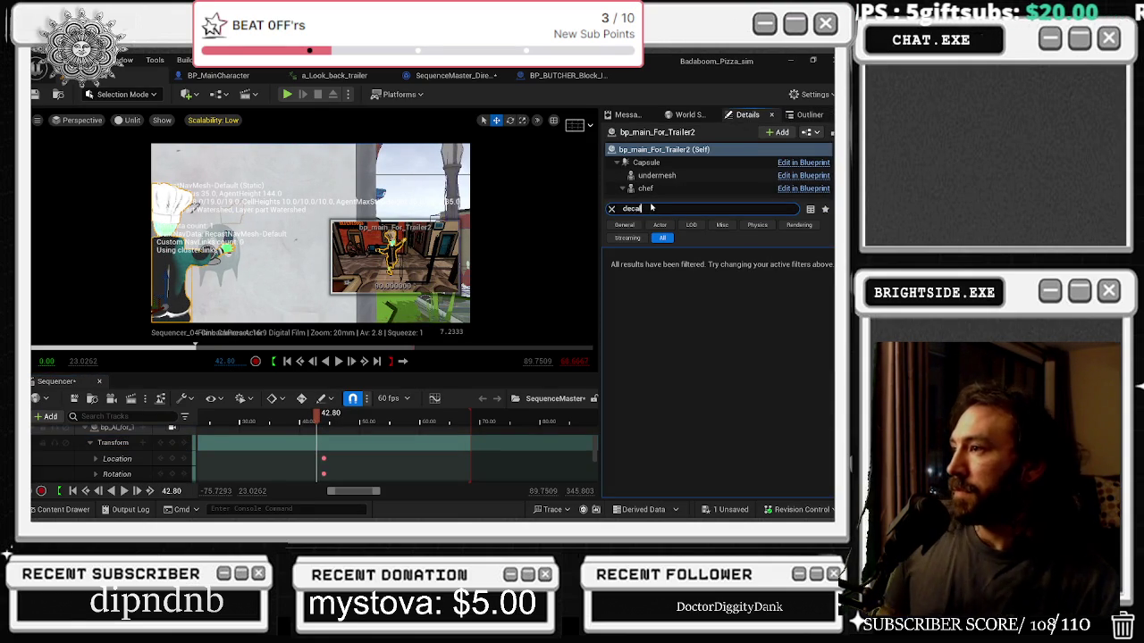
click(656, 175)
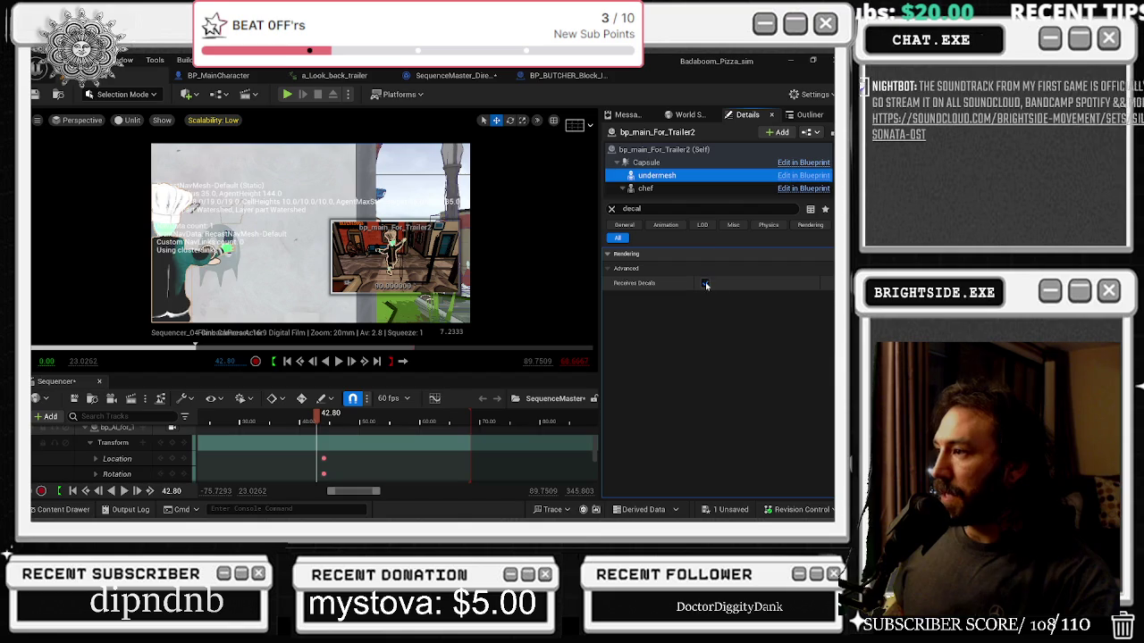
click(653, 189)
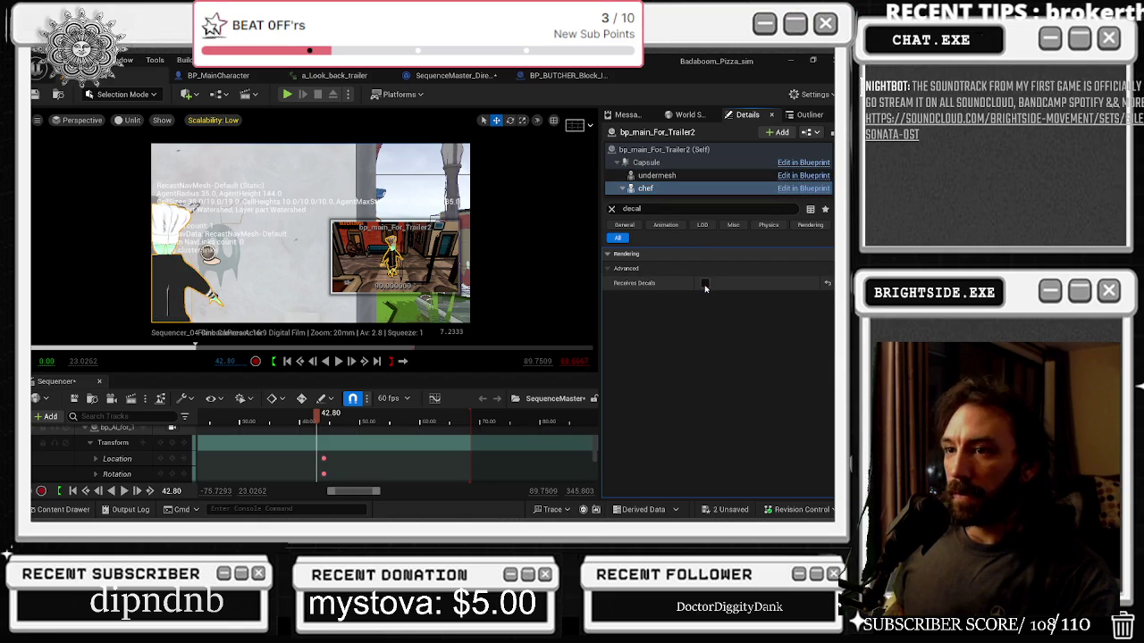
scroll(654, 188, down, 1)
click(661, 167)
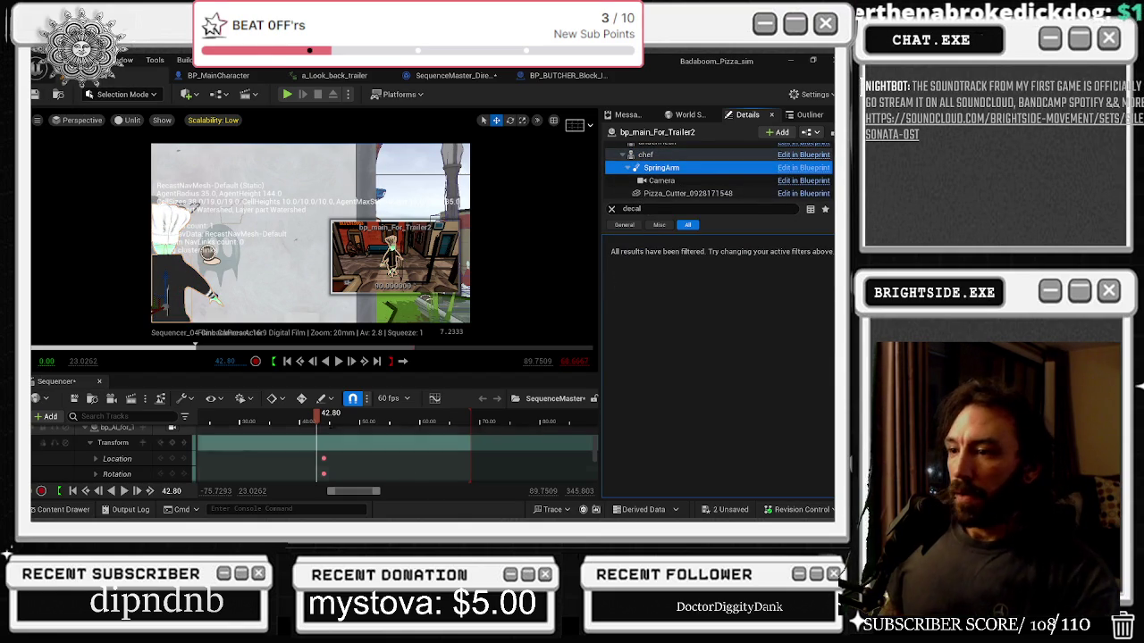
- Move the playhead to 43.8167 and reselect the bp_AI_for_Trailer2 track
click(315, 421)
drag(316, 421, 323, 421)
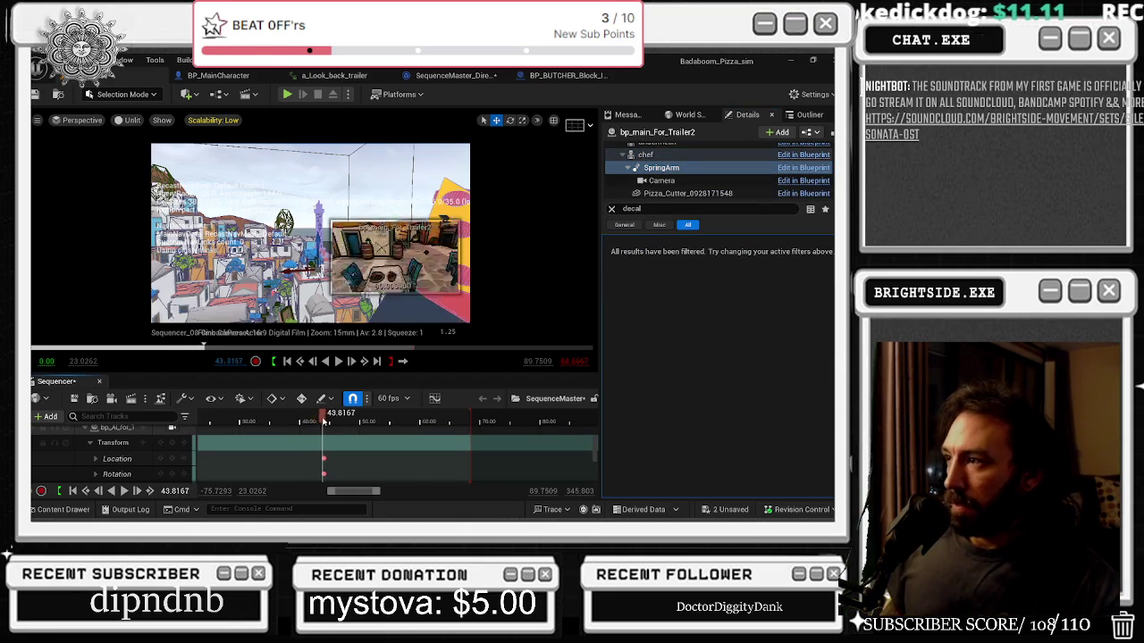
click(170, 429)
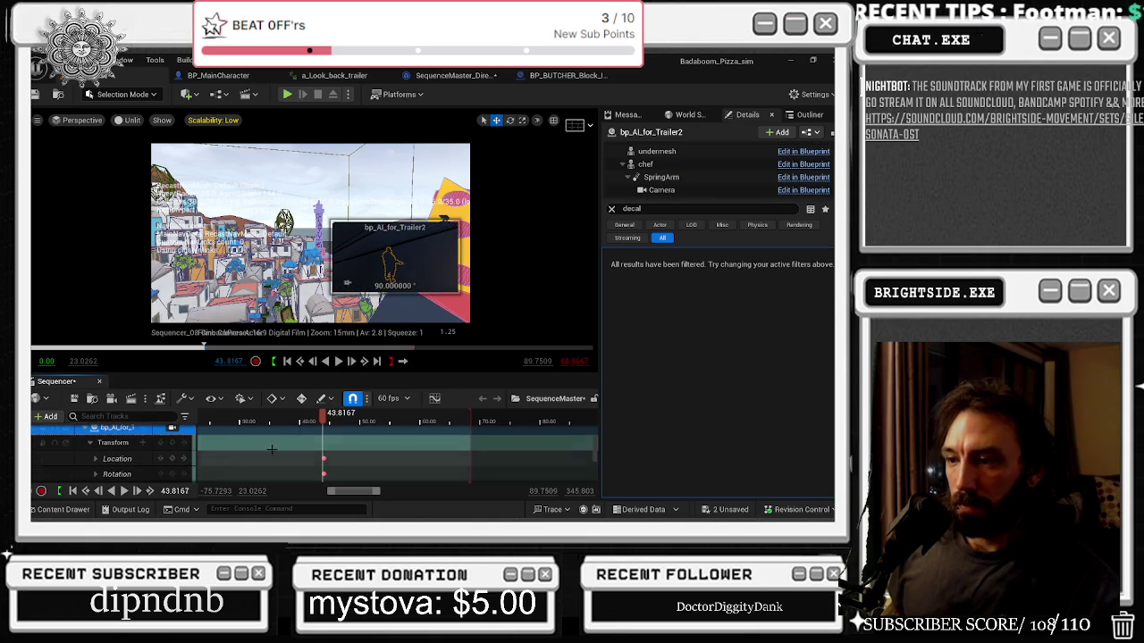
- Step the playhead to 44.8167 and set a new Location key for the AI actor
drag(313, 233, 254, 255)
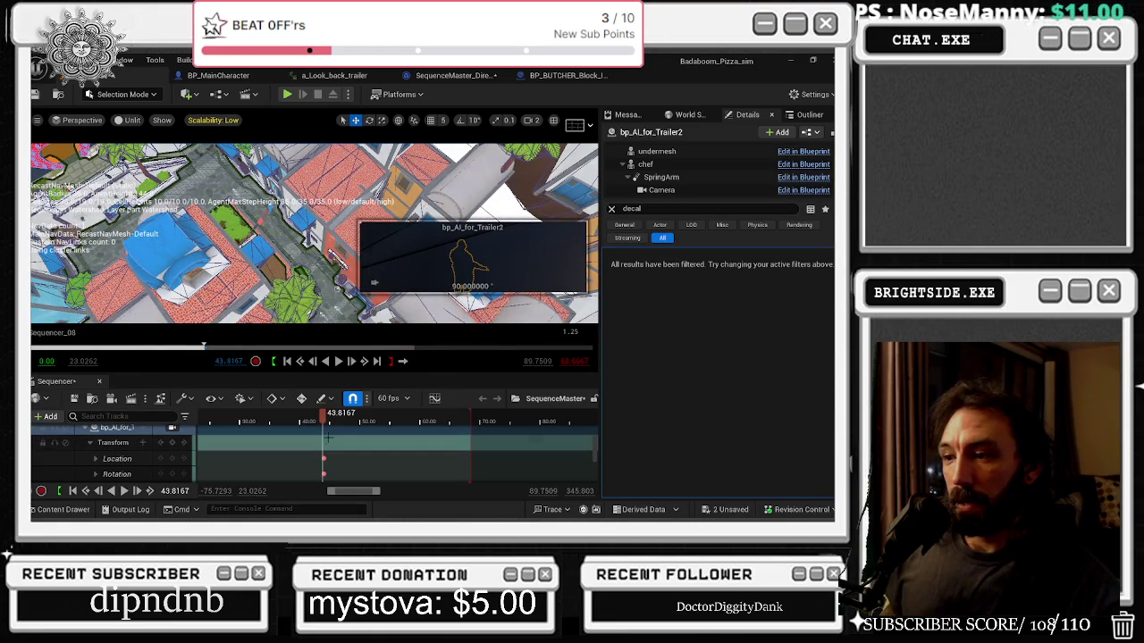
key(Right)
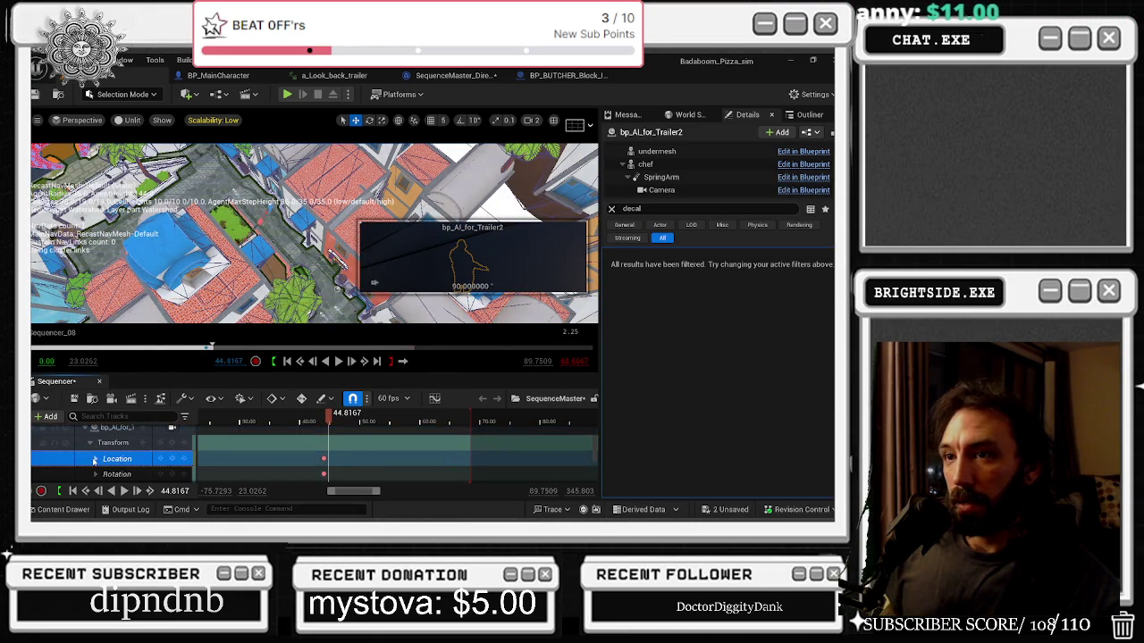
click(165, 458)
drag(312, 234, 304, 237)
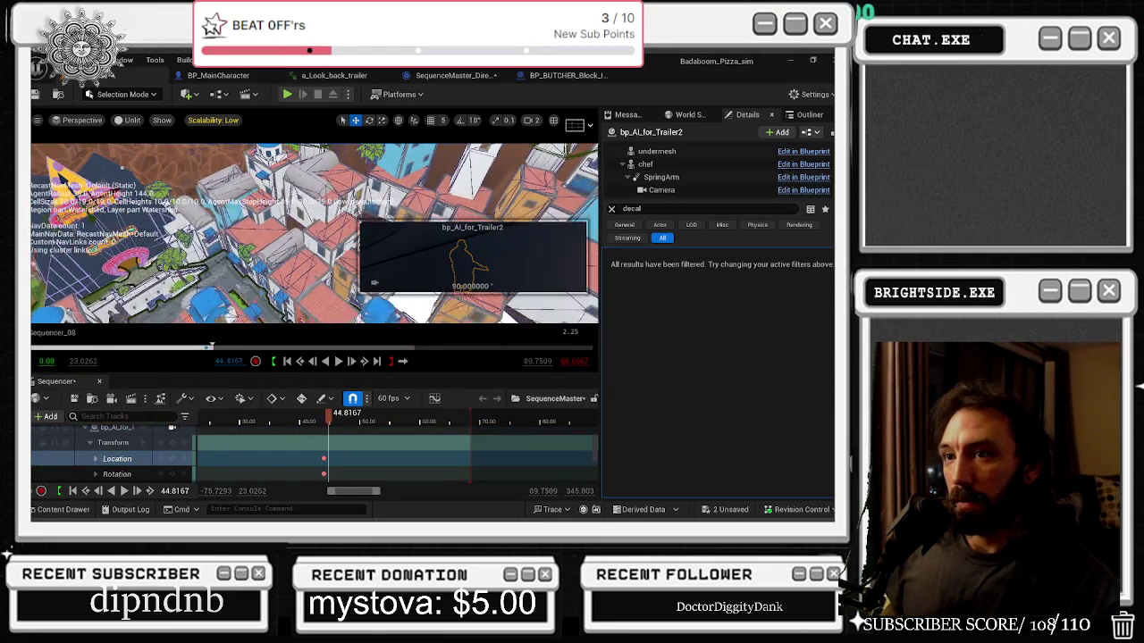
scroll(677, 161, up, 1)
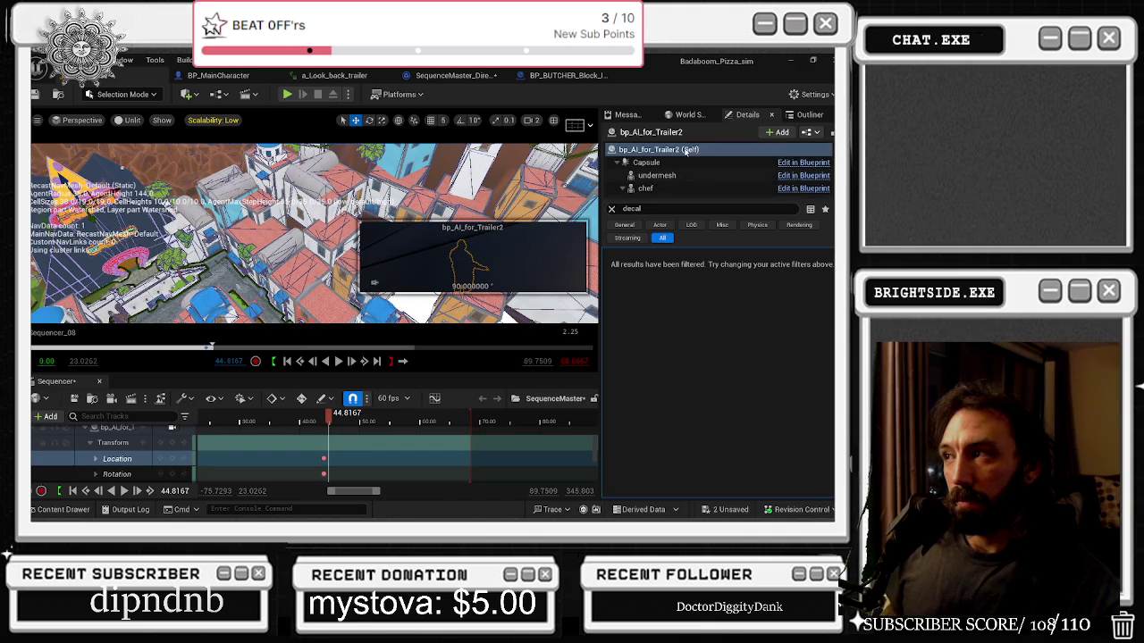
click(96, 459)
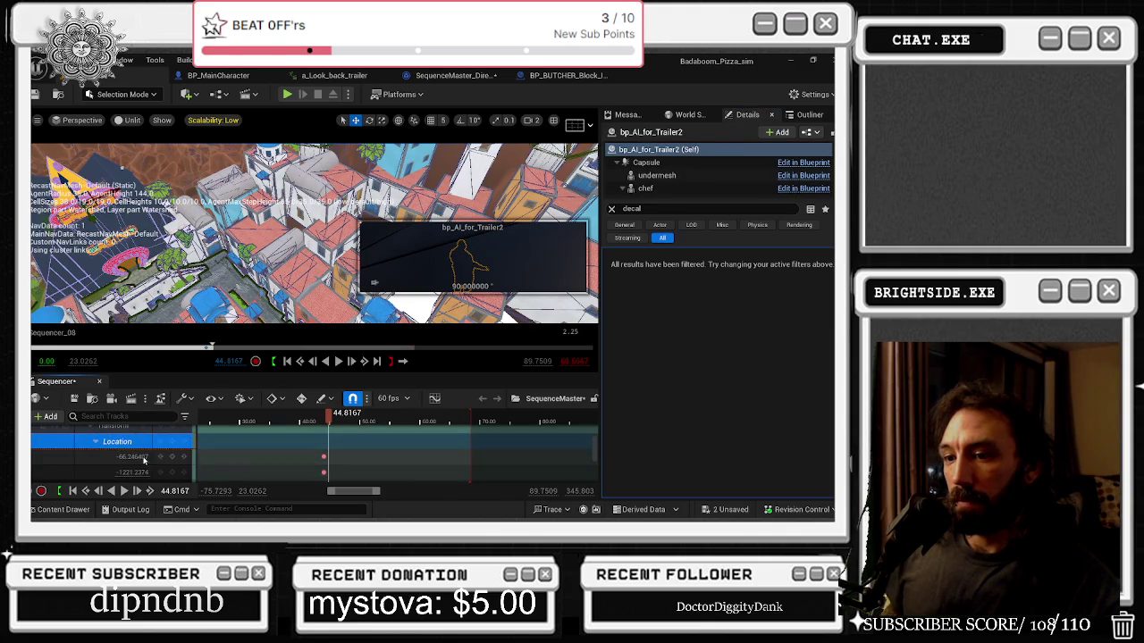
drag(125, 456, 152, 472)
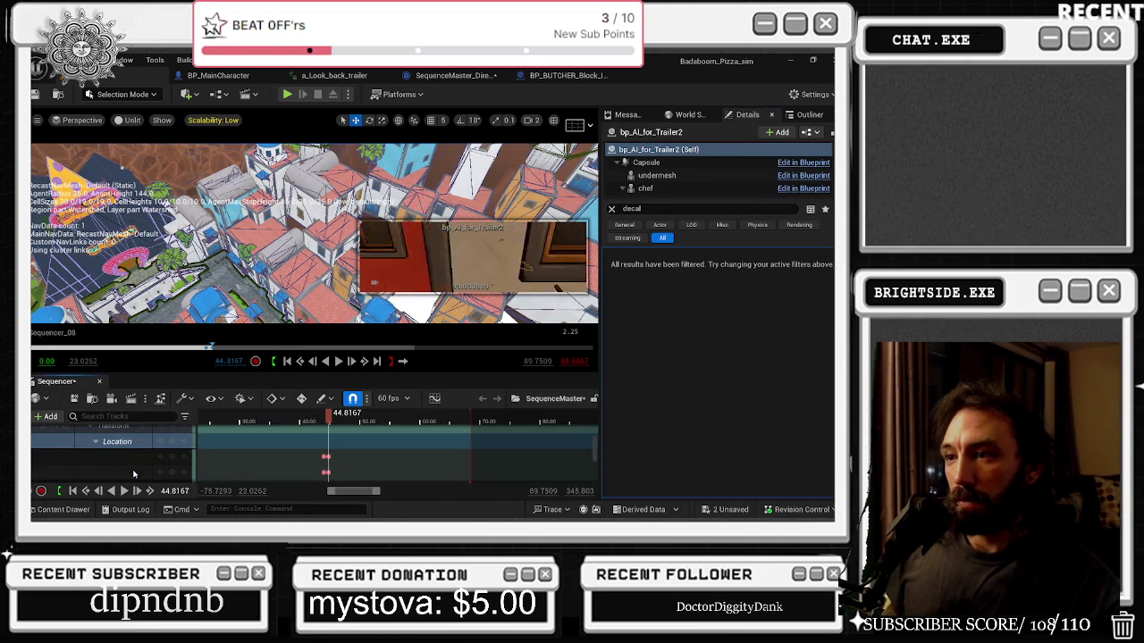
- Move the AI actor further along the alley in the viewport
scroll(312, 265, up, 10)
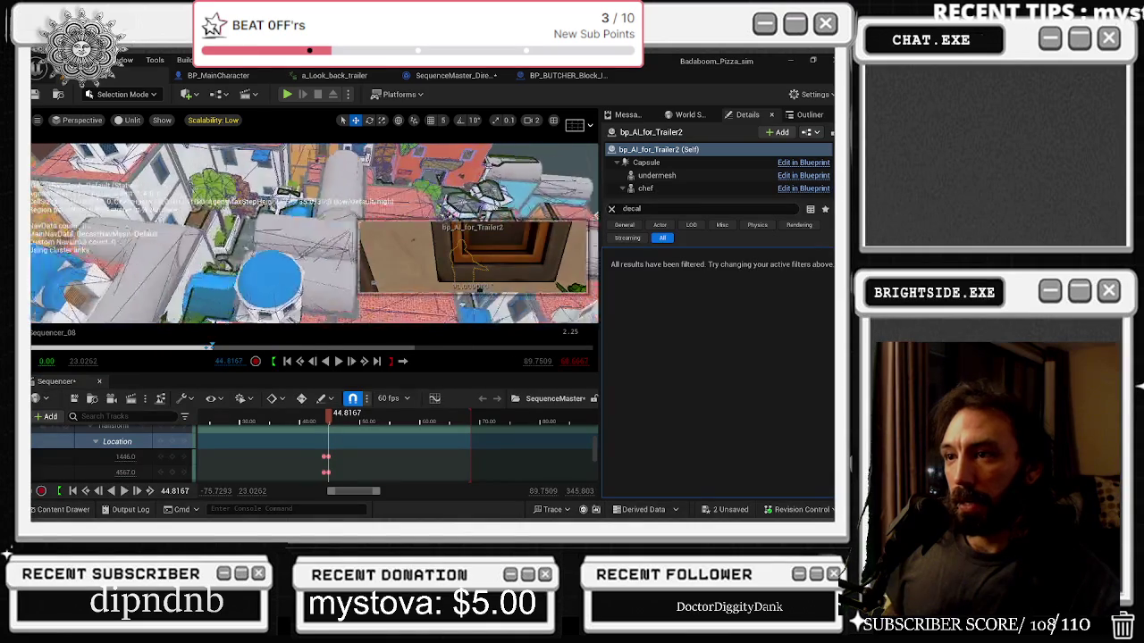
scroll(313, 234, up, 10)
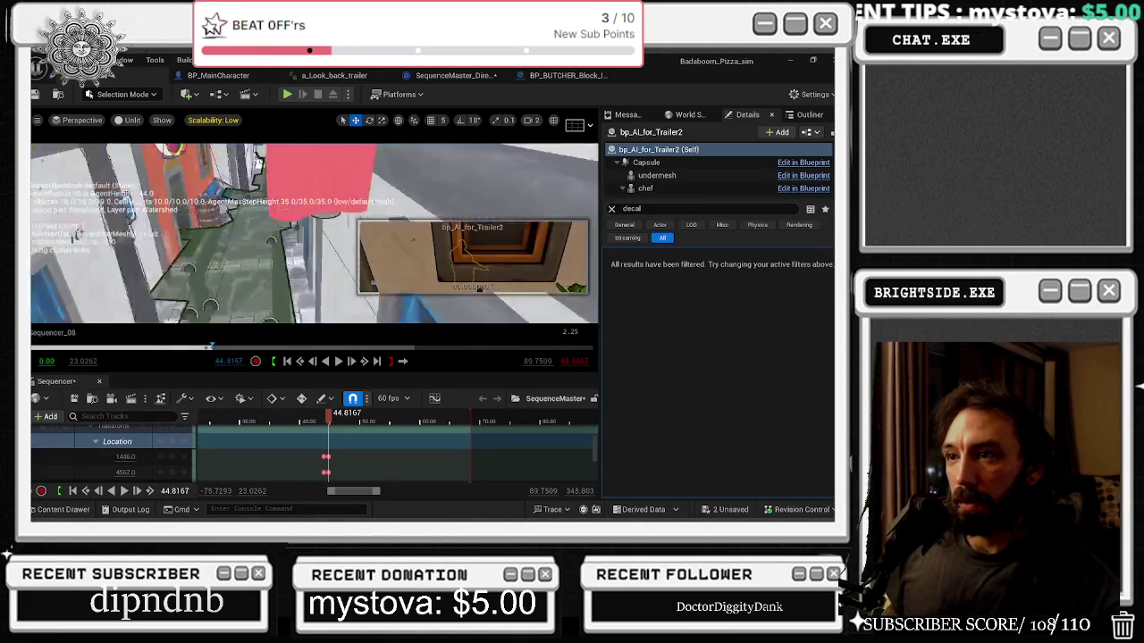
scroll(313, 234, up, 10)
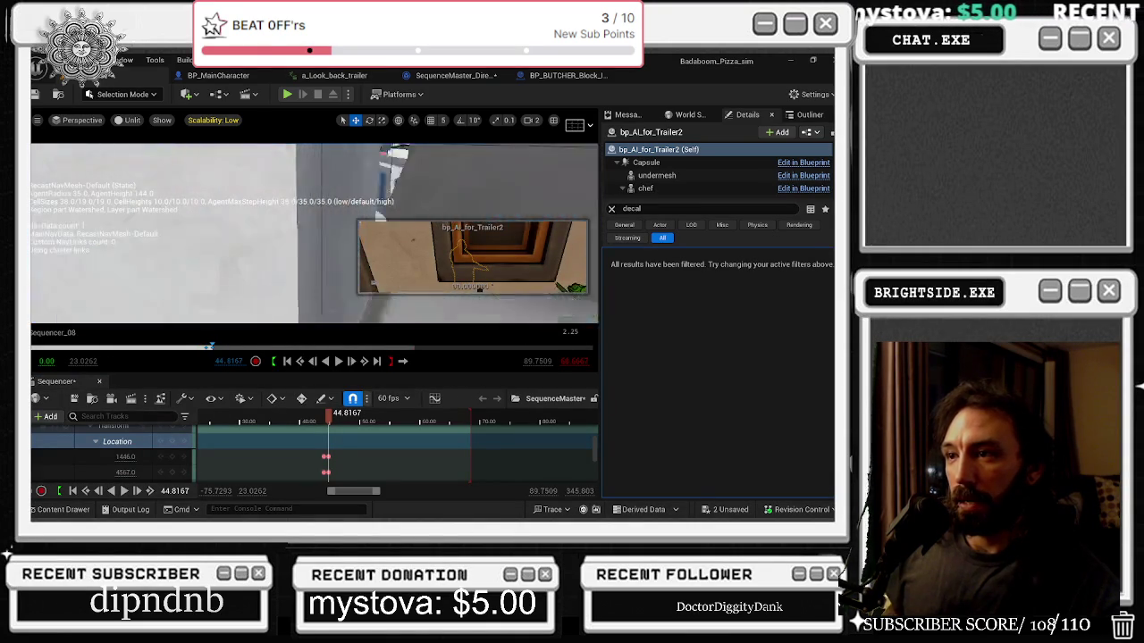
scroll(312, 234, up, 5)
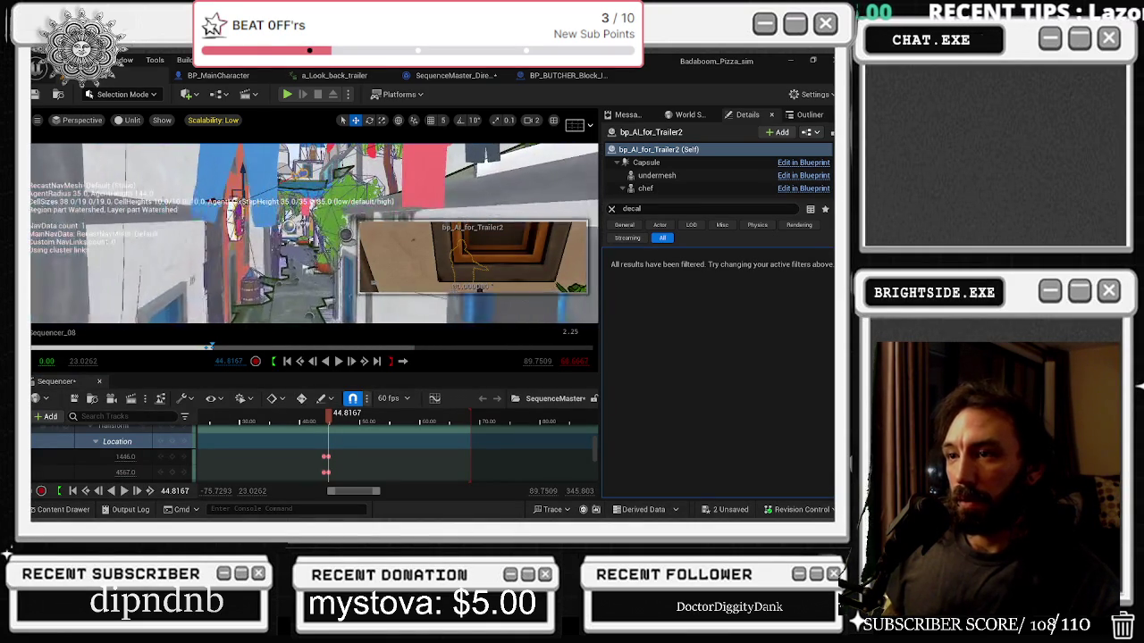
mouse_move(268, 179)
mouse_down()
mouse_move(286, 171)
mouse_move(234, 153)
mouse_up()
mouse_move(216, 271)
mouse_down()
mouse_move(260, 261)
mouse_move(269, 246)
mouse_up()
- Undo the Rotation value of 2.0 and set the Location key values to 1115 and 4558
scroll(130, 437, up, 1)
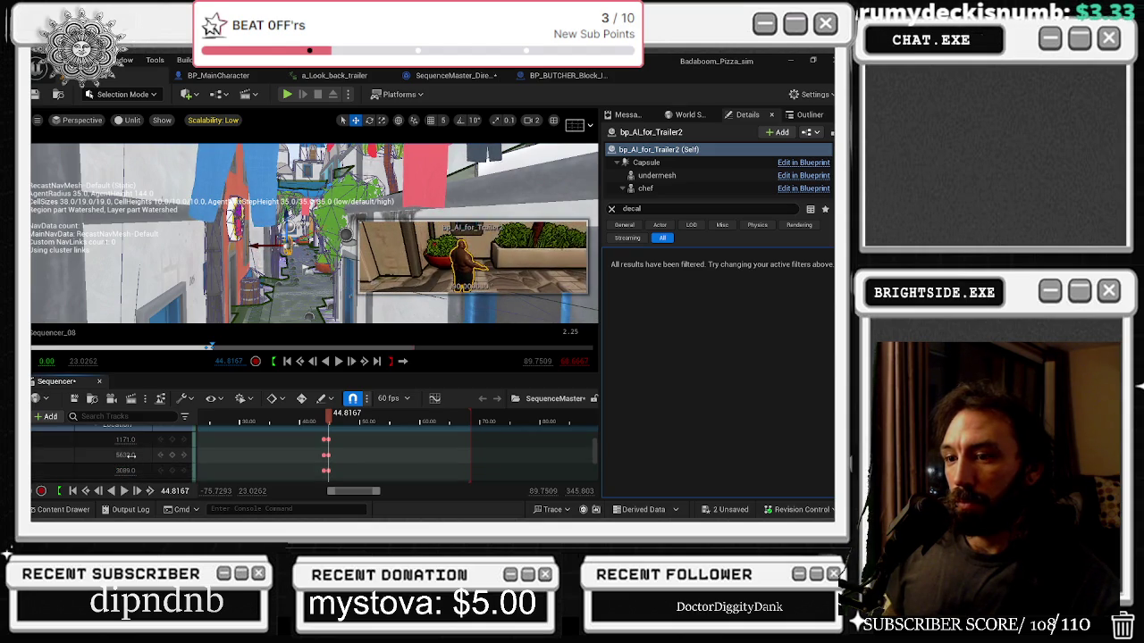
scroll(131, 455, down, 3)
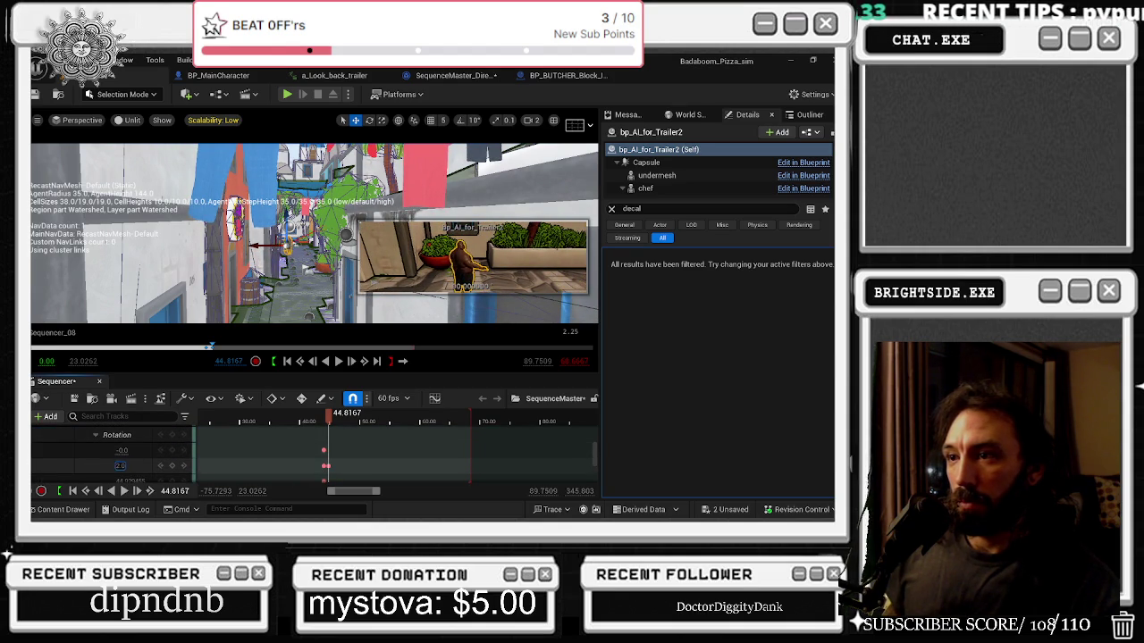
text(2)
key(Return)
key(Return)
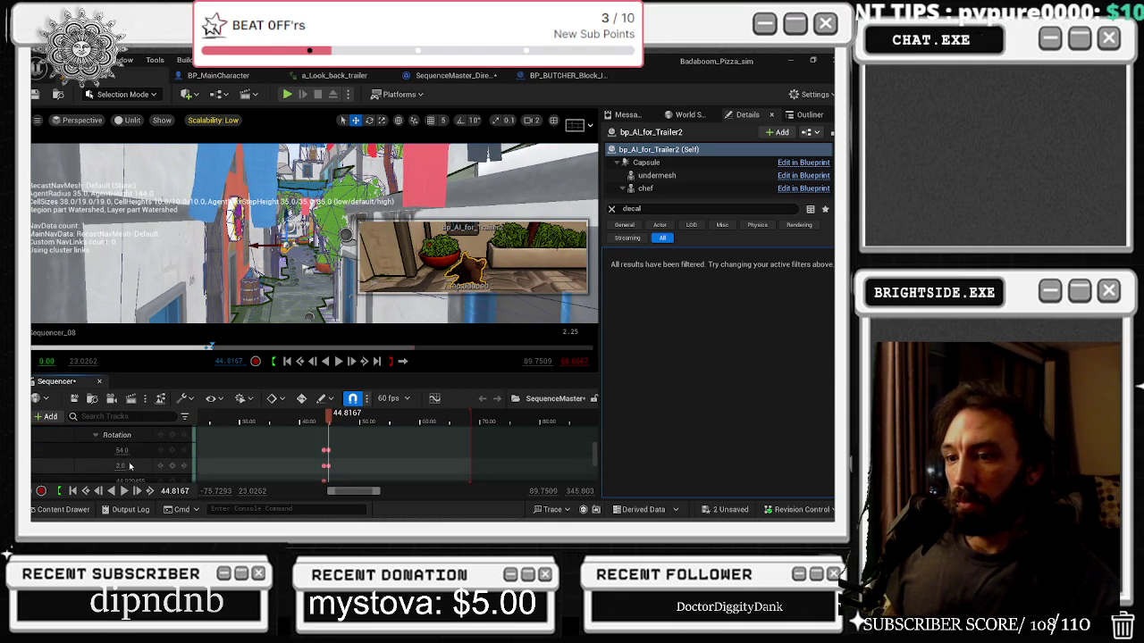
key(ctrl+z)
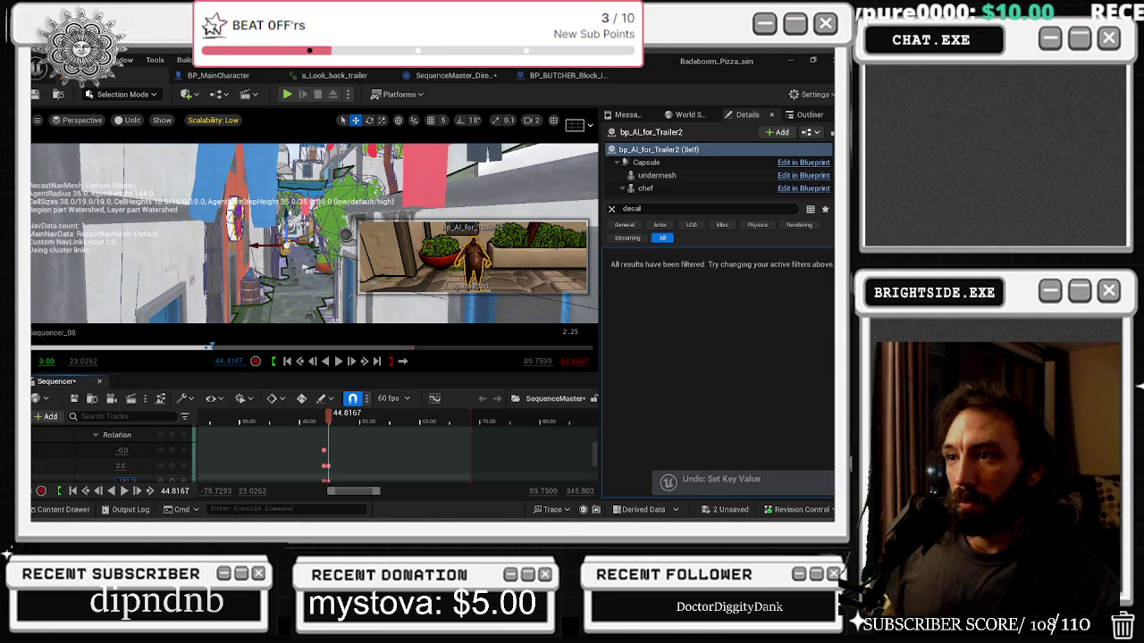
scroll(132, 473, up, 5)
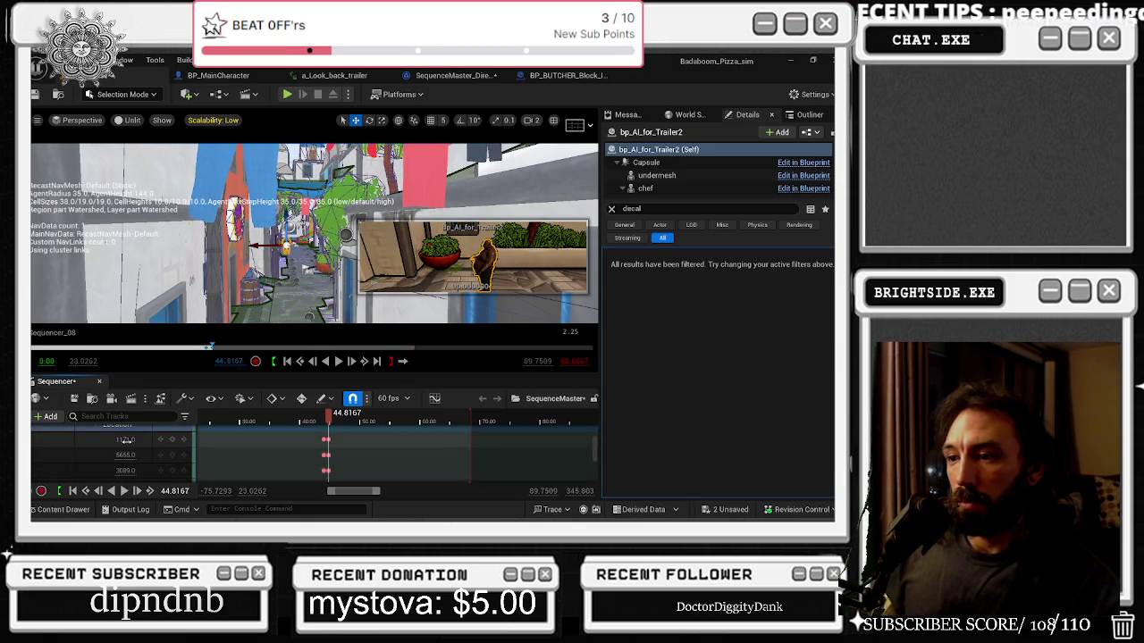
drag(125, 455, 98, 455)
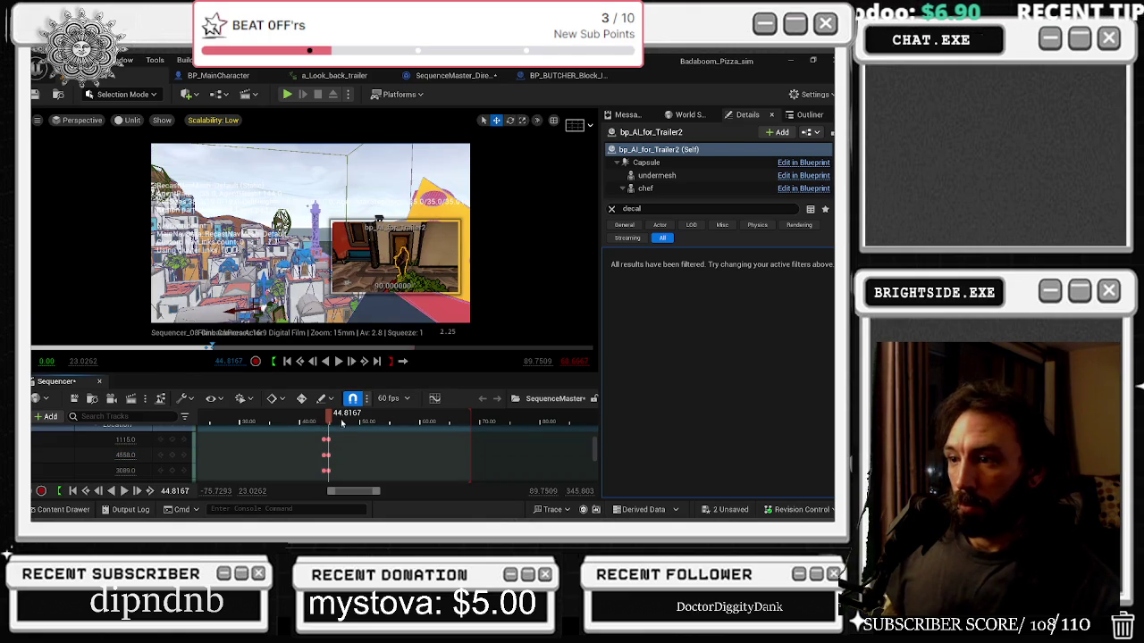
drag(335, 420, 324, 420)
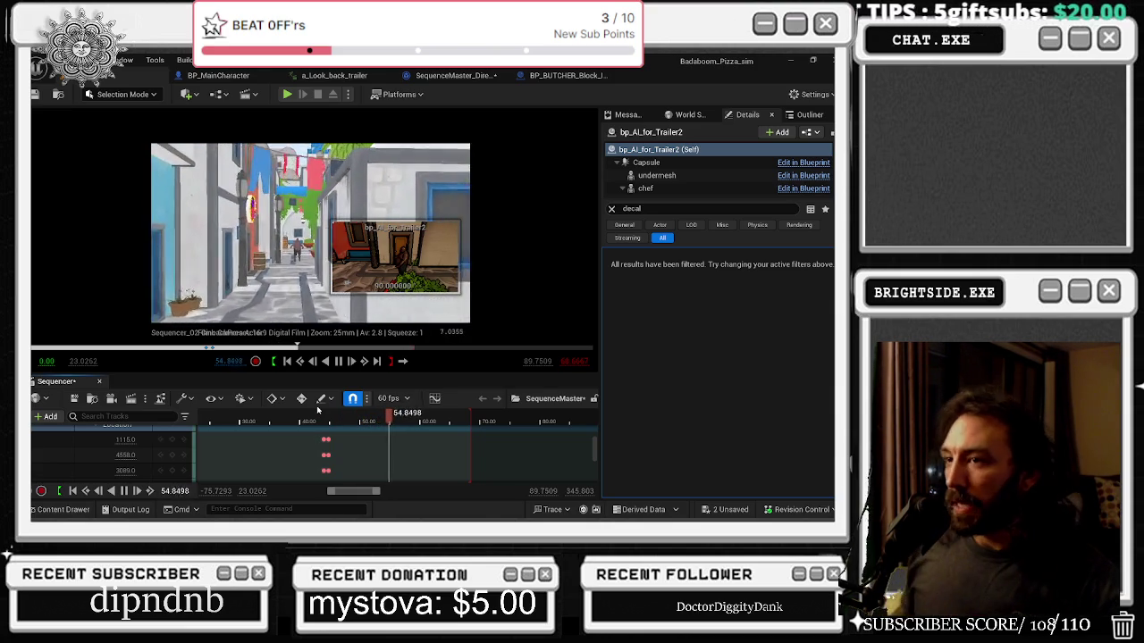
click(364, 416)
mouse_move(363, 416)
mouse_down()
mouse_move(408, 415)
mouse_move(391, 417)
mouse_up()
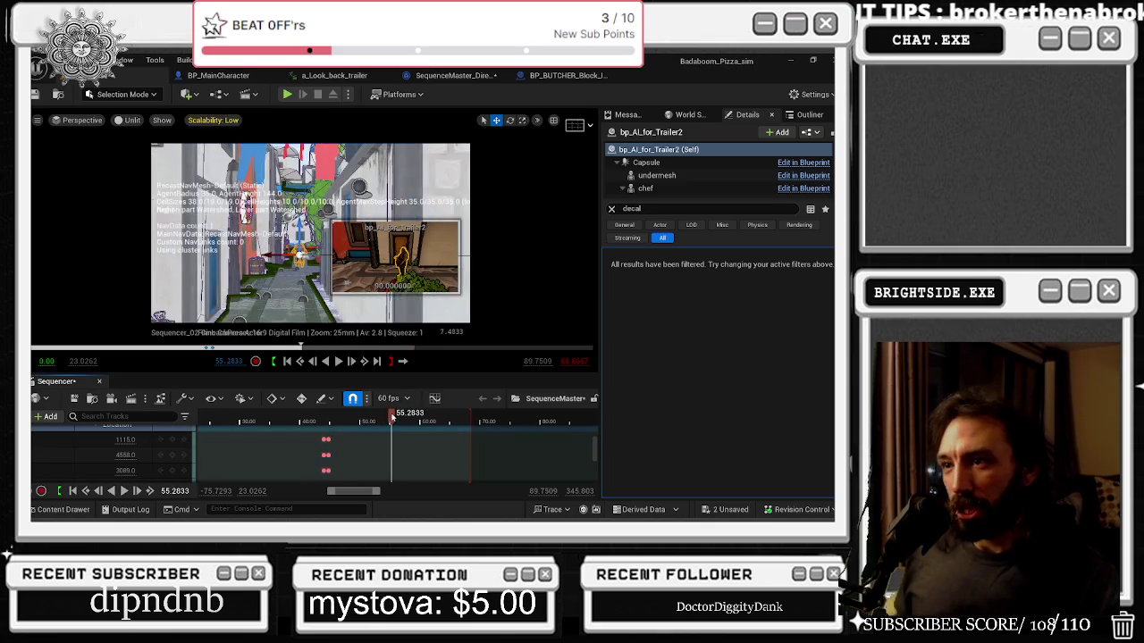
scroll(357, 443, up, 1)
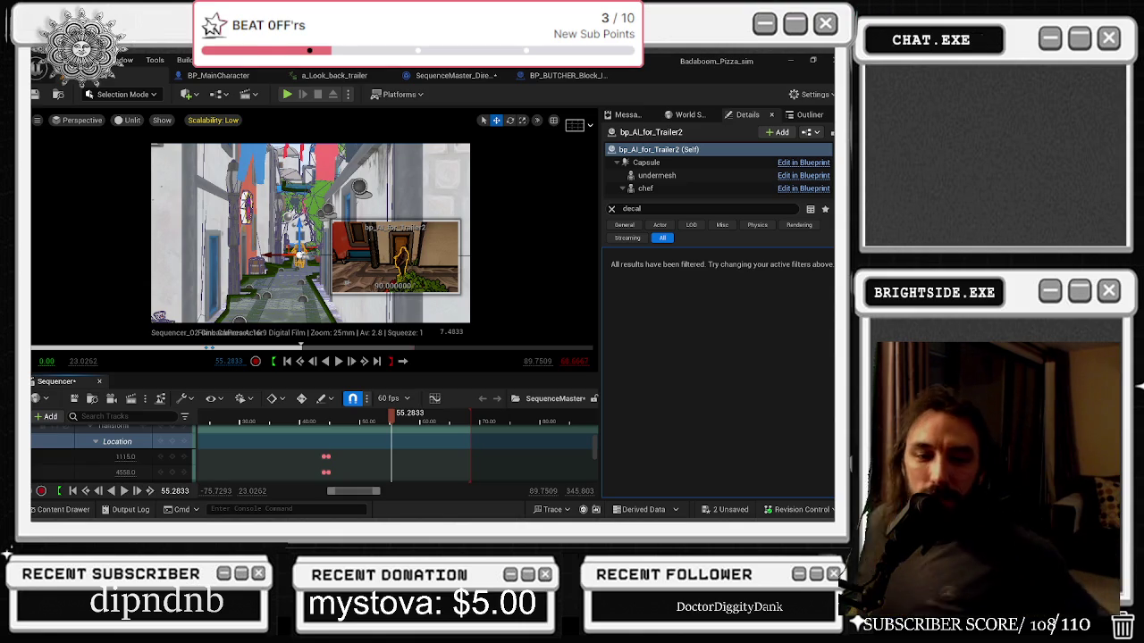
click(117, 442)
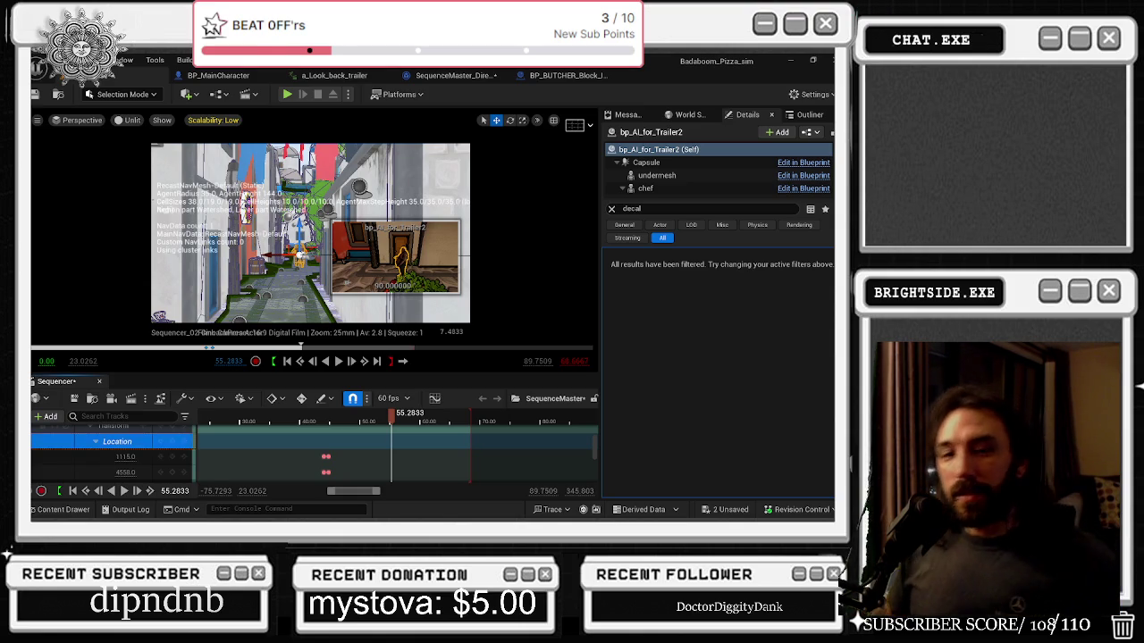
mouse_move(390, 426)
mouse_down()
mouse_move(305, 417)
mouse_move(370, 407)
mouse_up()
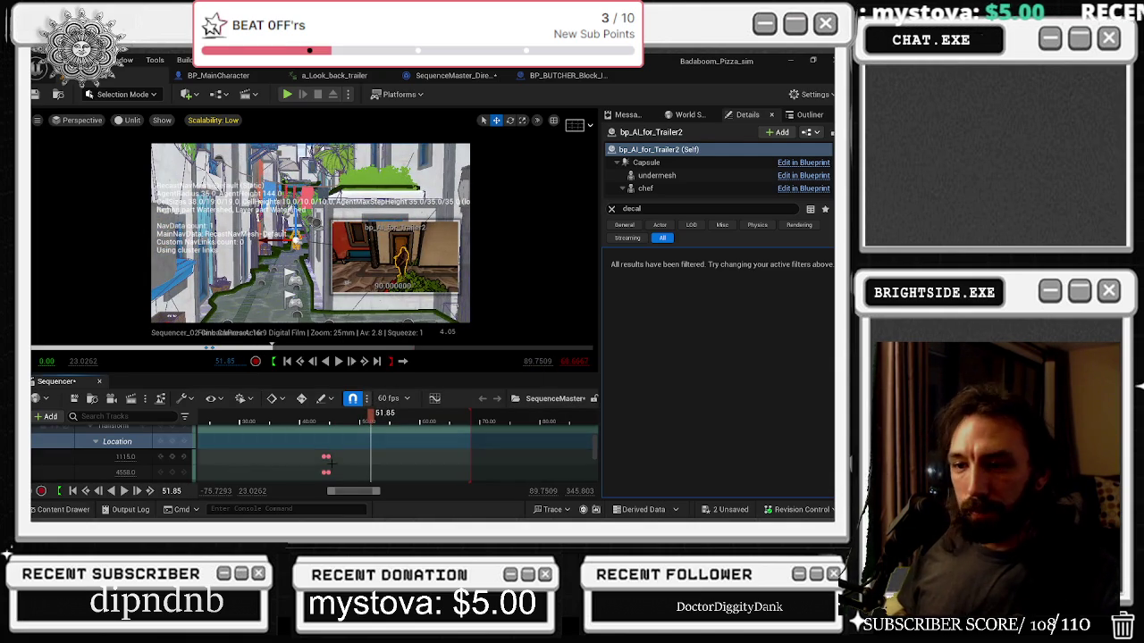
scroll(138, 437, up, 1)
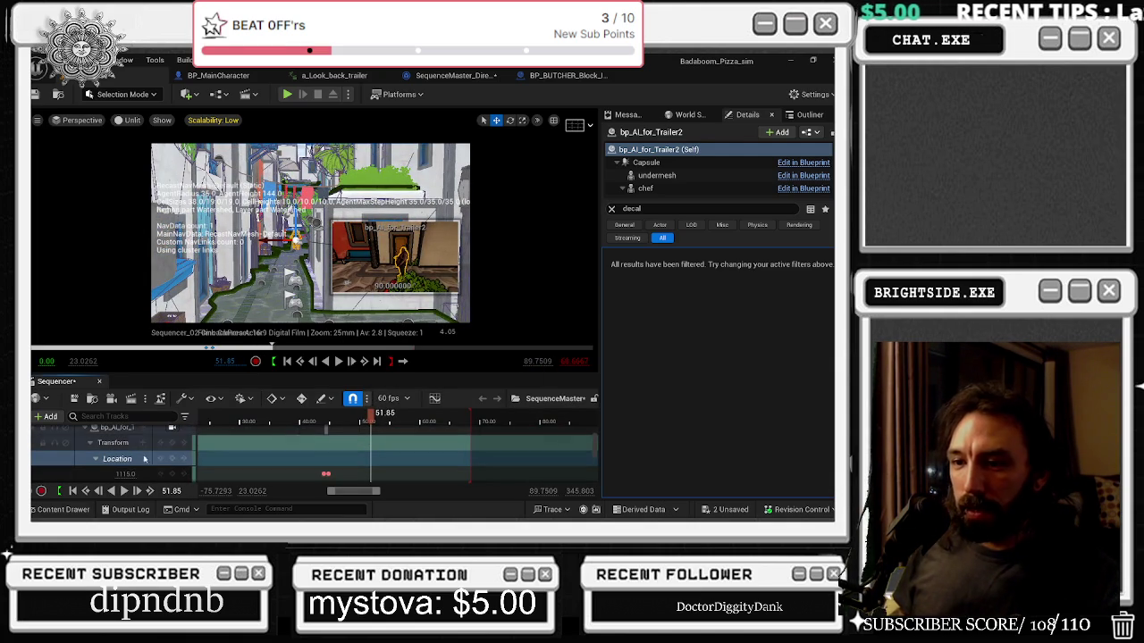
- Add the undermesh component to bp_AI_for_Trailer2 with a running animation track
click(143, 429)
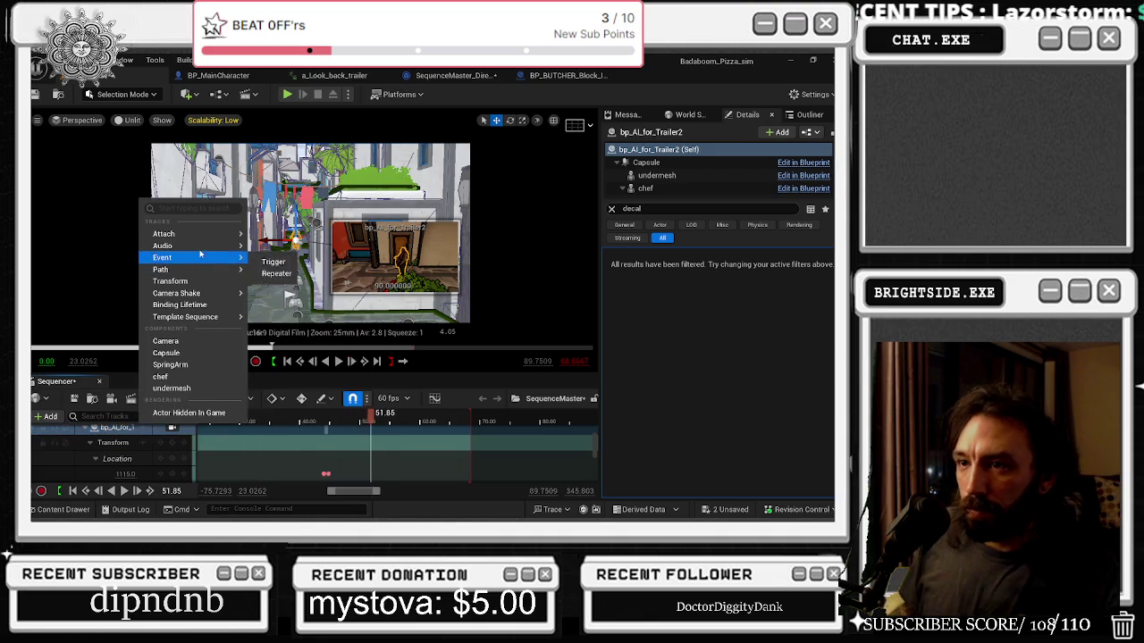
click(195, 389)
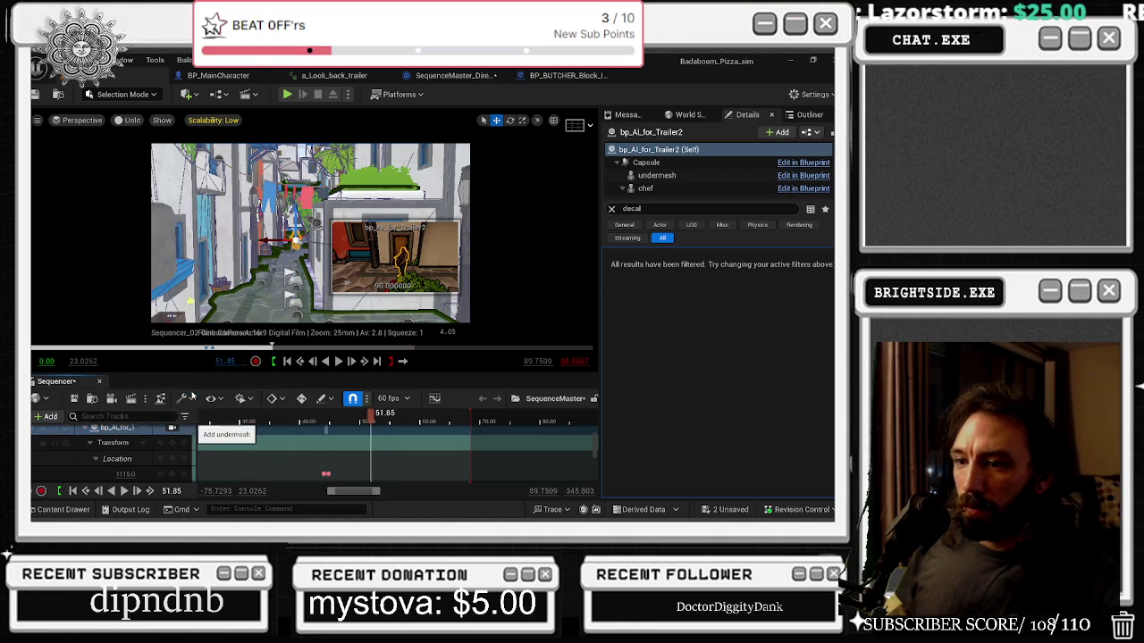
click(140, 444)
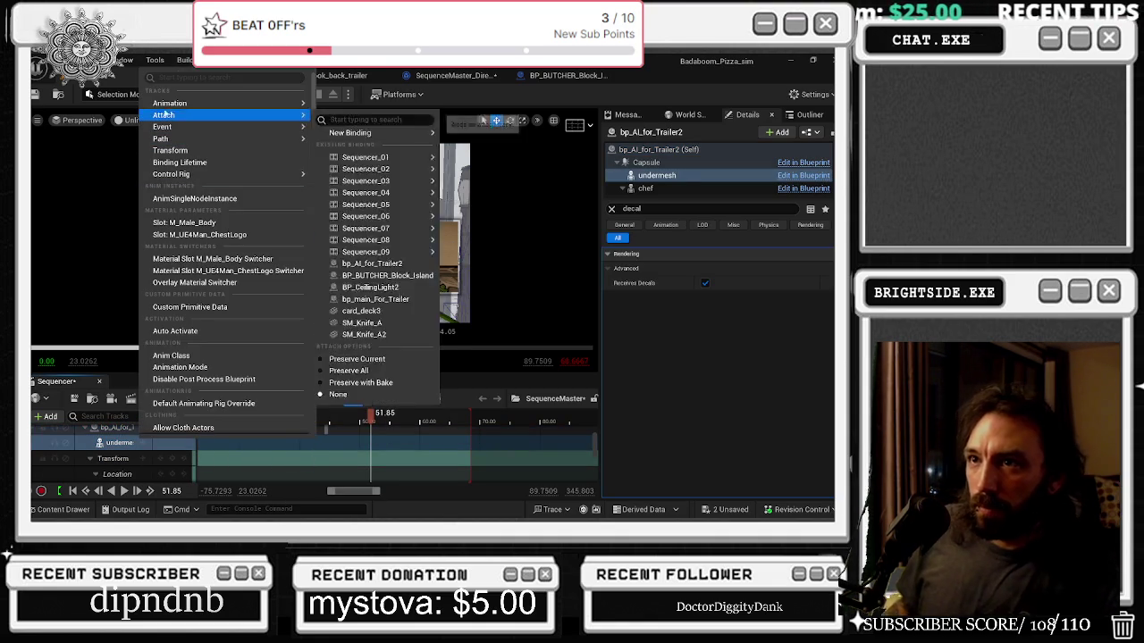
mouse_move(268, 102)
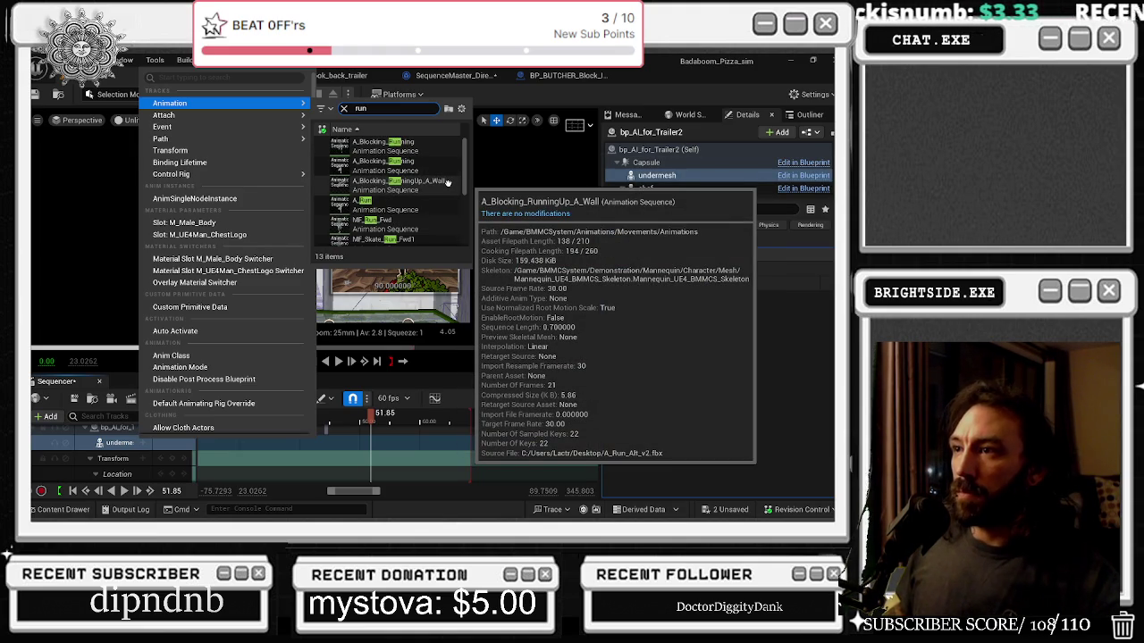
click(447, 182)
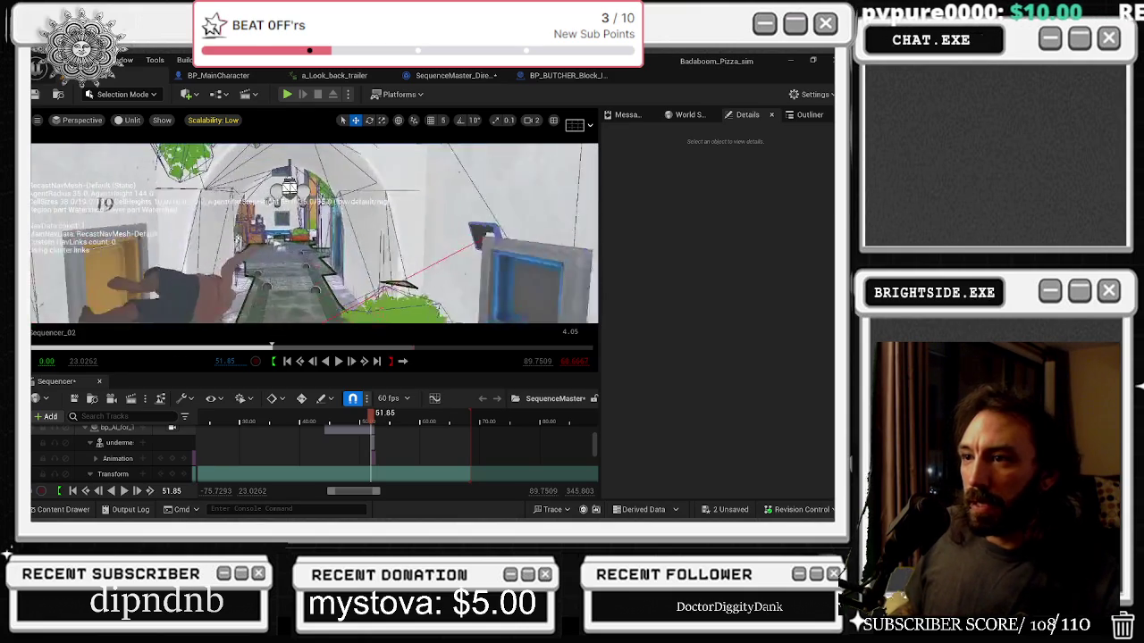
scroll(368, 458, up, 1)
scroll(368, 458, up, 5)
click(375, 423)
drag(376, 424, 403, 420)
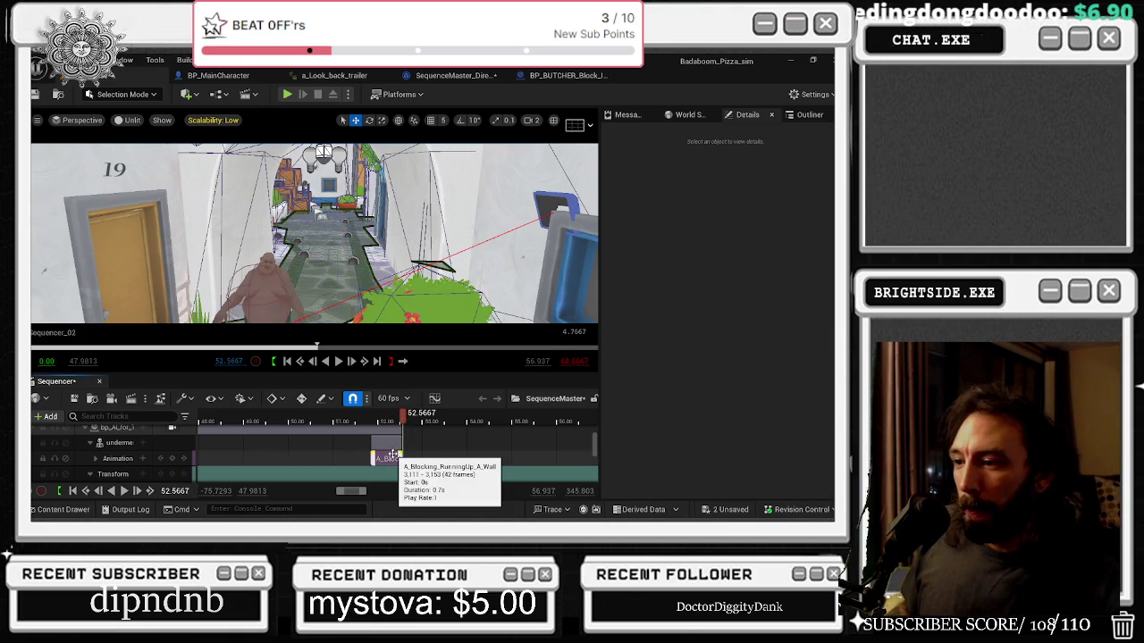
- Swap the animation section's asset to A_Blocking_Running
right_click(388, 456)
mouse_move(433, 138)
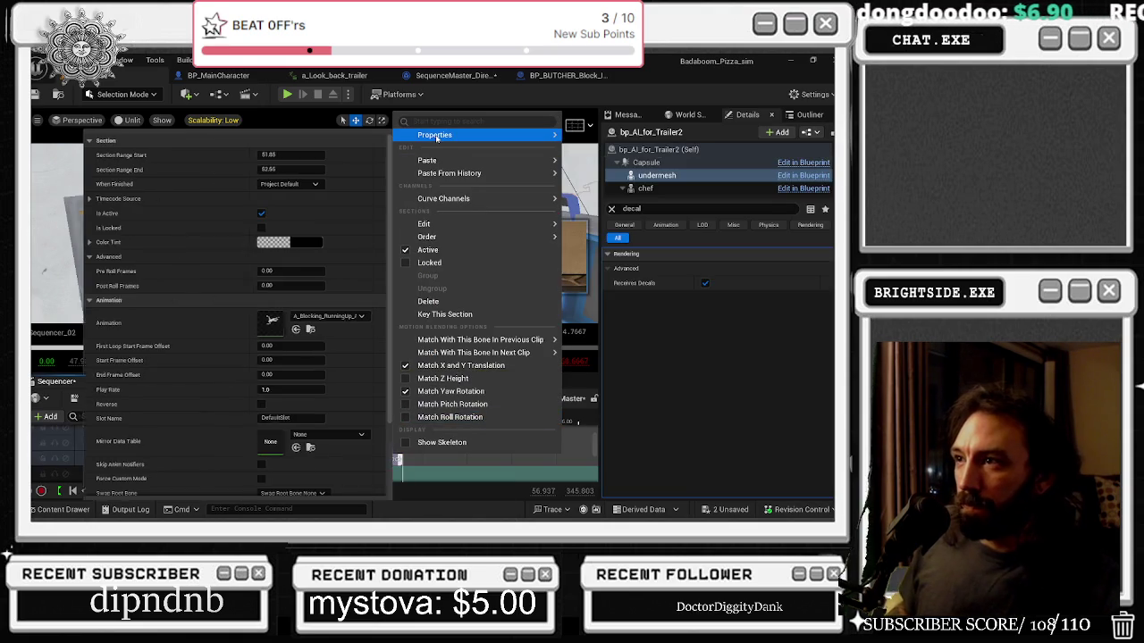
click(315, 318)
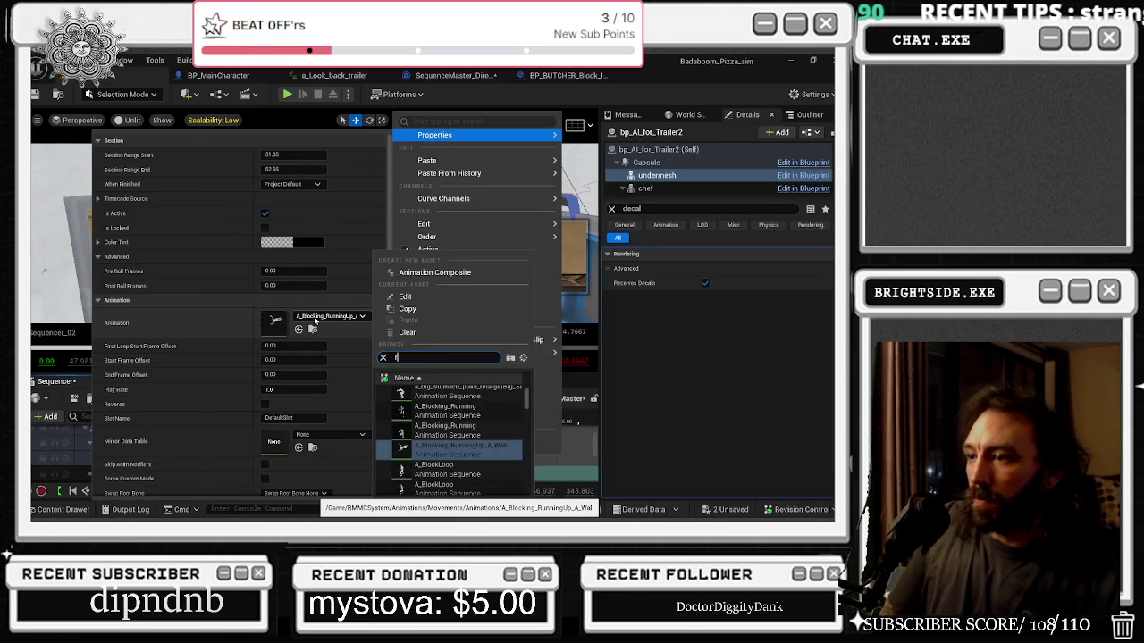
text(runn)
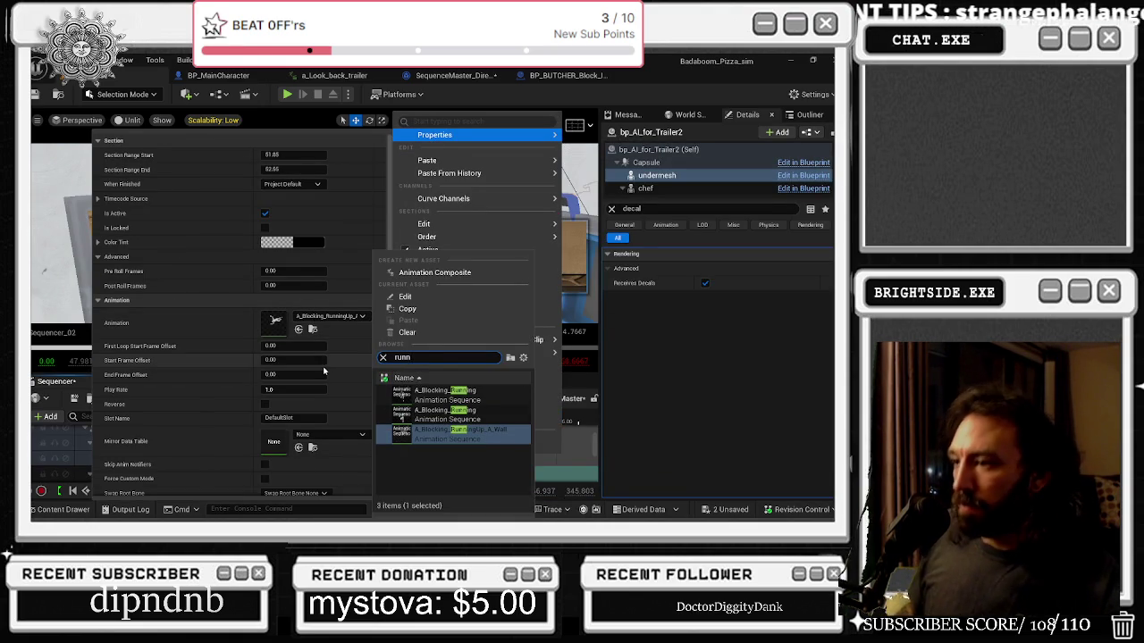
click(444, 394)
mouse_move(501, 352)
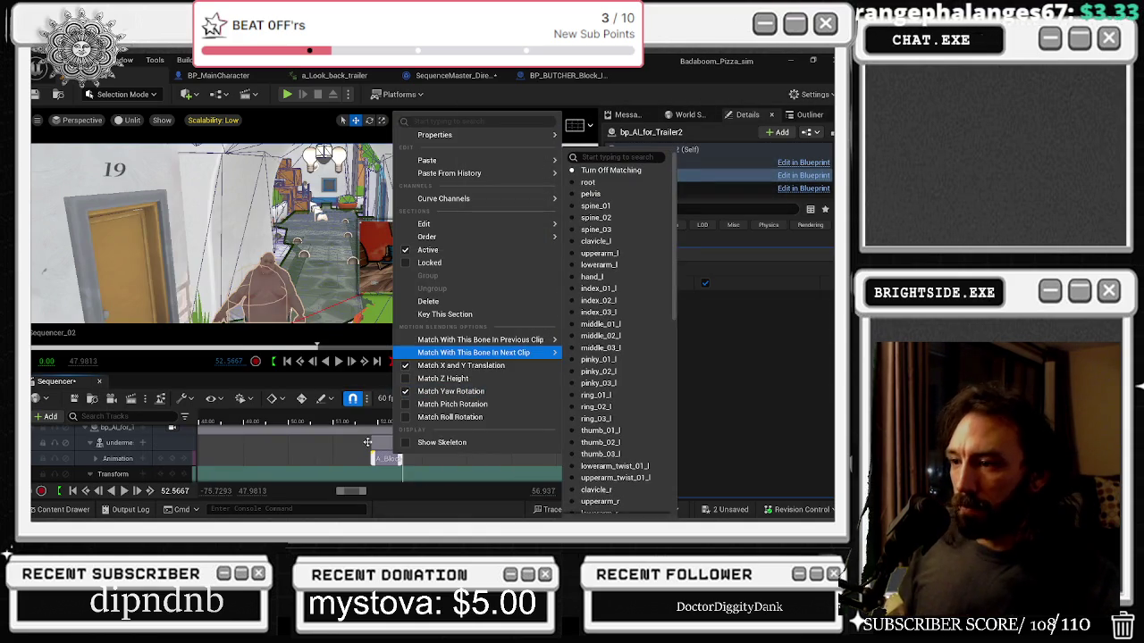
click(361, 428)
- Lengthen the running section by about 3.5 seconds and start it near 48.5 s
mouse_move(403, 455)
mouse_down()
mouse_move(383, 451)
mouse_move(573, 458)
mouse_up()
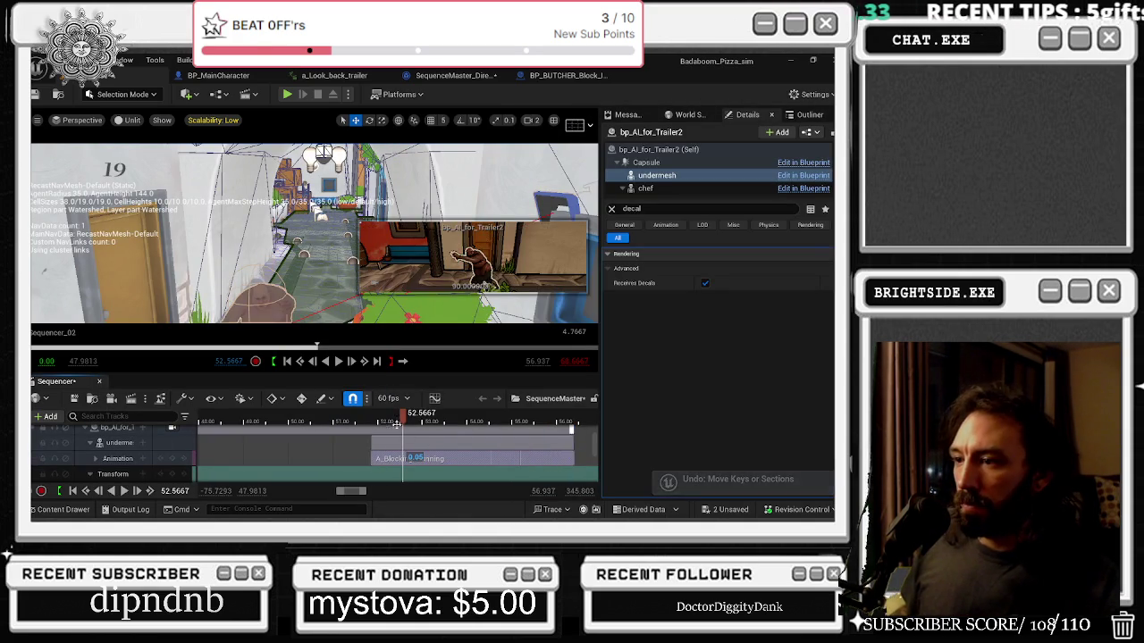
key(space)
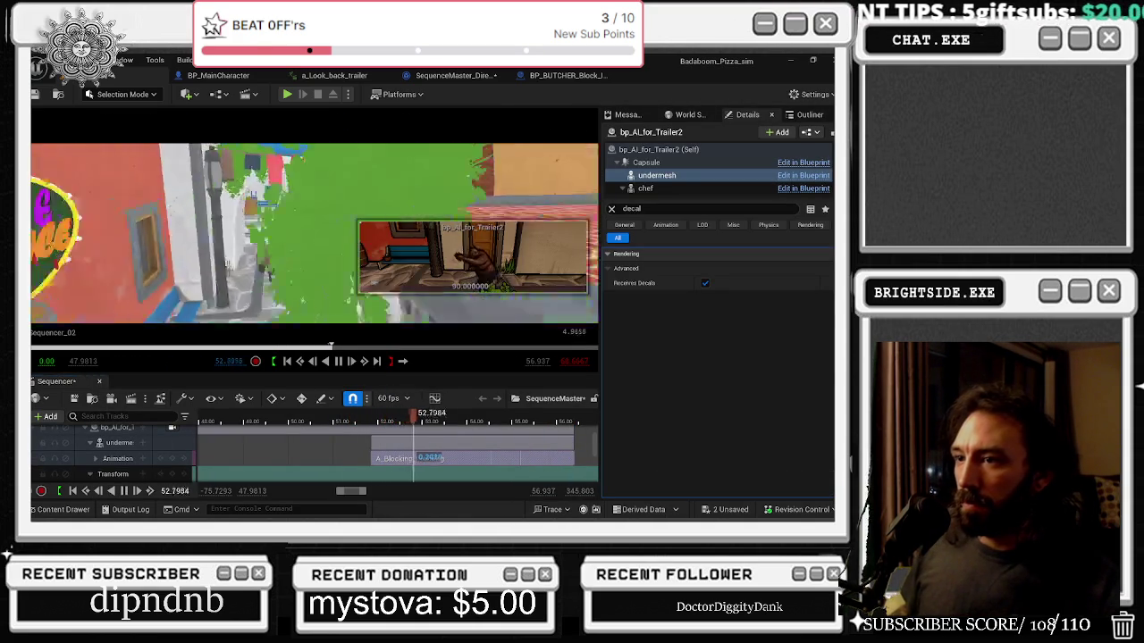
click(376, 416)
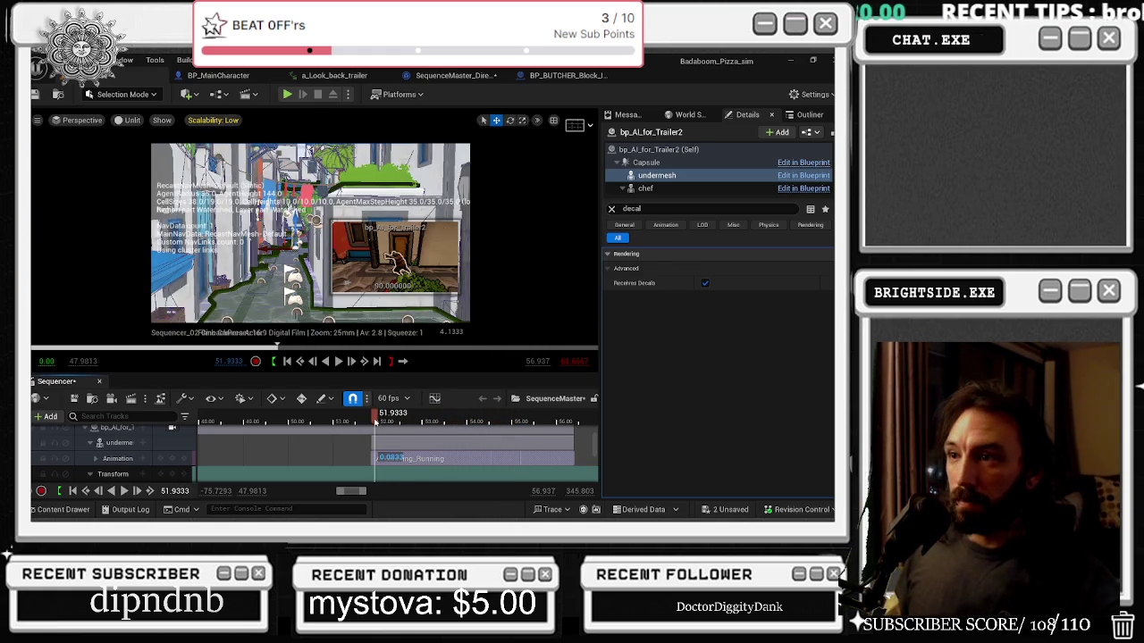
click(364, 417)
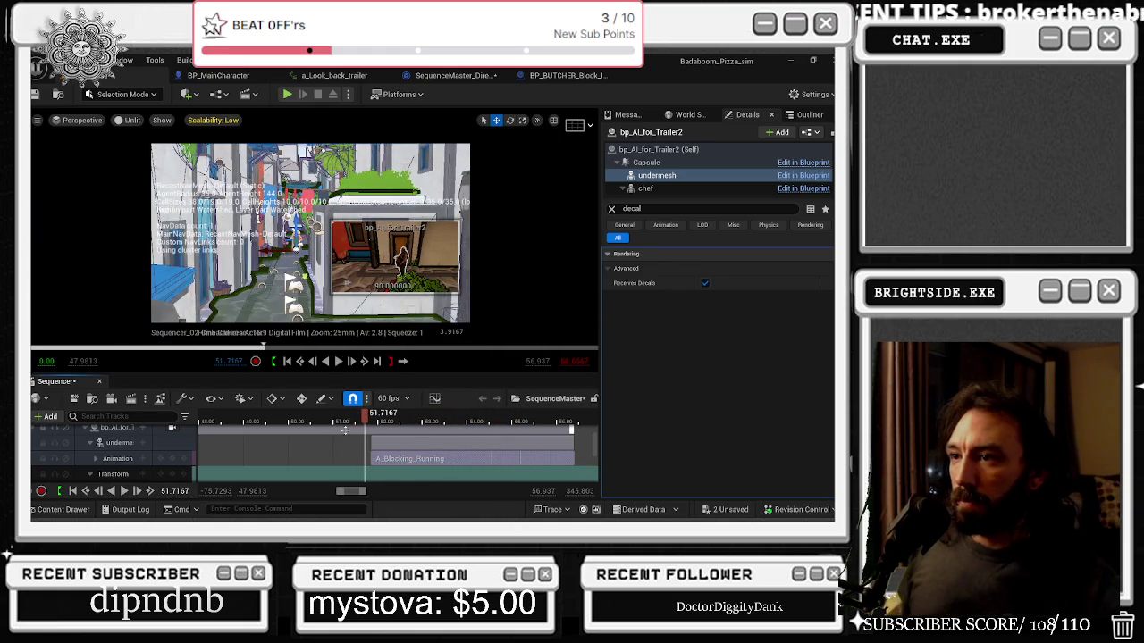
mouse_move(373, 442)
mouse_down()
mouse_move(218, 442)
mouse_move(236, 419)
mouse_move(310, 415)
mouse_move(255, 419)
mouse_move(264, 425)
mouse_up()
click(266, 420)
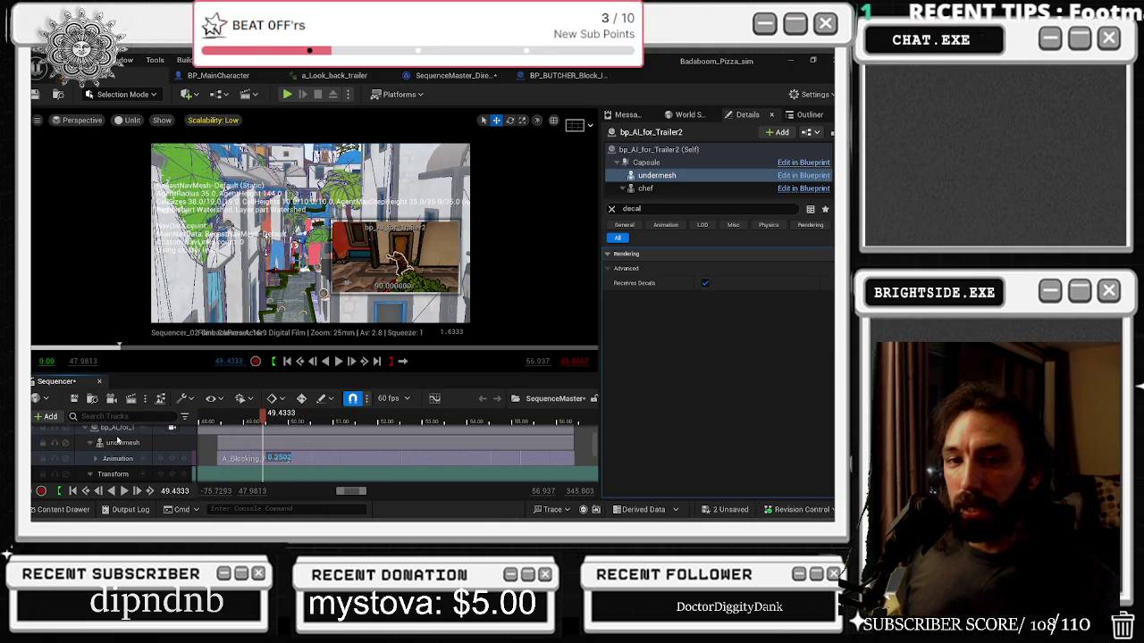
- Key the AI's Location near 53.4 s to X 1150, Y 3116 and preview the run from 48.6
scroll(165, 463, down, 1)
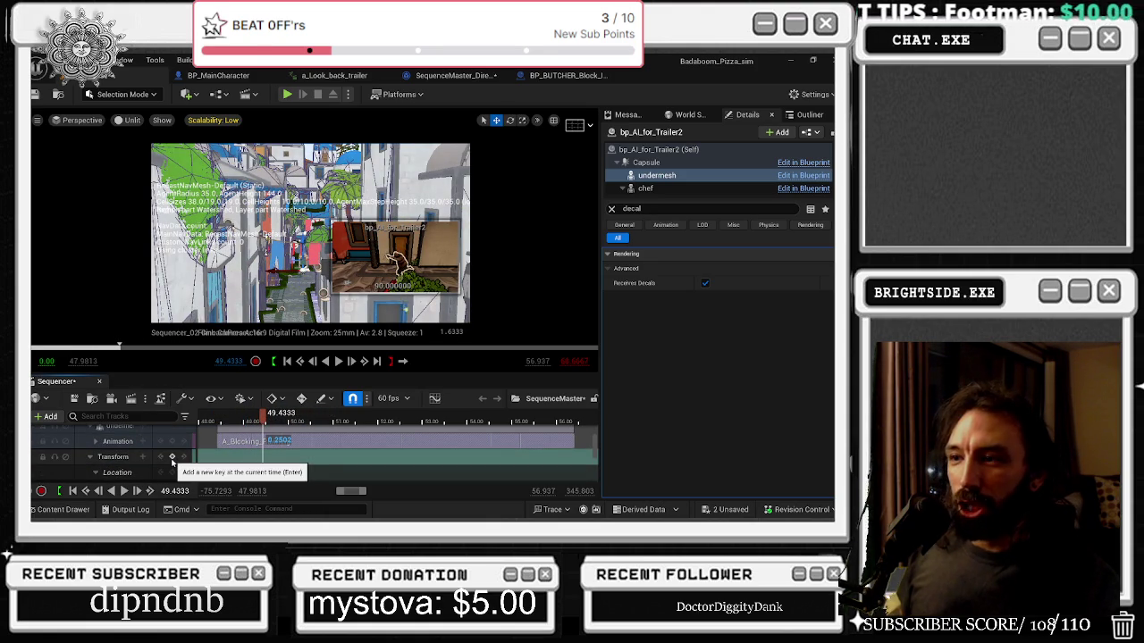
click(266, 431)
scroll(201, 461, down, 1)
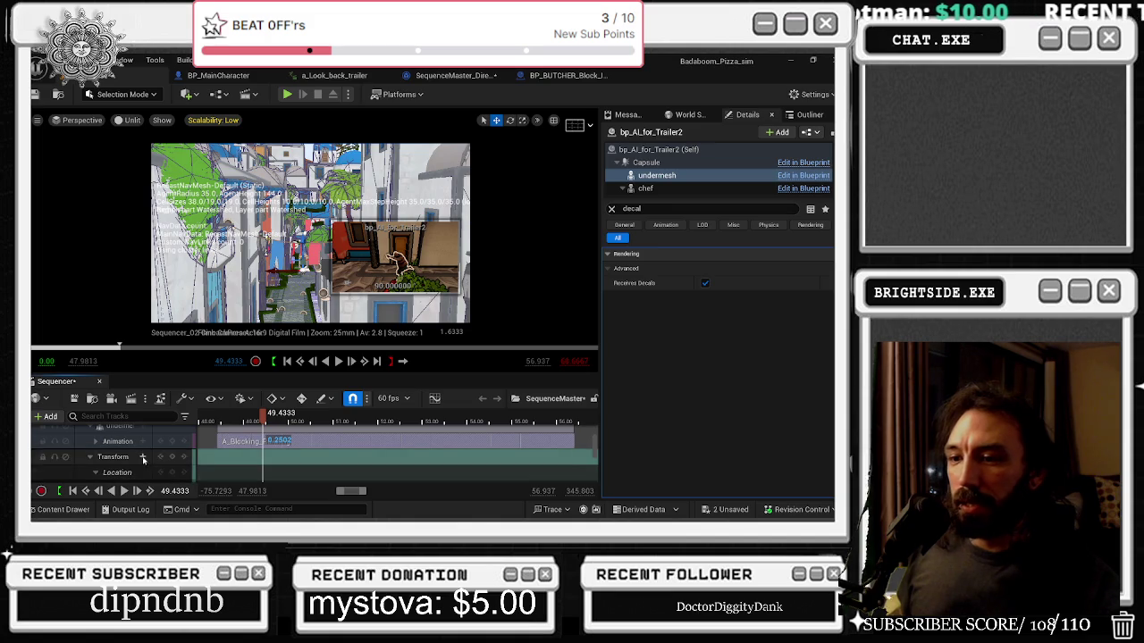
click(284, 414)
drag(287, 413, 439, 413)
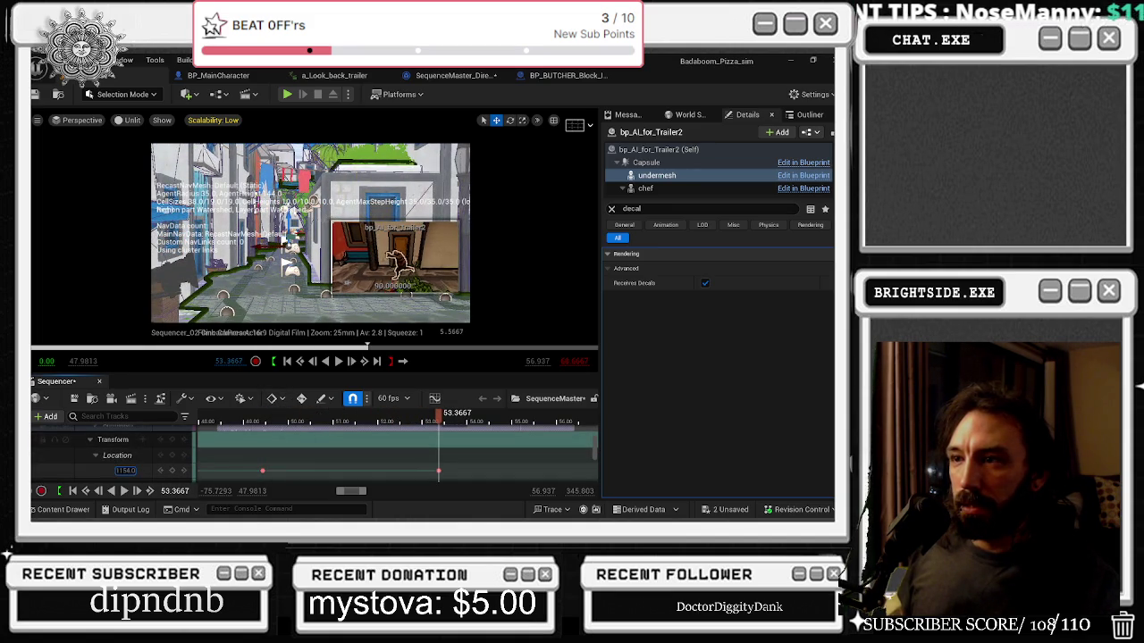
scroll(124, 473, down, 1)
drag(125, 468, 99, 468)
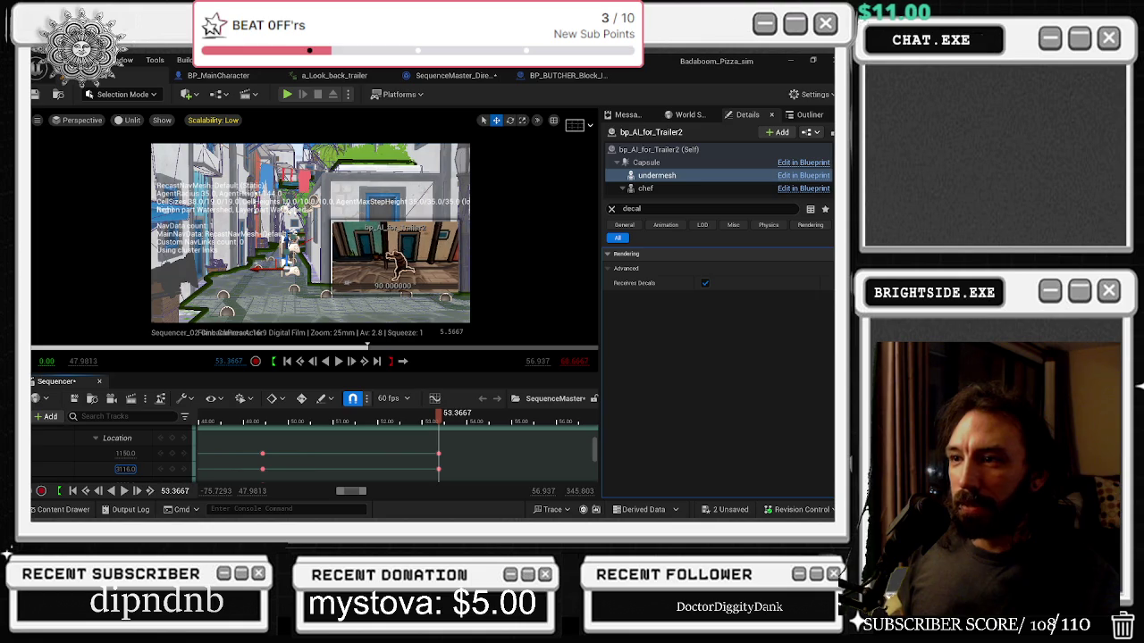
drag(305, 416, 227, 415)
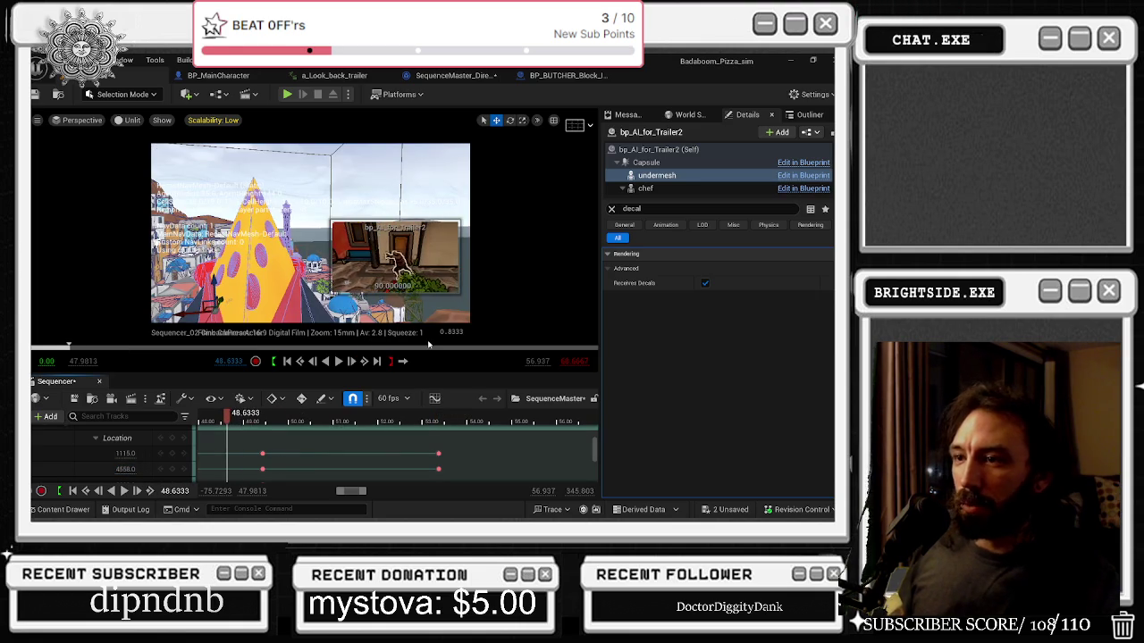
key(space)
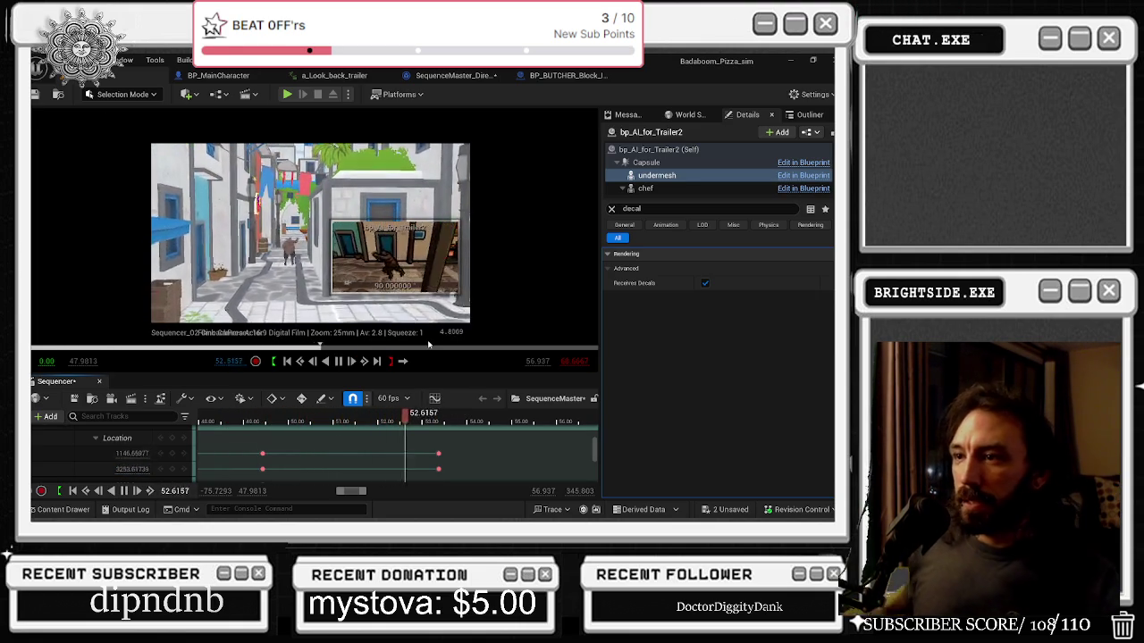
key(space)
key(p)
- Open the context menu for the end Location key at 53.28 s
scroll(270, 439, down, 1)
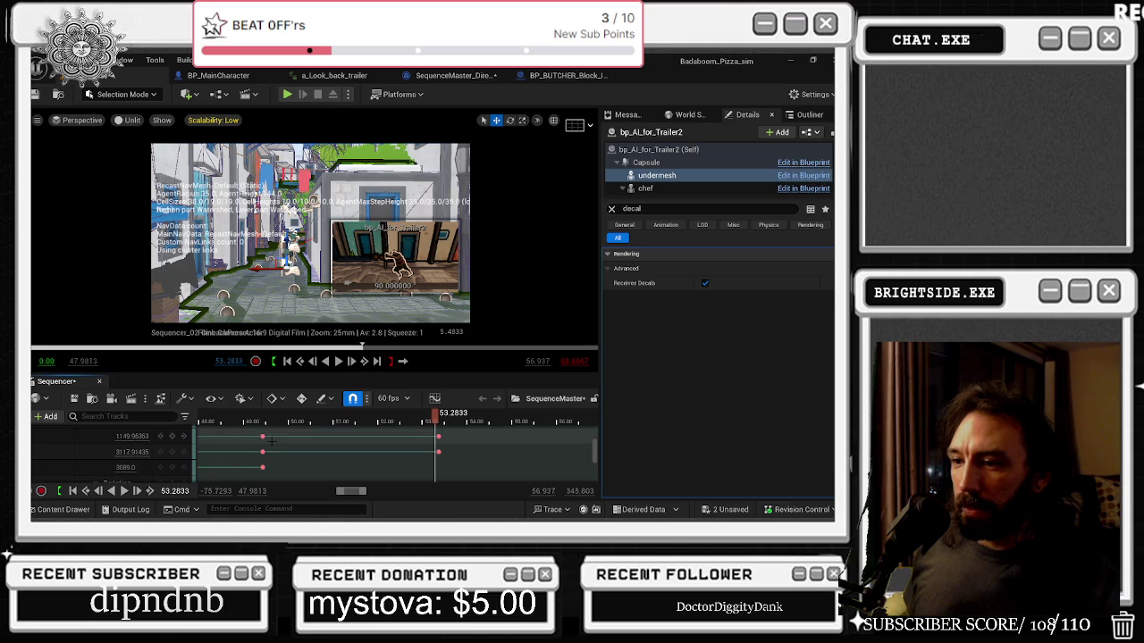
click(262, 466)
right_click(262, 467)
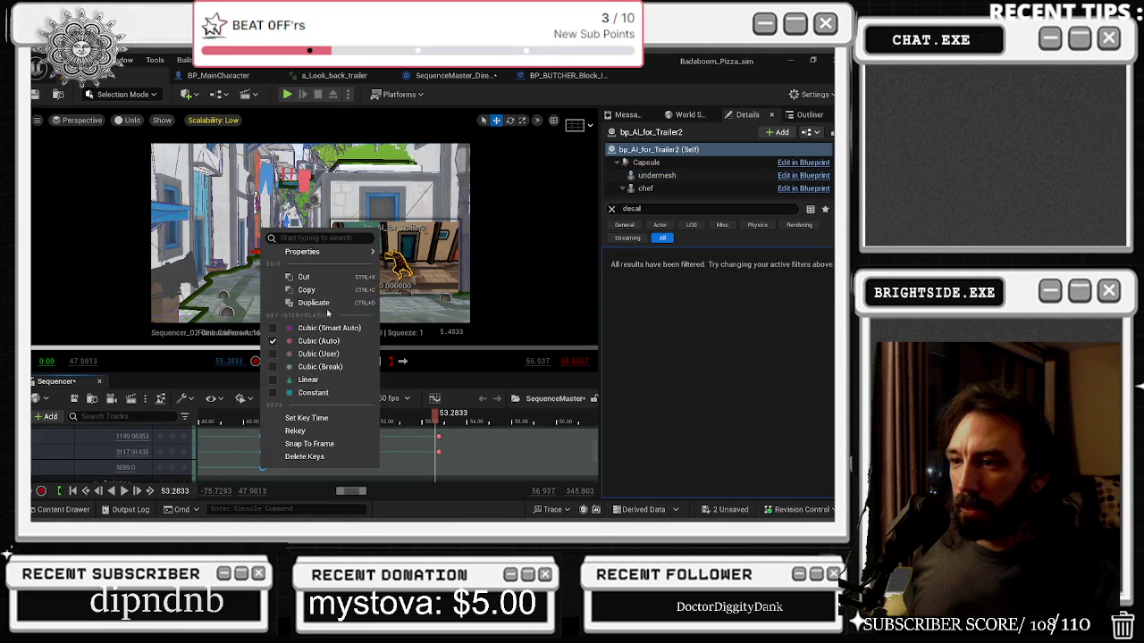
- Set the end Location key to Linear interpolation and preview the shot
click(307, 379)
click(257, 422)
key(space)
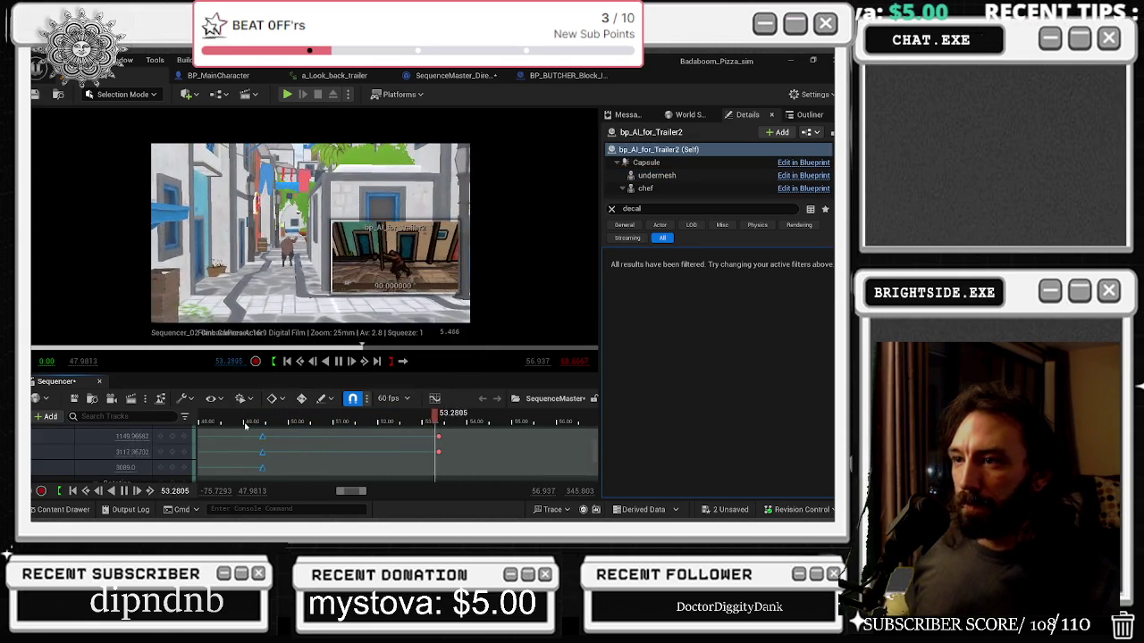
scroll(441, 457, up, 1)
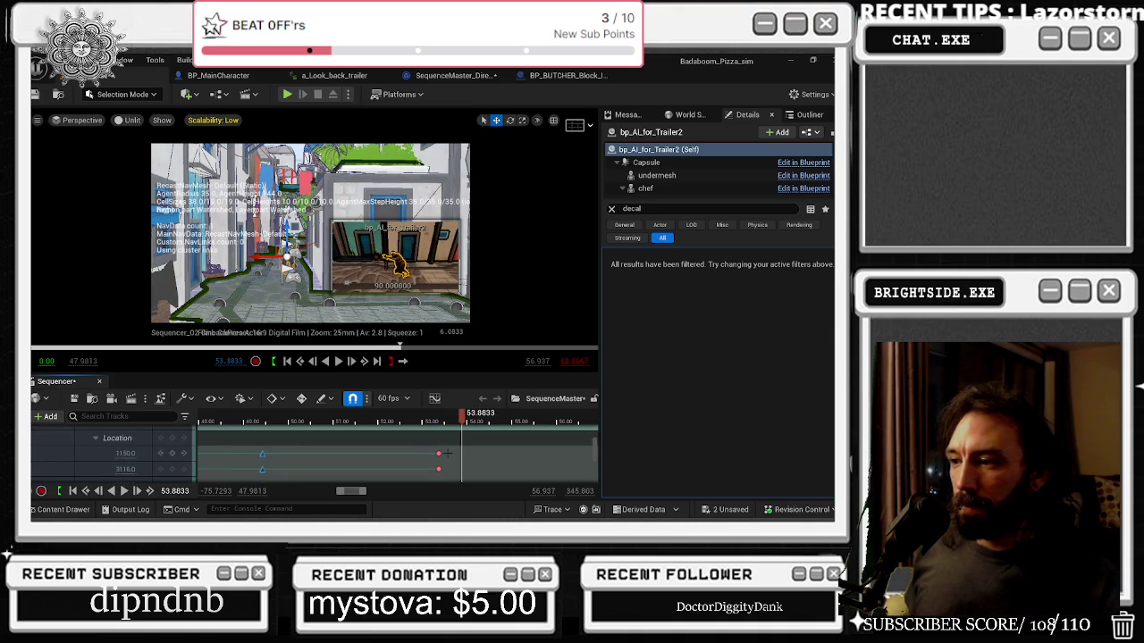
key(space)
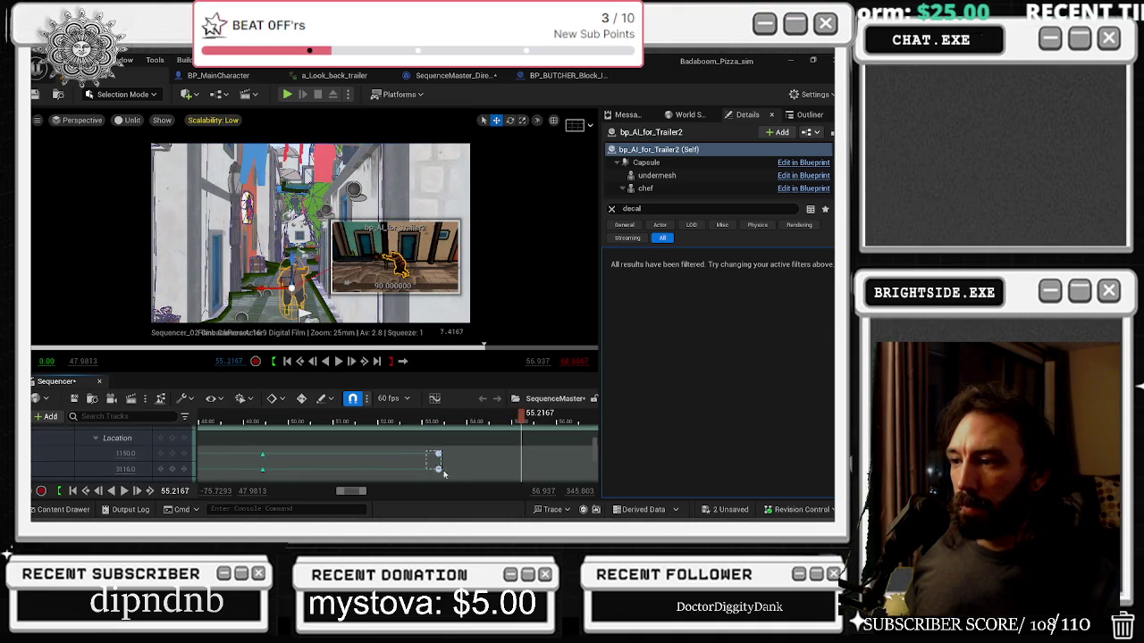
- Move the end keys to 55.00 s, add a Location key of 2685 near 56.5 s, and replay from 47.22
drag(438, 469, 511, 466)
drag(511, 415, 582, 418)
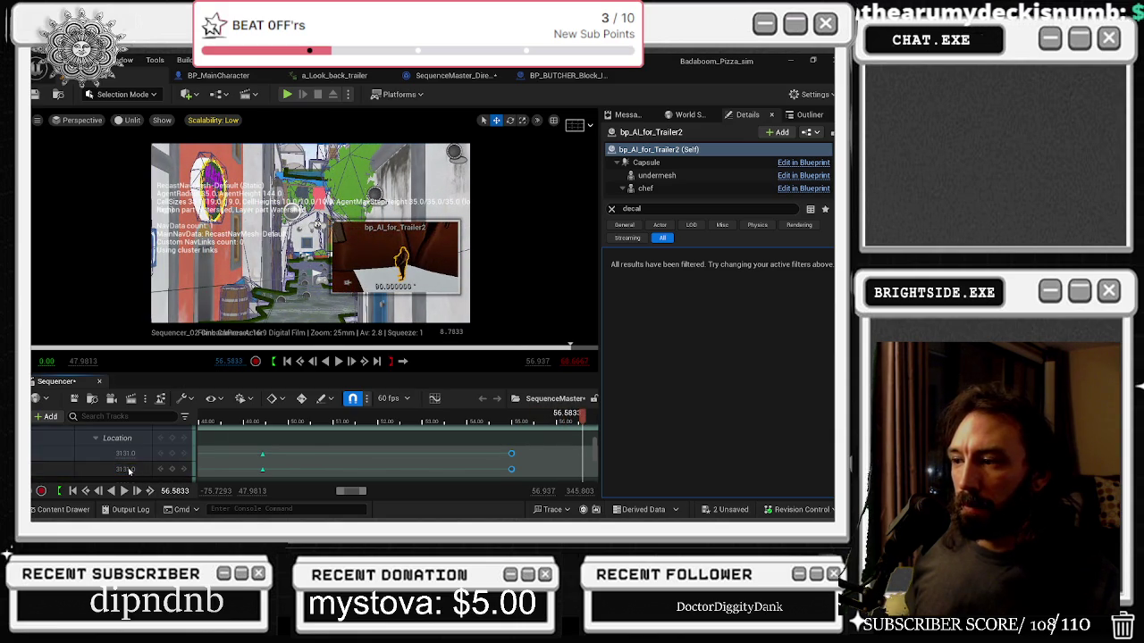
drag(118, 473, 107, 474)
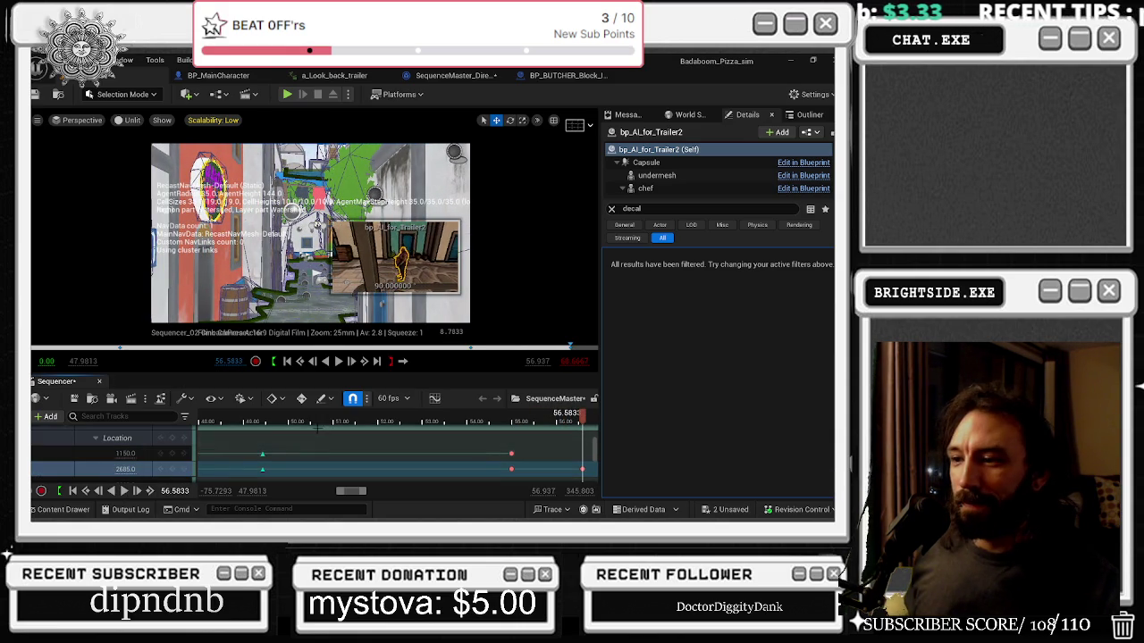
drag(215, 421, 164, 435)
key(space)
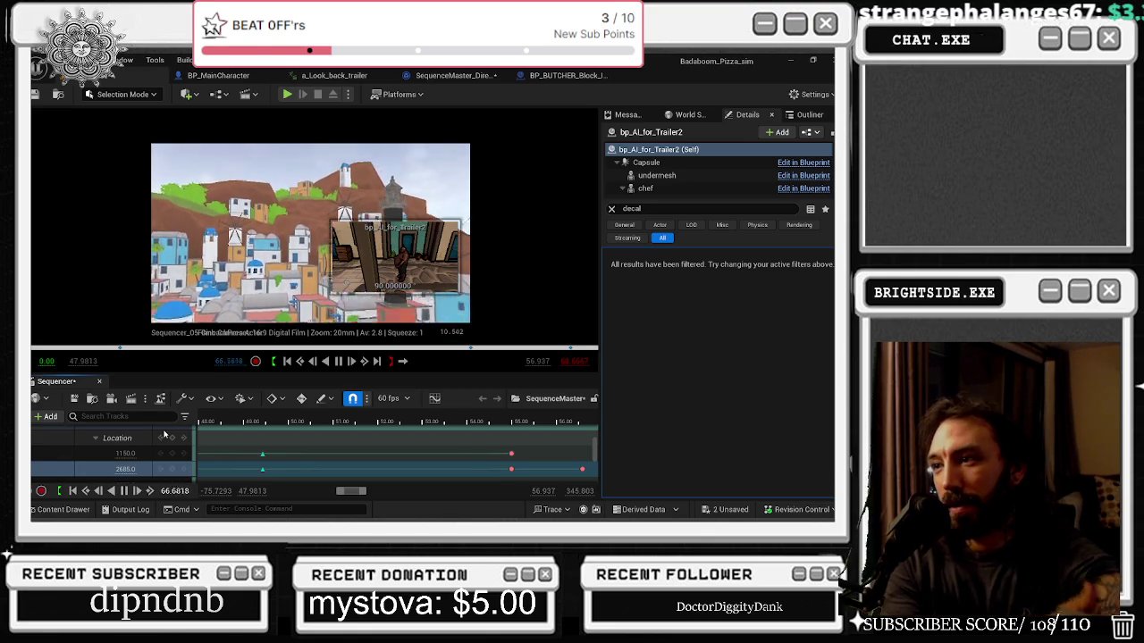
key(space)
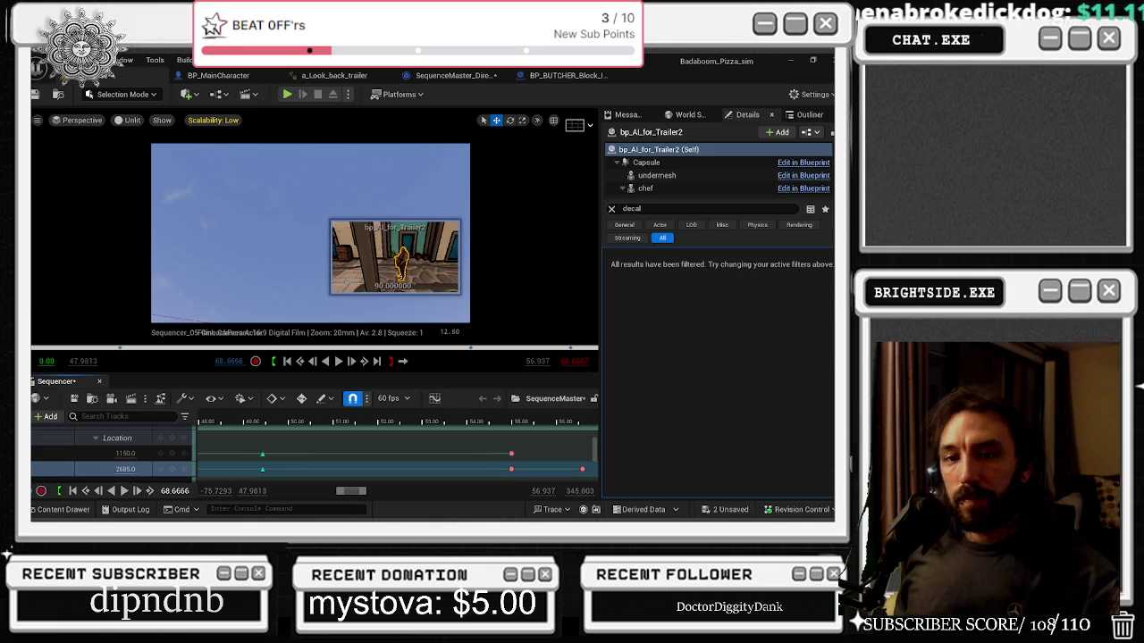
click(214, 416)
key(space)
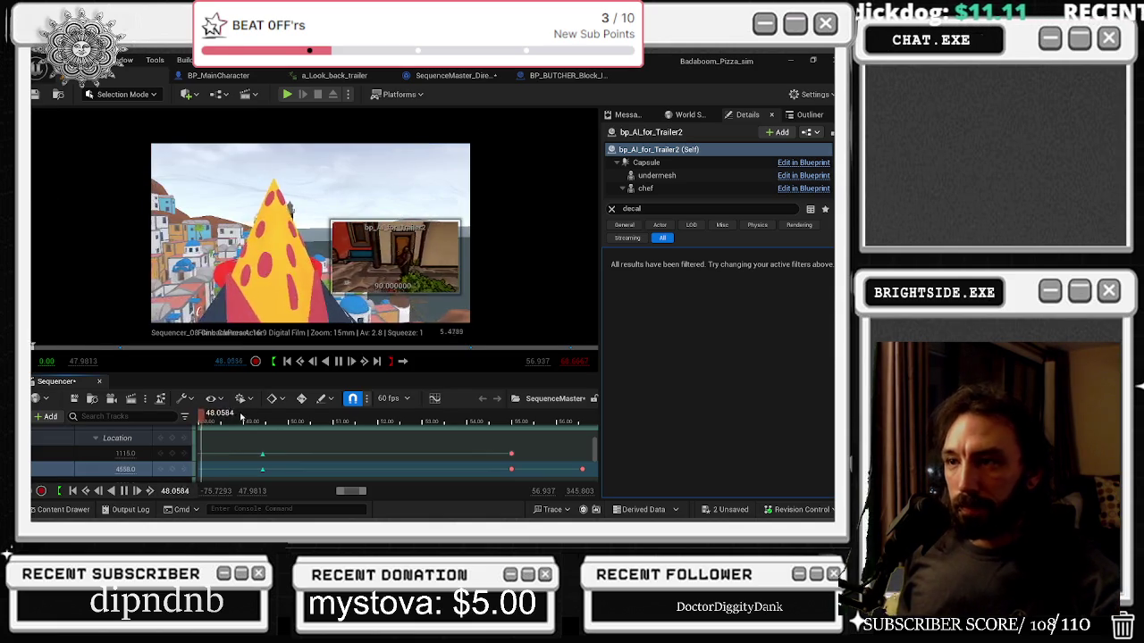
scroll(345, 438, down, 2)
scroll(345, 438, up, 2)
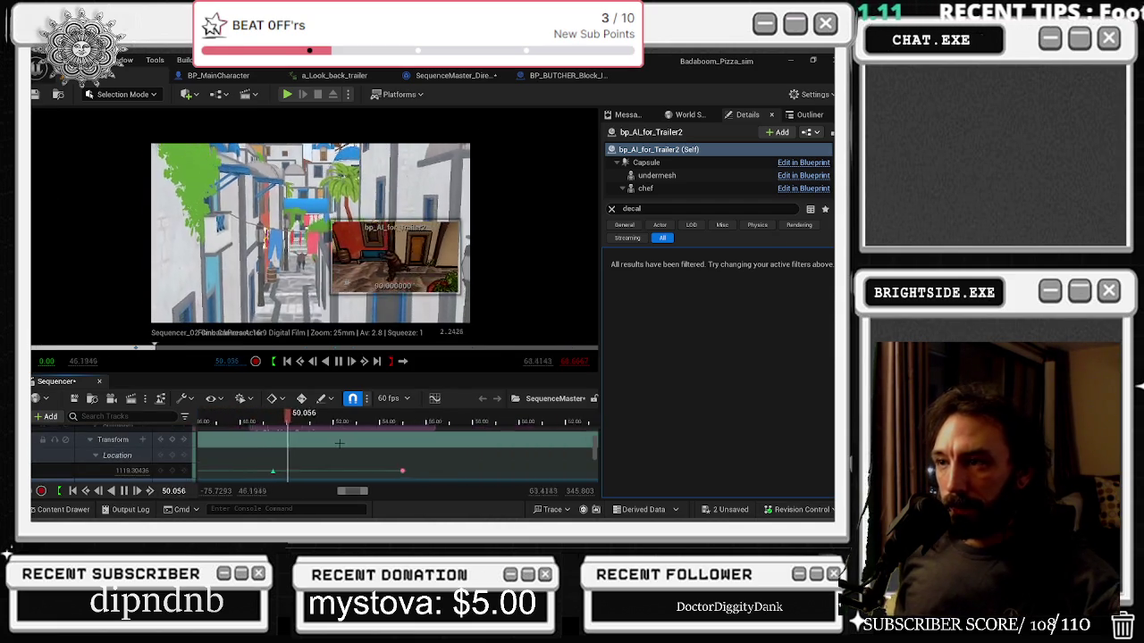
ctrl+scroll(330, 437, down, 3)
scroll(328, 437, up, 2)
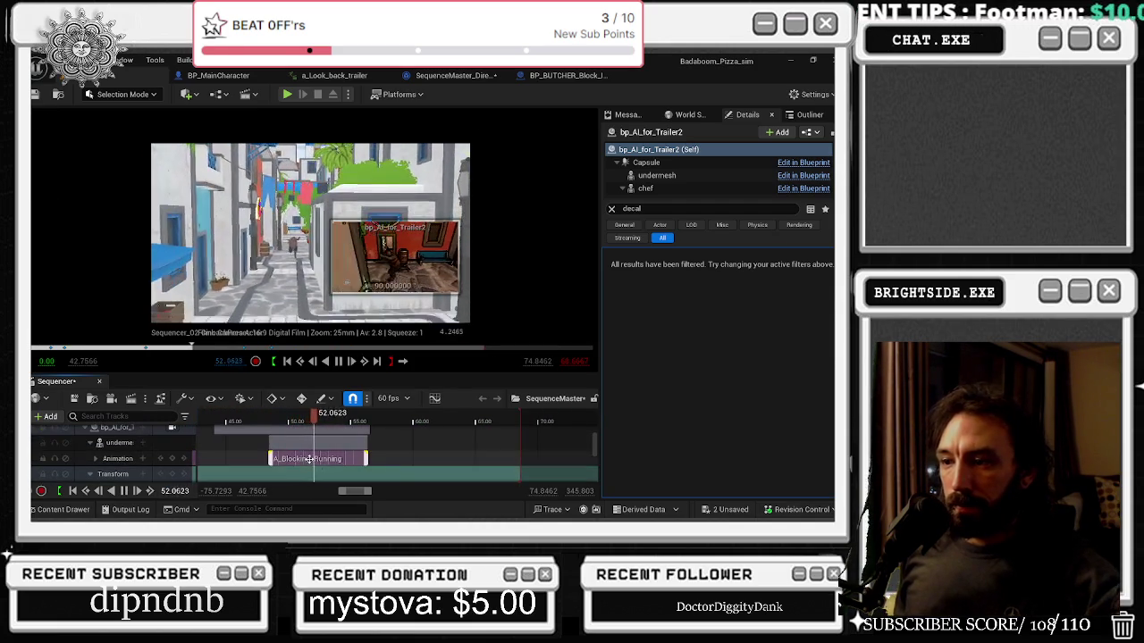
click(307, 458)
key(space)
scroll(110, 451, up, 2)
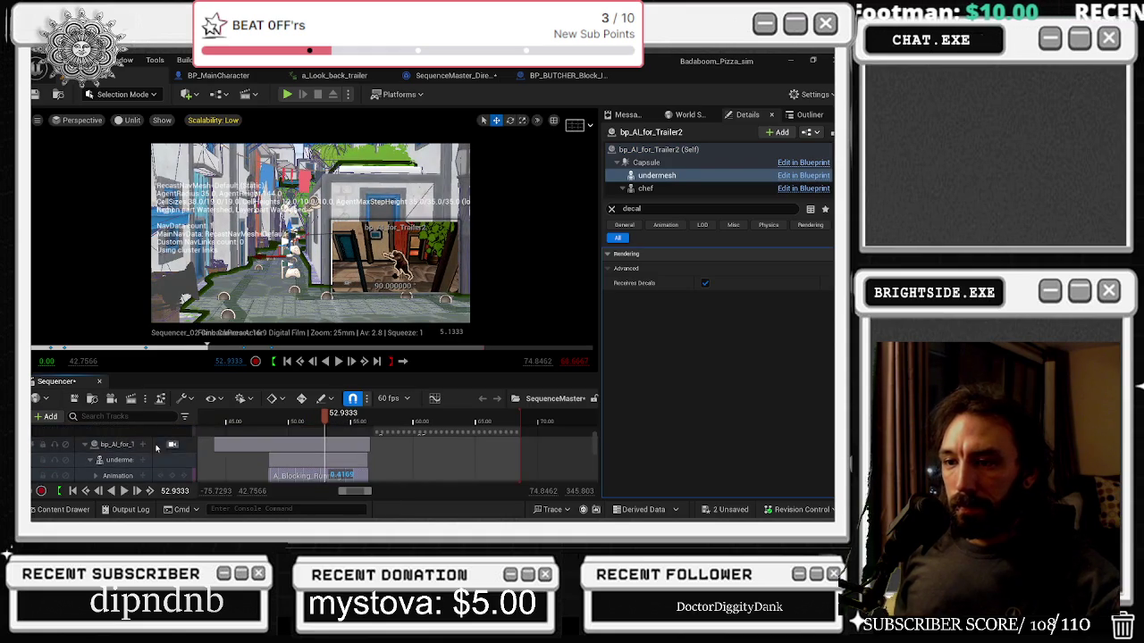
scroll(110, 461, up, 2)
scroll(120, 465, down, 1)
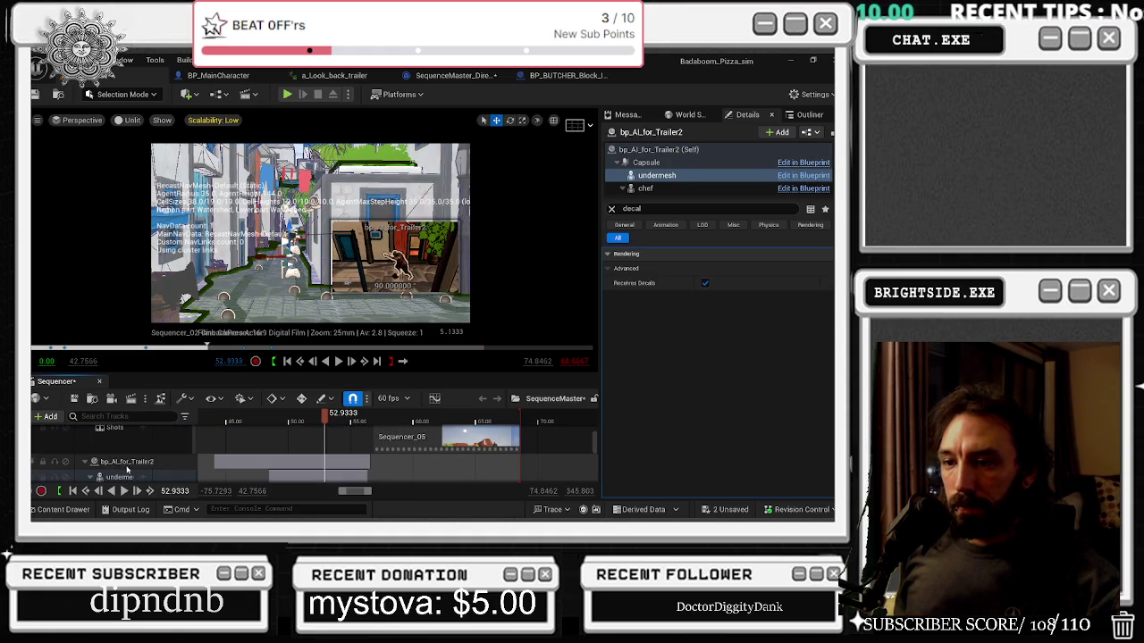
click(83, 462)
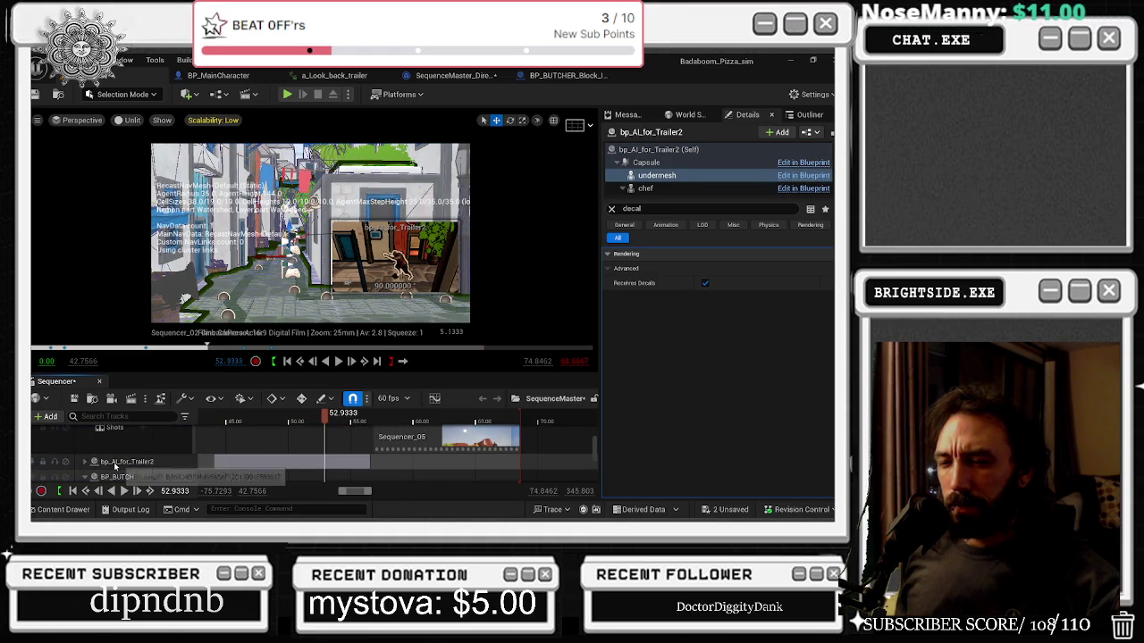
- Select bp_AI_for_Trailer in the Outliner and add it to the sequence as an actor
click(114, 463)
click(61, 417)
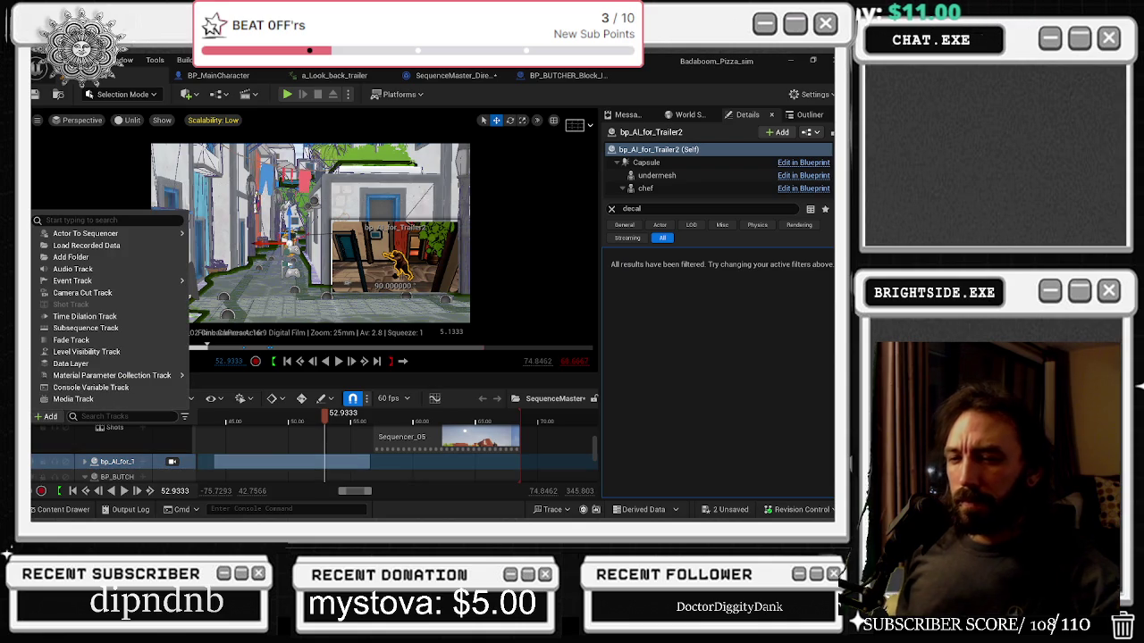
key(Escape)
text(bp)
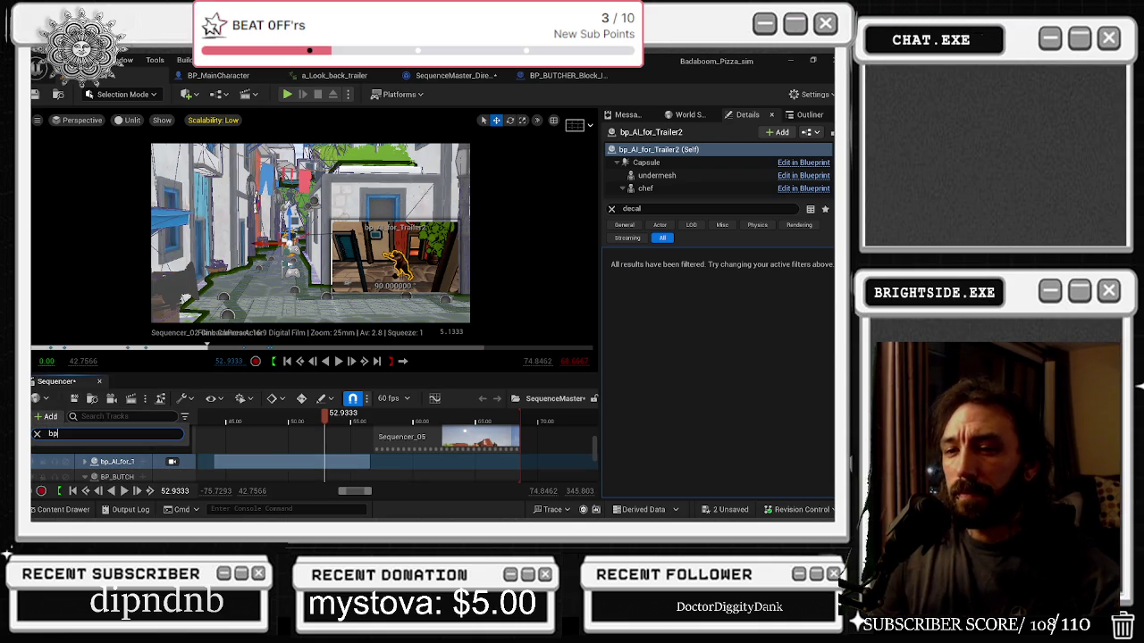
click(47, 416)
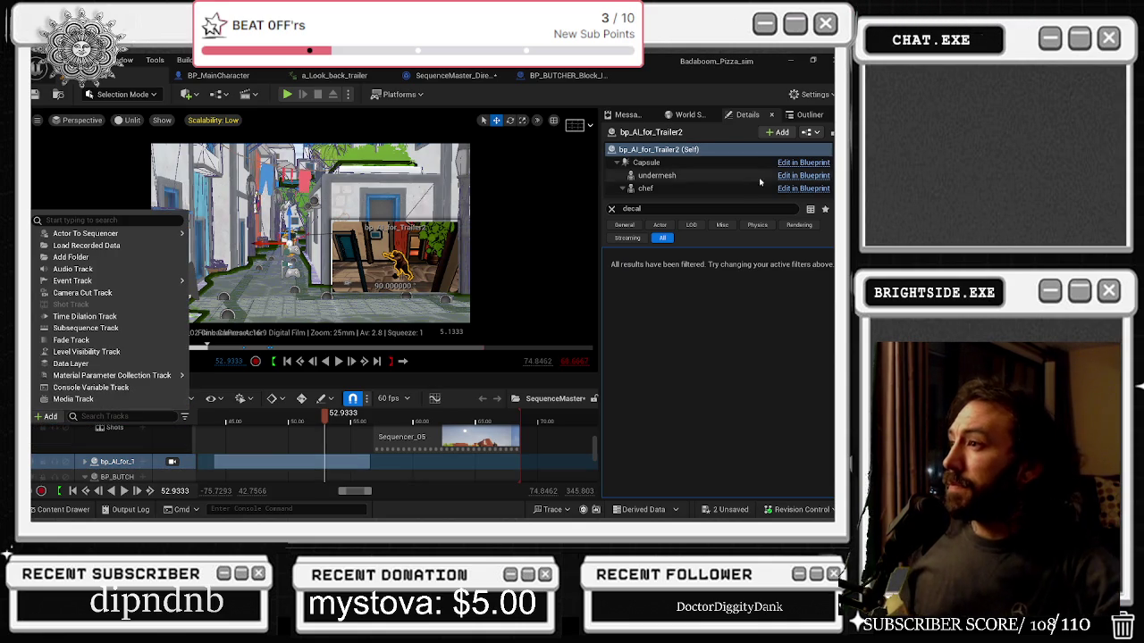
click(808, 114)
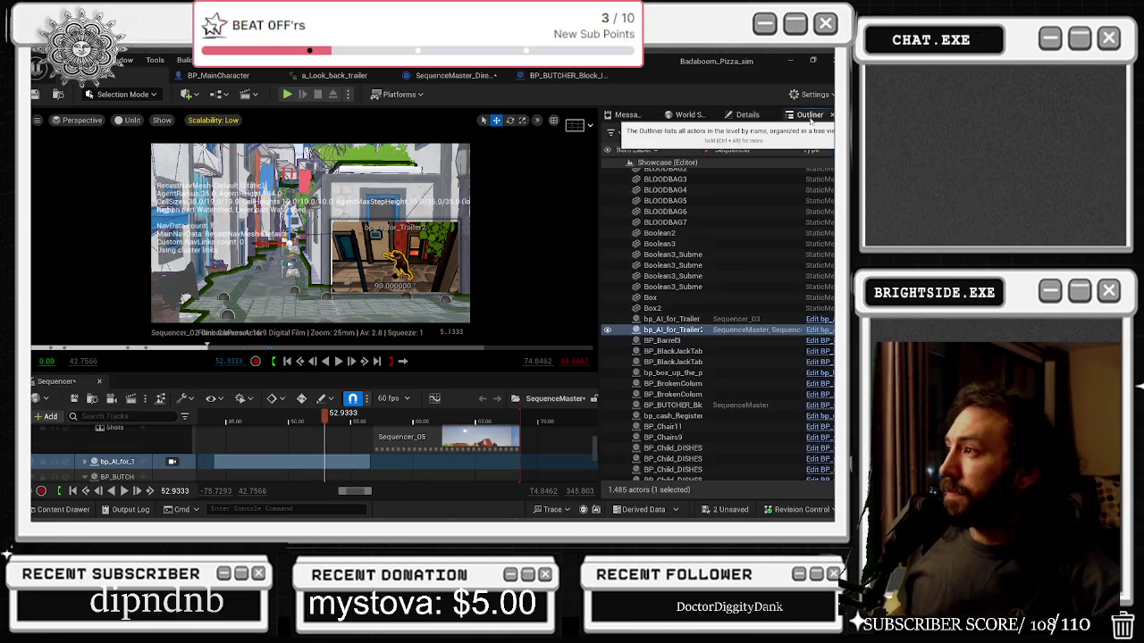
click(670, 319)
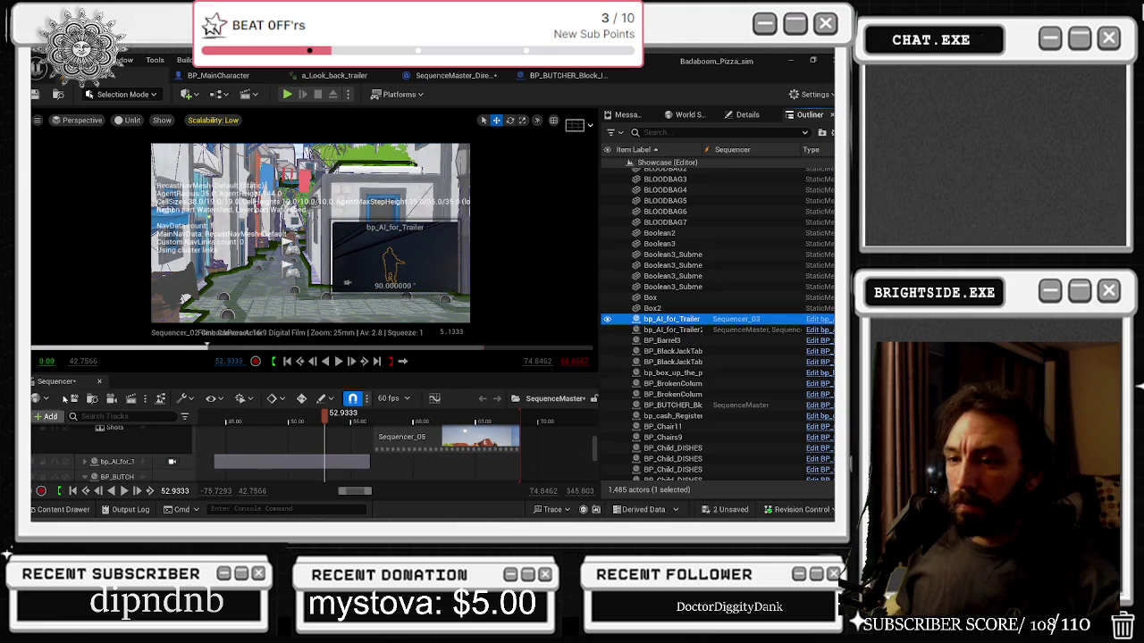
click(47, 416)
mouse_move(80, 233)
click(223, 238)
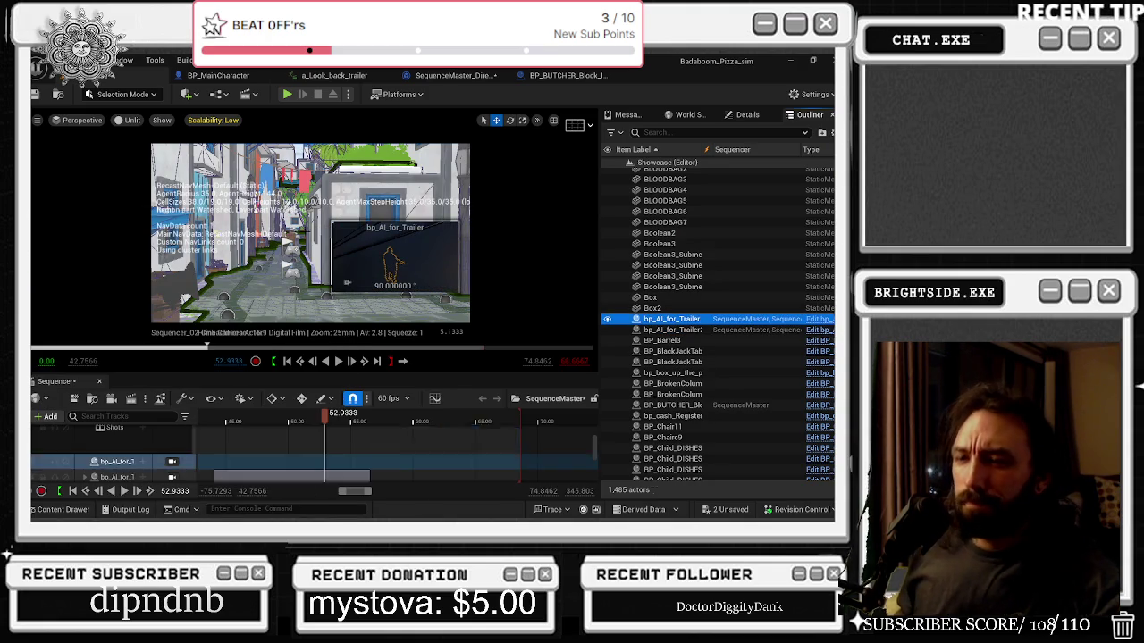
- Expand the new bp_AI_for_Trailer track and its Transform, with the playhead at 47.23
scroll(152, 462, up, 2)
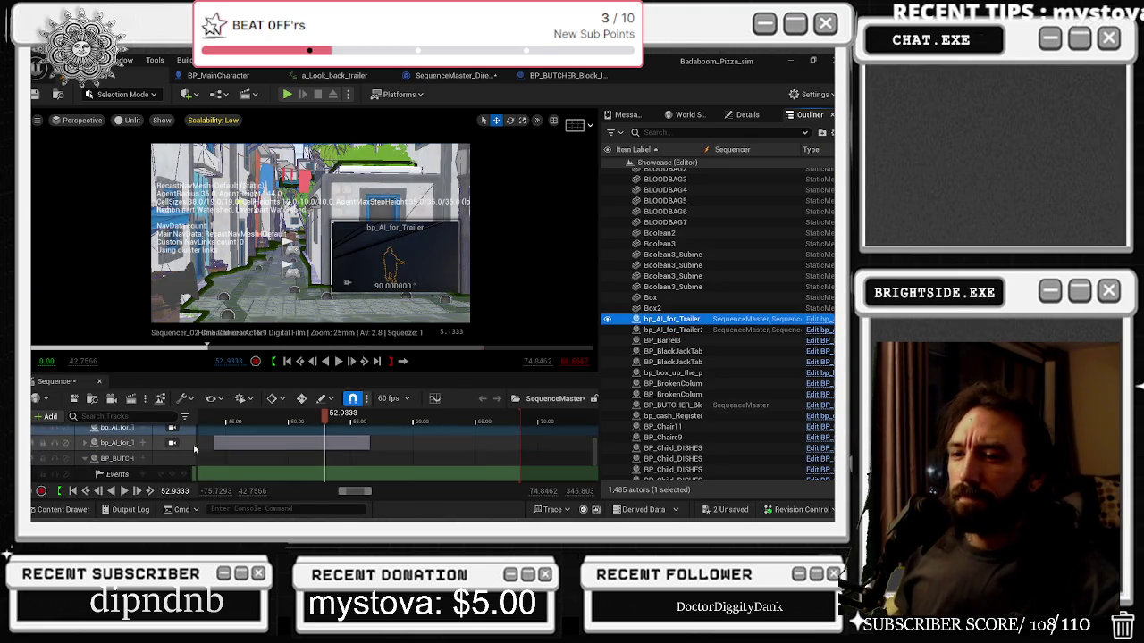
click(84, 460)
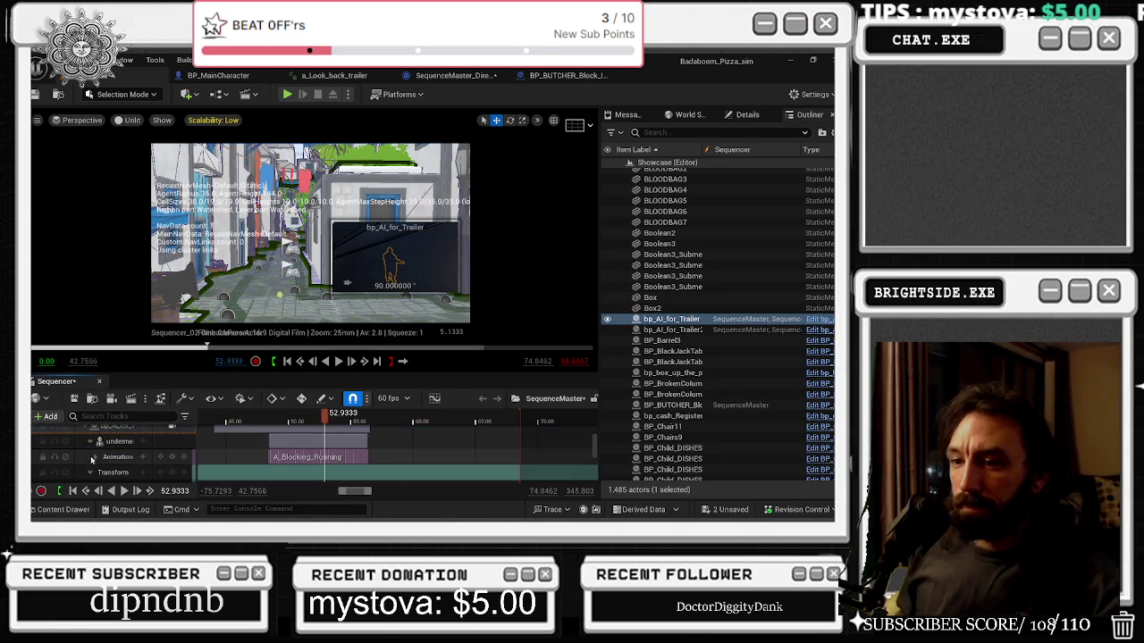
click(91, 471)
scroll(99, 465, down, 3)
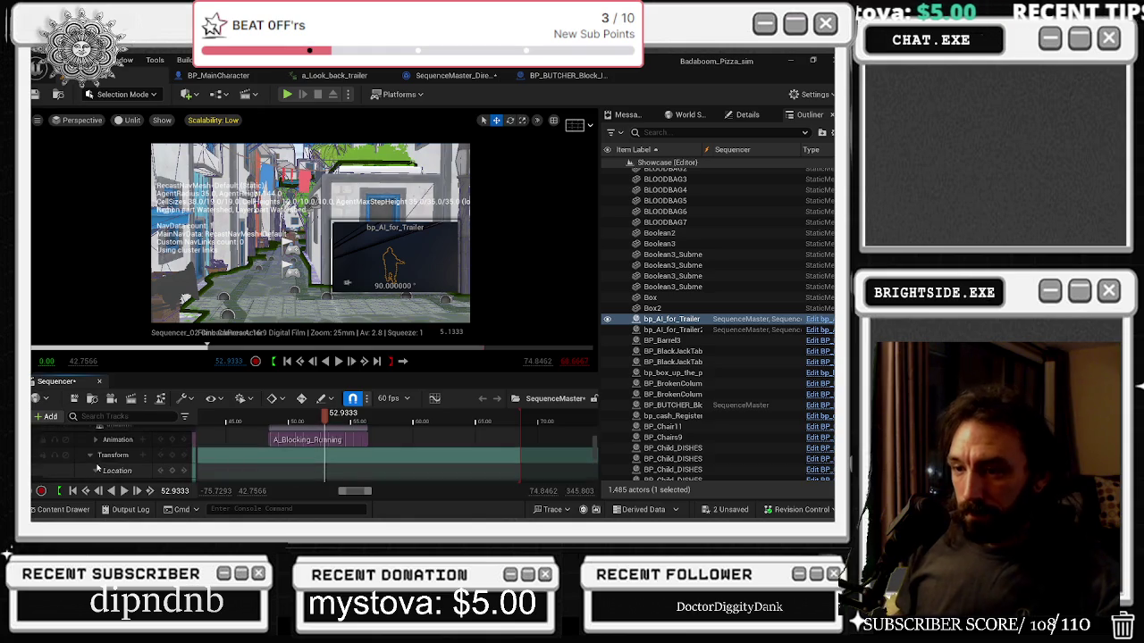
scroll(98, 465, up, 2)
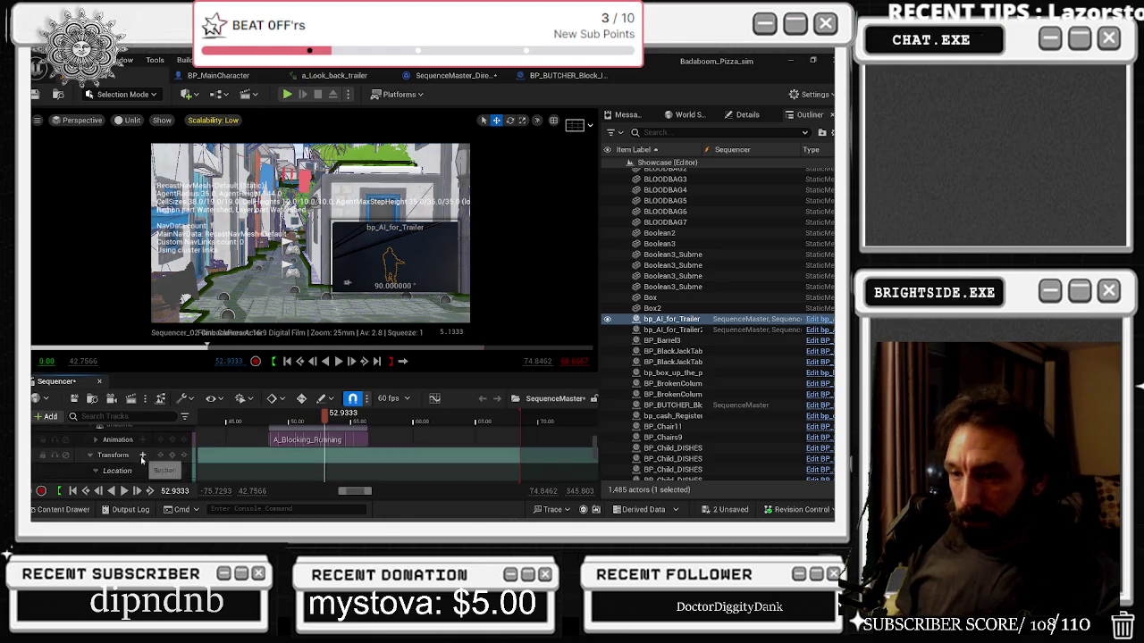
drag(241, 417, 255, 416)
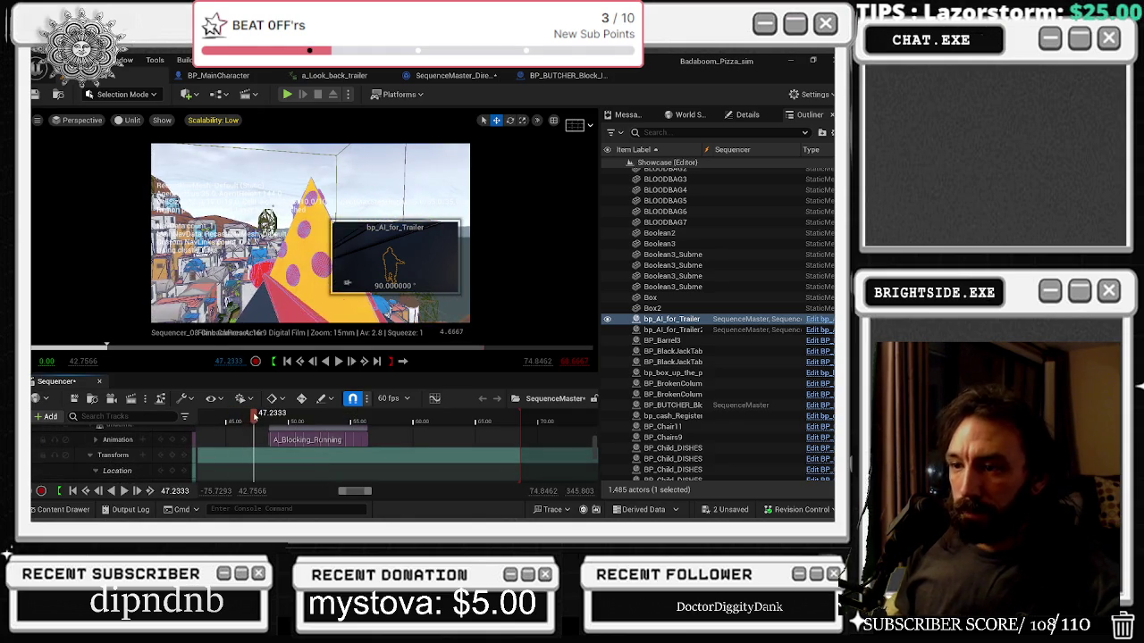
scroll(115, 453, up, 3)
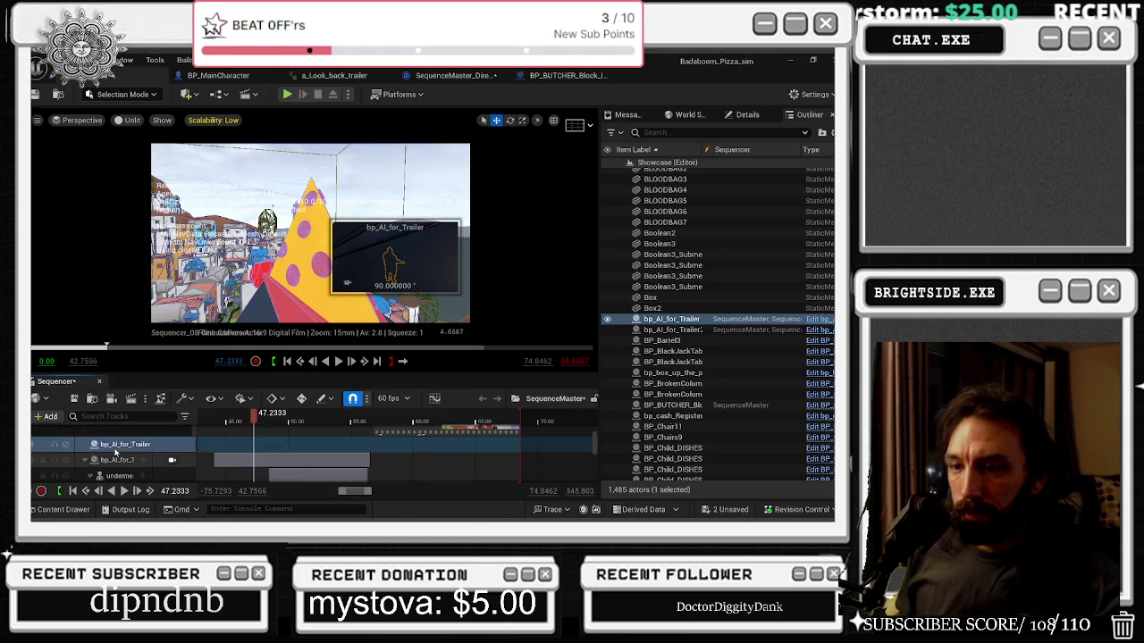
- Add a Transform track to bp_AI_for_Trailer and expand it at 47.55 s to see its keys
right_click(145, 443)
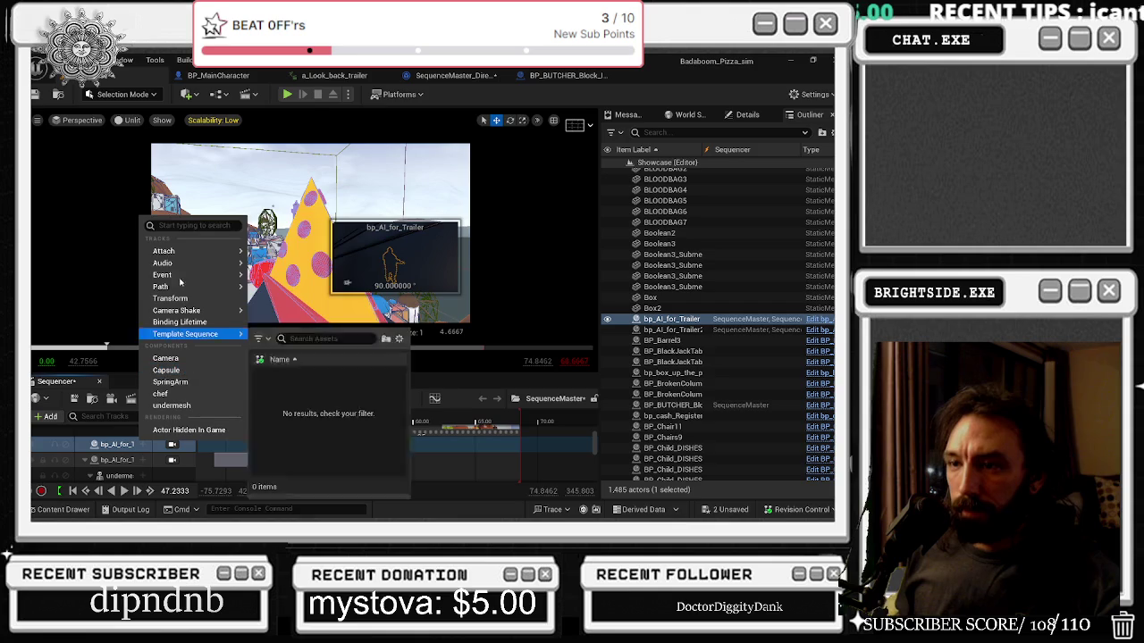
click(171, 298)
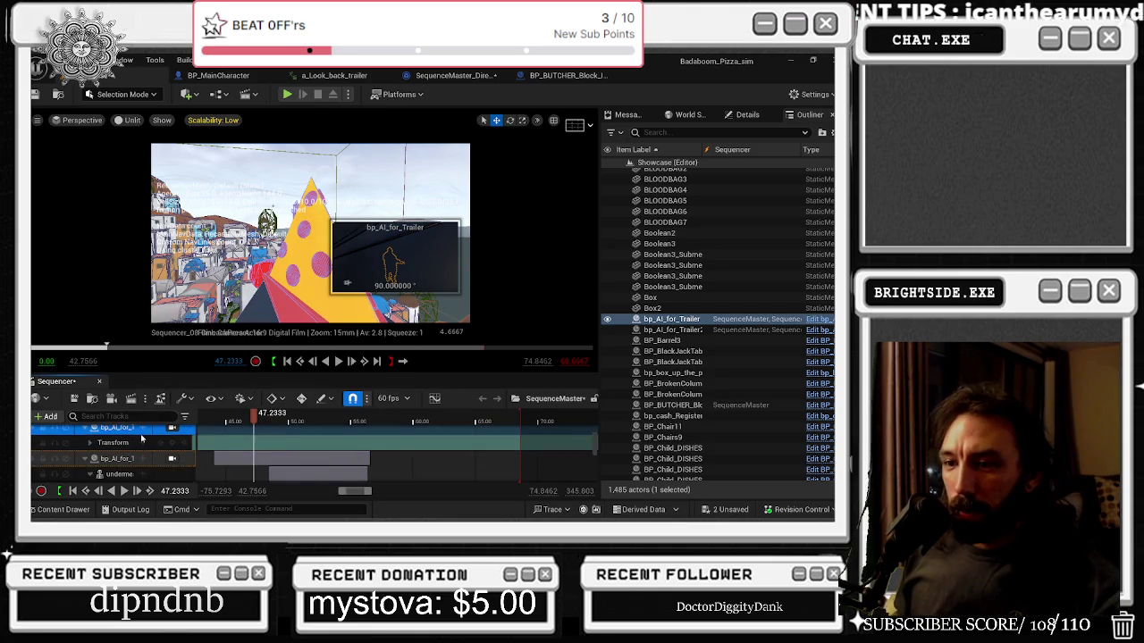
drag(253, 414, 258, 414)
click(89, 443)
scroll(167, 457, down, 2)
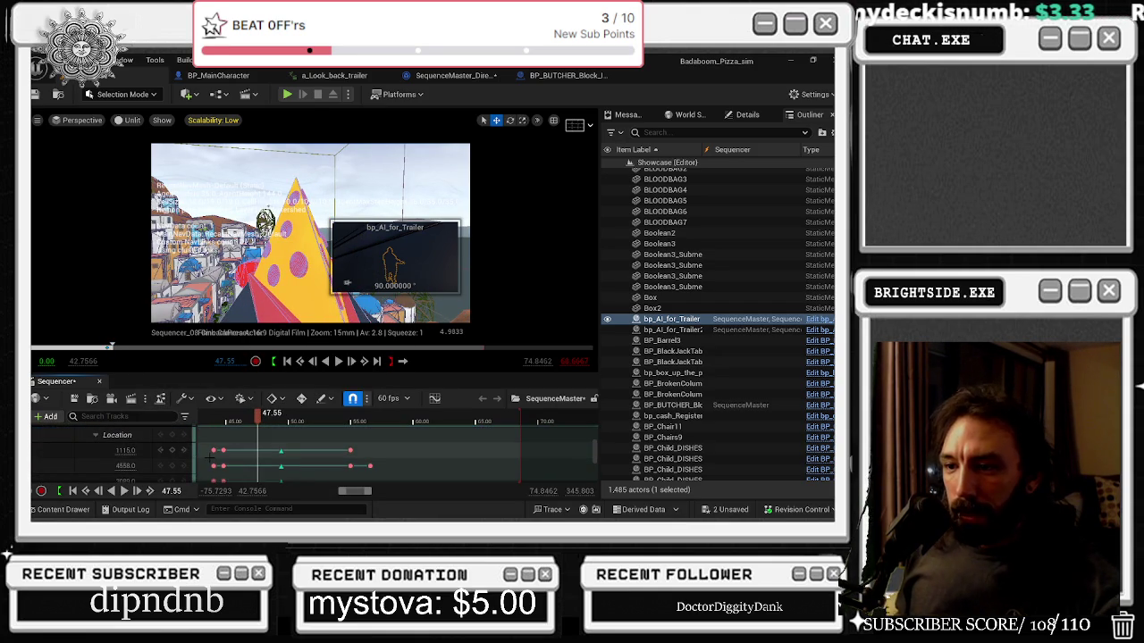
drag(229, 449, 224, 493)
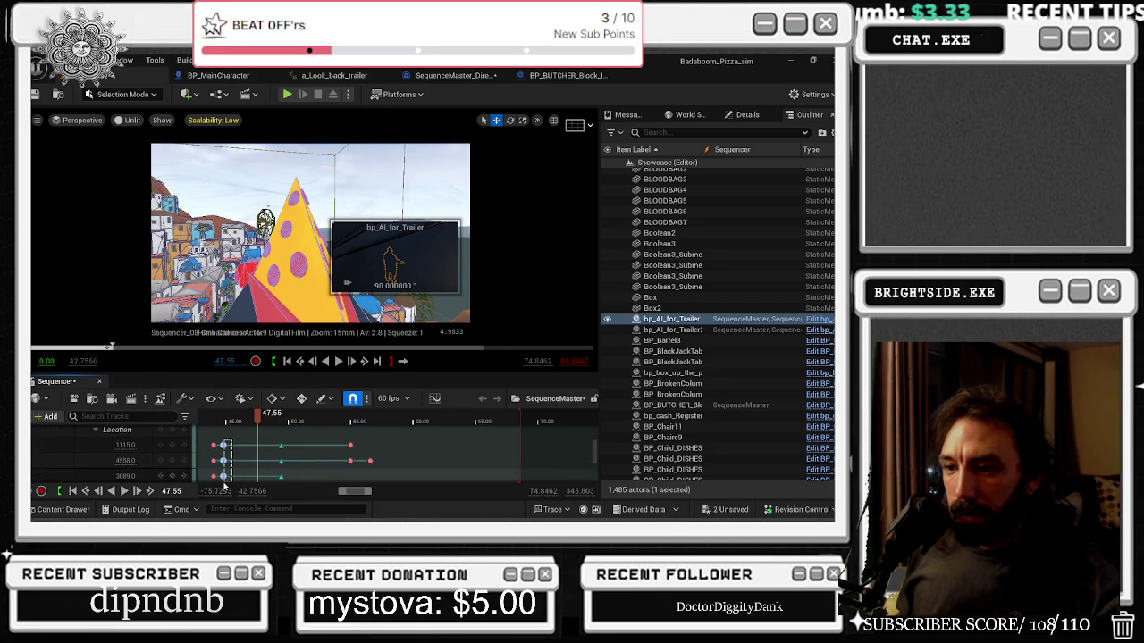
click(228, 454)
mouse_move(220, 439)
mouse_down()
mouse_move(401, 478)
mouse_move(356, 456)
mouse_up()
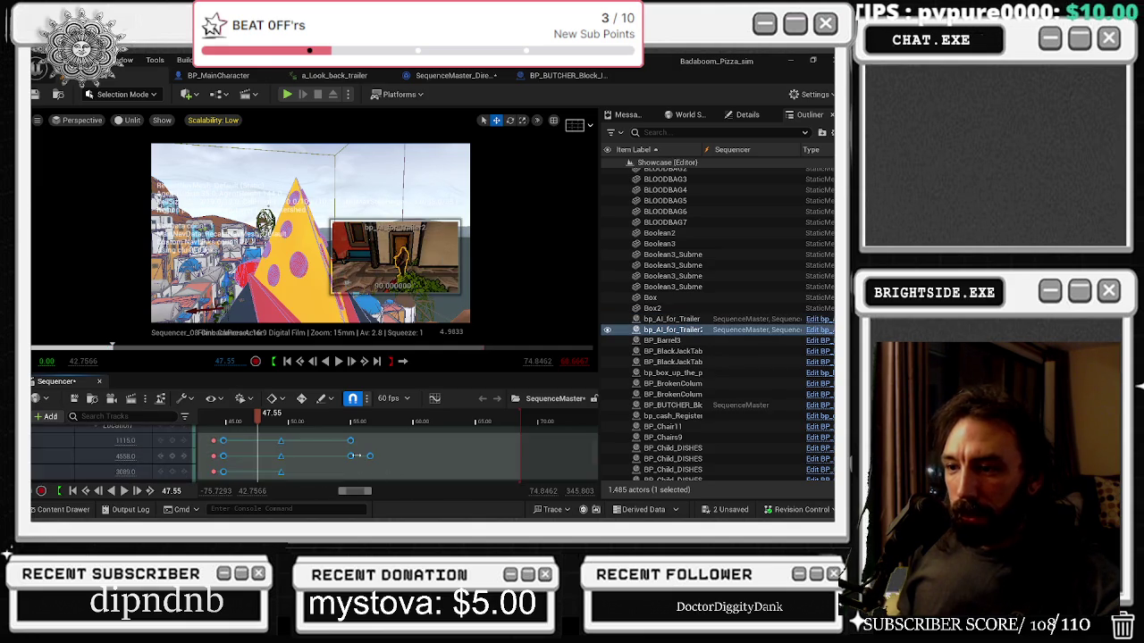
- Select the chef runner's Transform track to show its Location, Rotation and Scale keyframes
scroll(94, 461, up, 3)
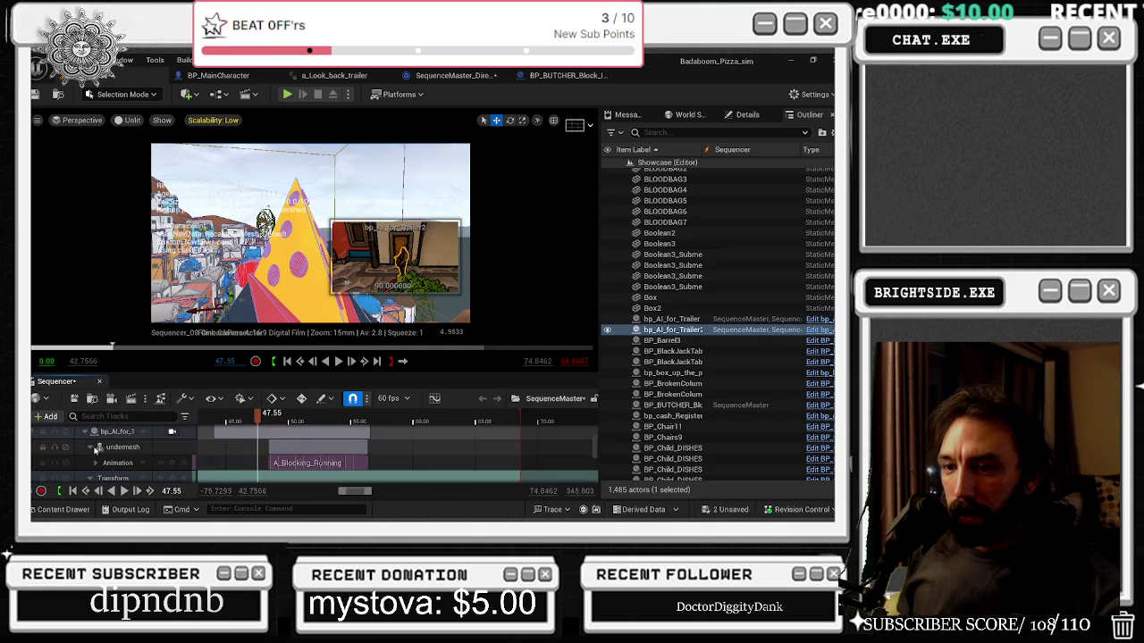
scroll(107, 472, down, 1)
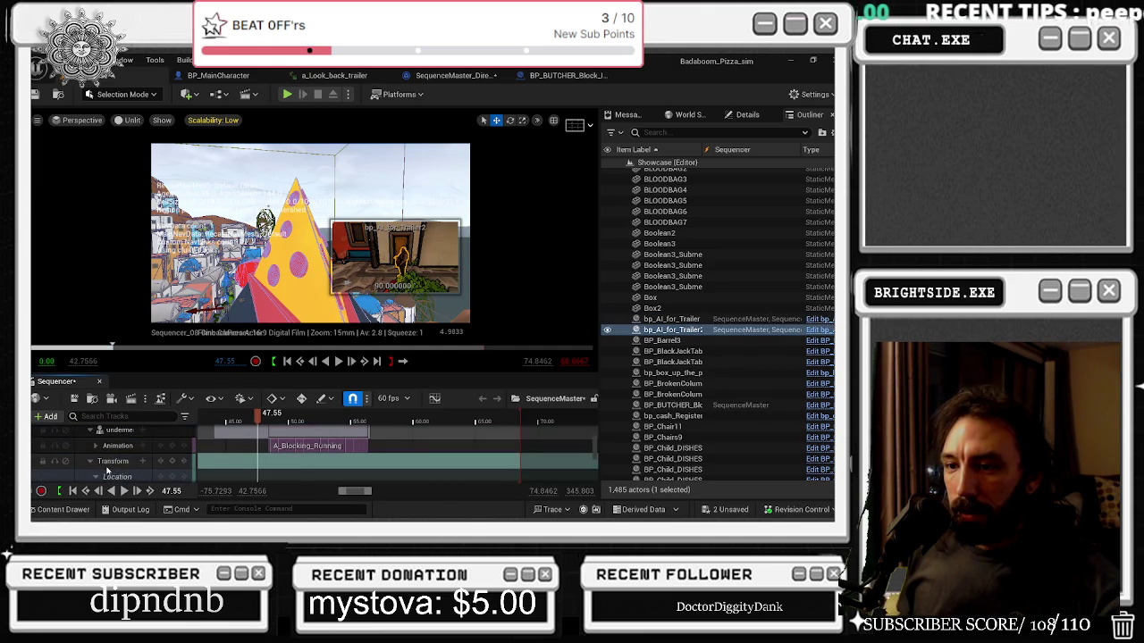
scroll(106, 472, up, 3)
click(126, 449)
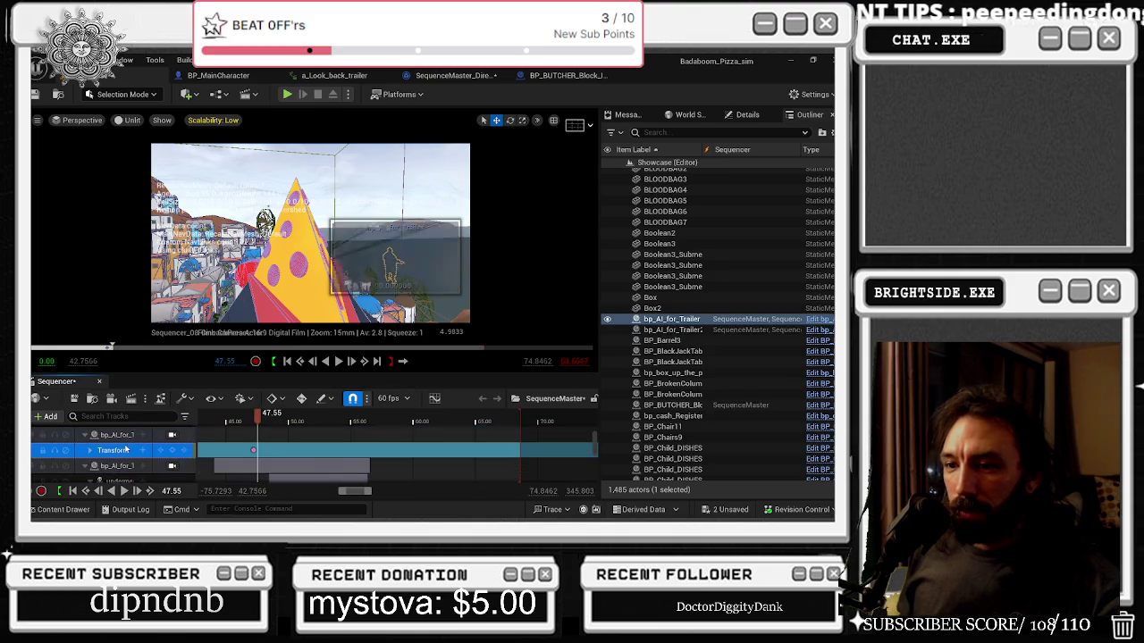
click(253, 470)
click(260, 450)
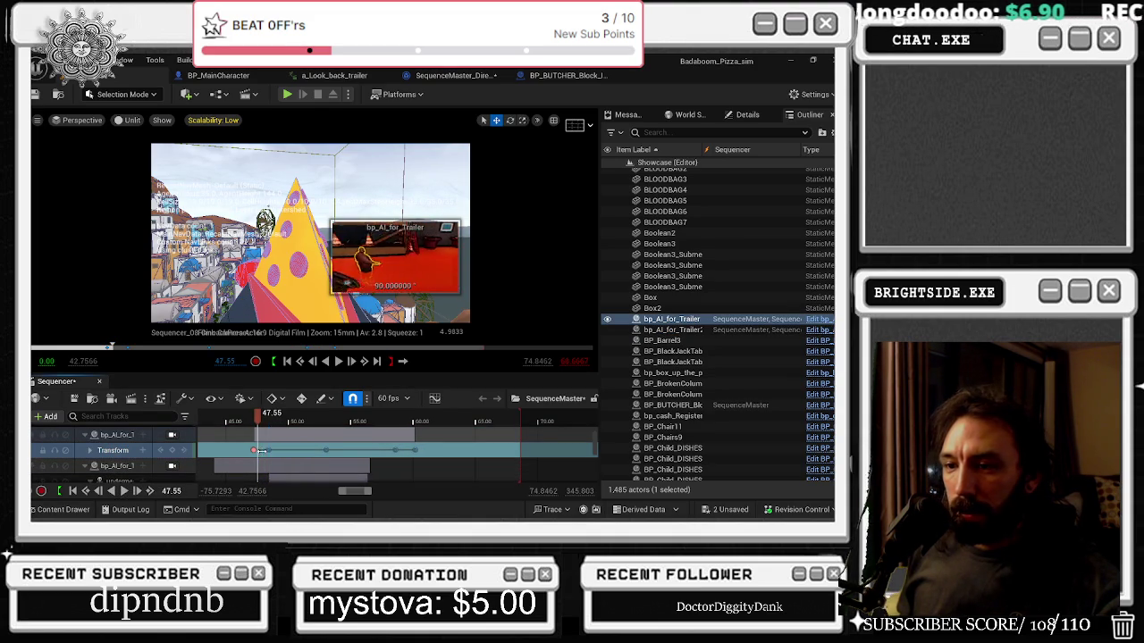
scroll(133, 444, down, 2)
scroll(115, 445, up, 2)
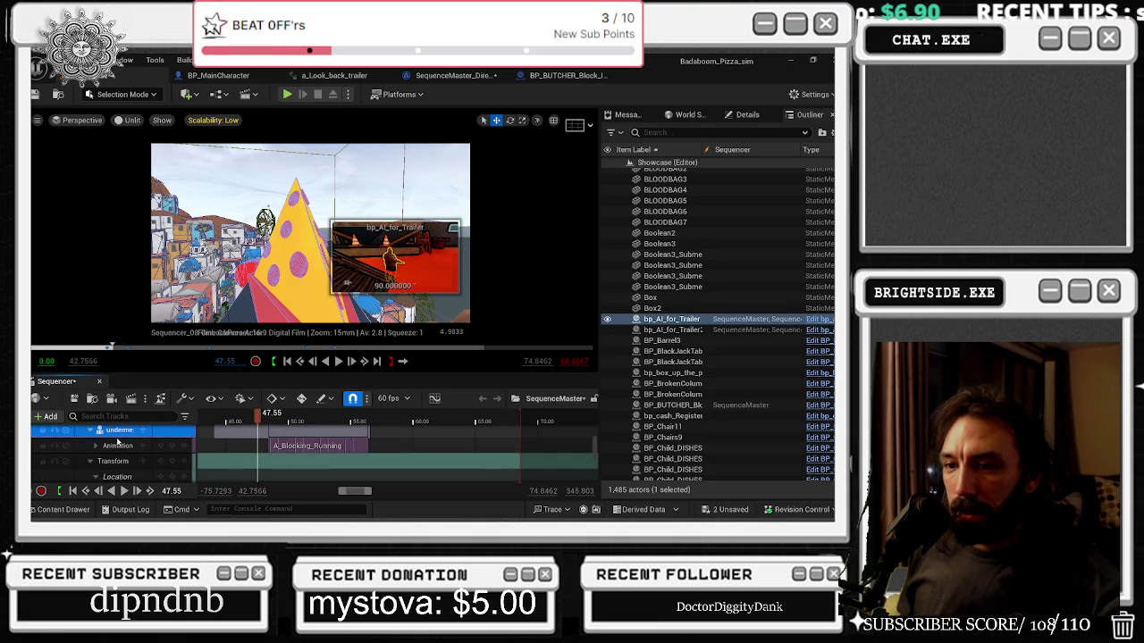
- Select the bp_AI_for_Trailer runner binding and scrub past 48.3 s to review its keys
click(118, 435)
scroll(121, 449, up, 1)
scroll(133, 451, down, 1)
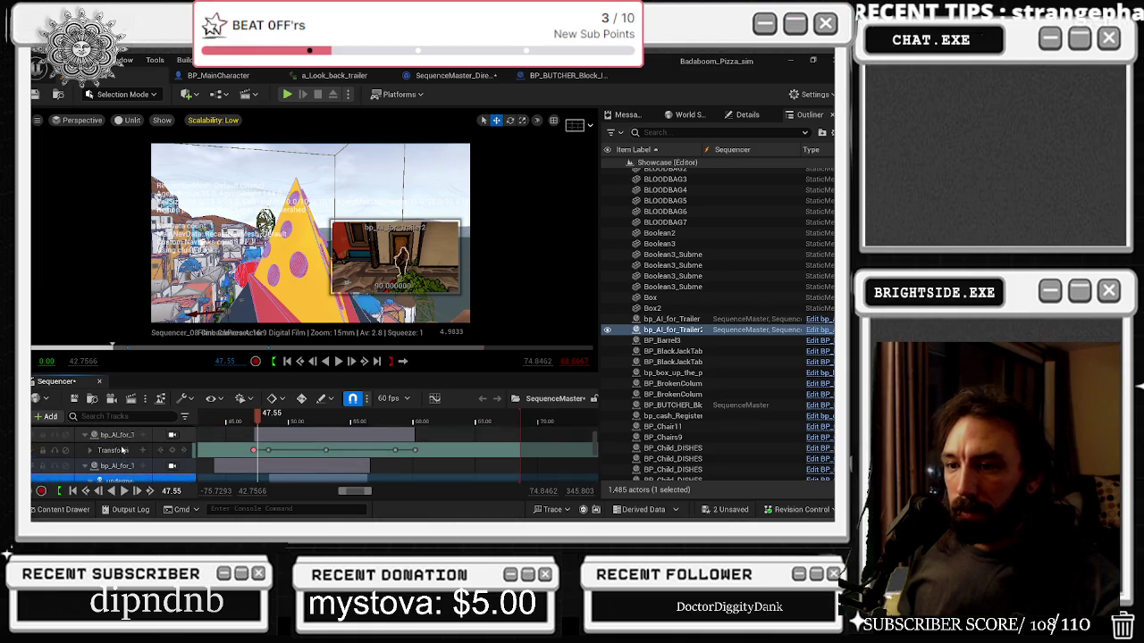
click(125, 450)
scroll(124, 451, down, 1)
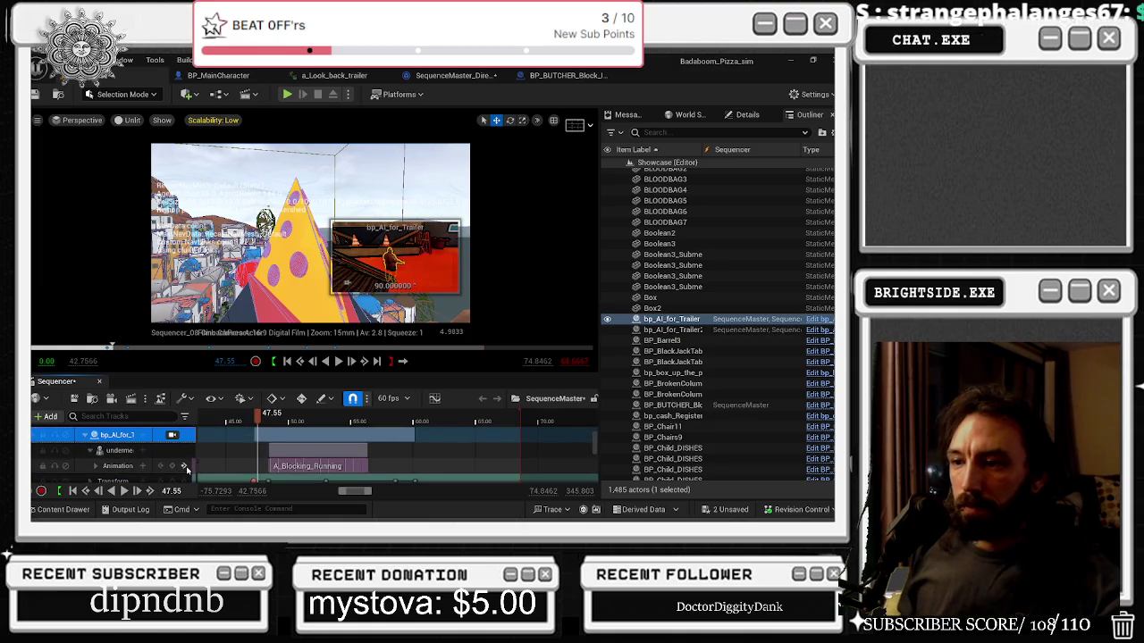
drag(258, 414, 311, 418)
scroll(167, 465, down, 3)
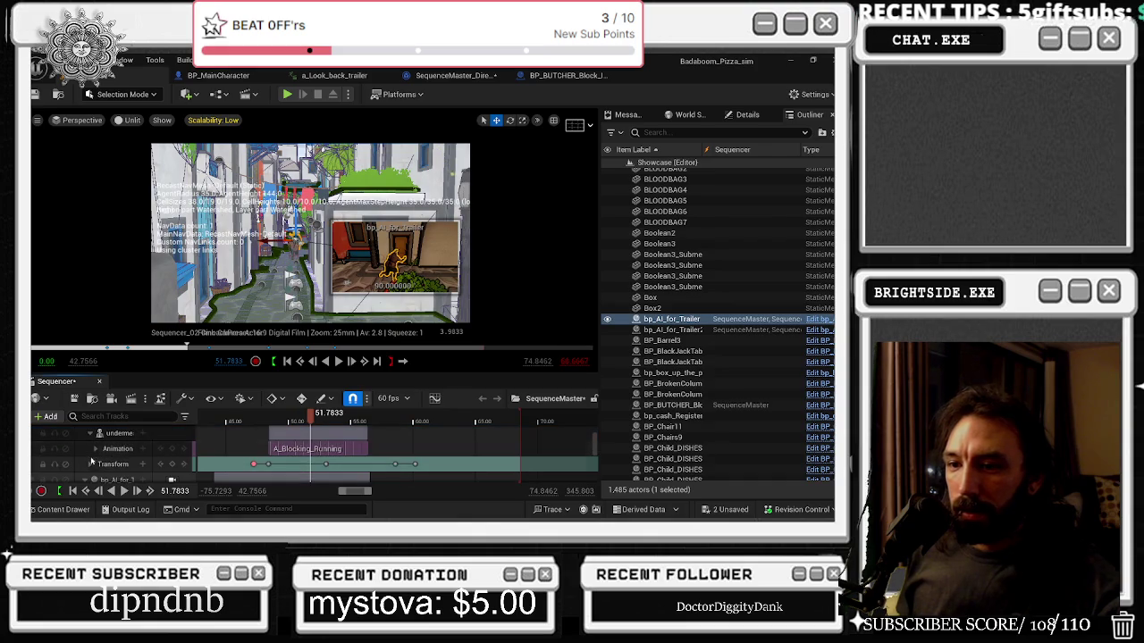
scroll(227, 444, down, 1)
drag(310, 418, 349, 418)
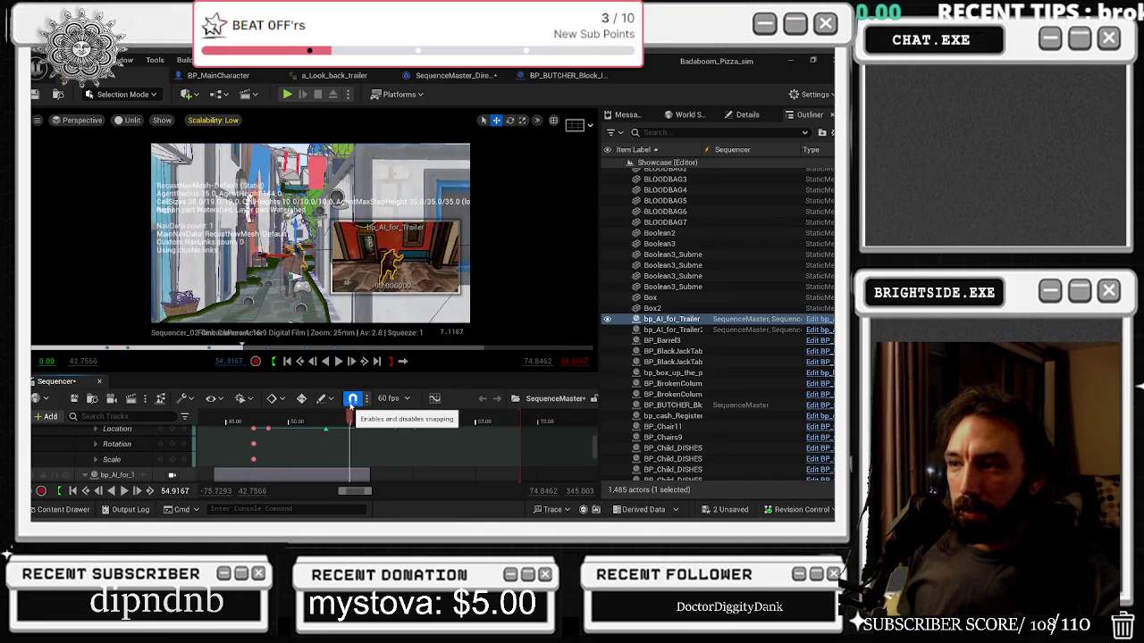
- Try a Rotation Y of 20 on the runner at 48.40, then undo it
click(96, 444)
key(comma)
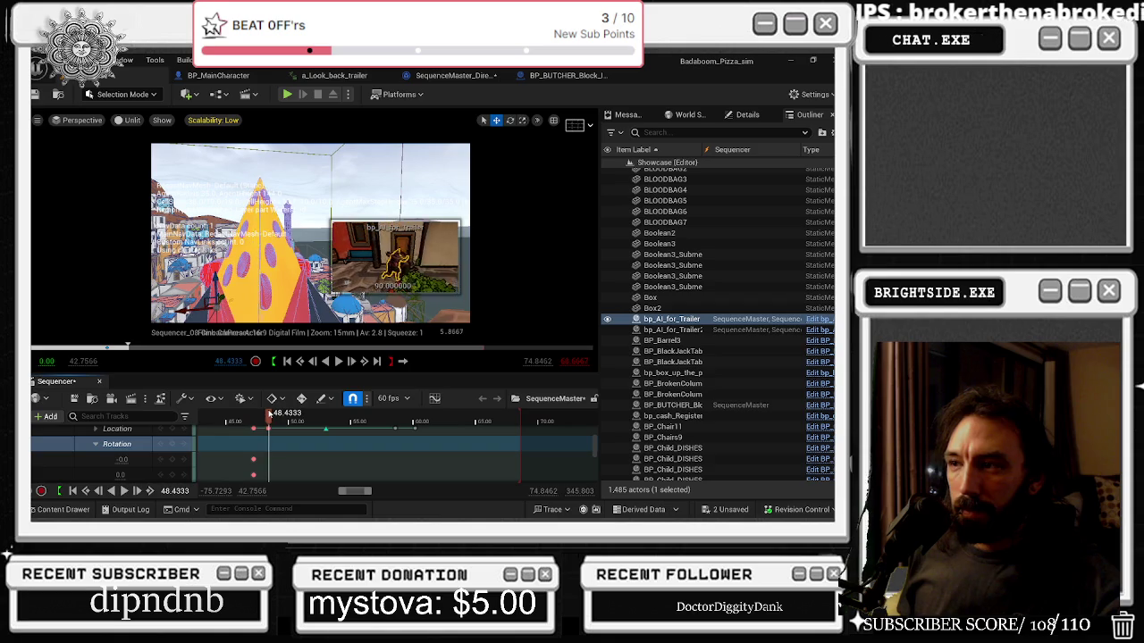
scroll(102, 455, down, 1)
double_click(122, 457)
text(20)
key(Return)
key(ctrl+z)
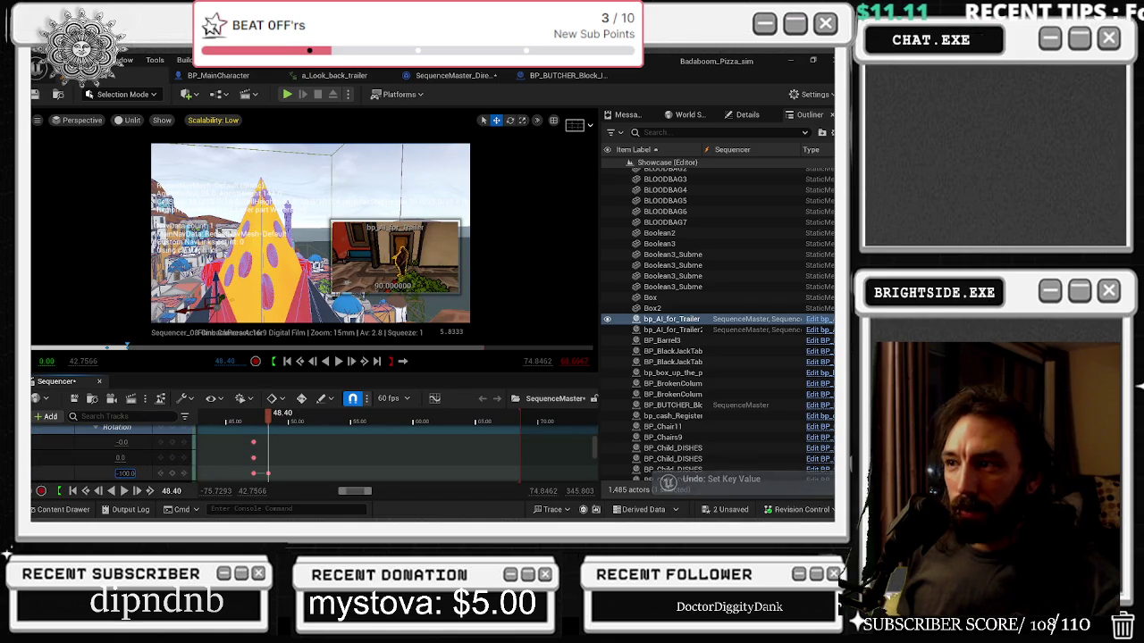
- Drag the runner's Location X at 48.40 up to 1176.0
scroll(110, 460, up, 3)
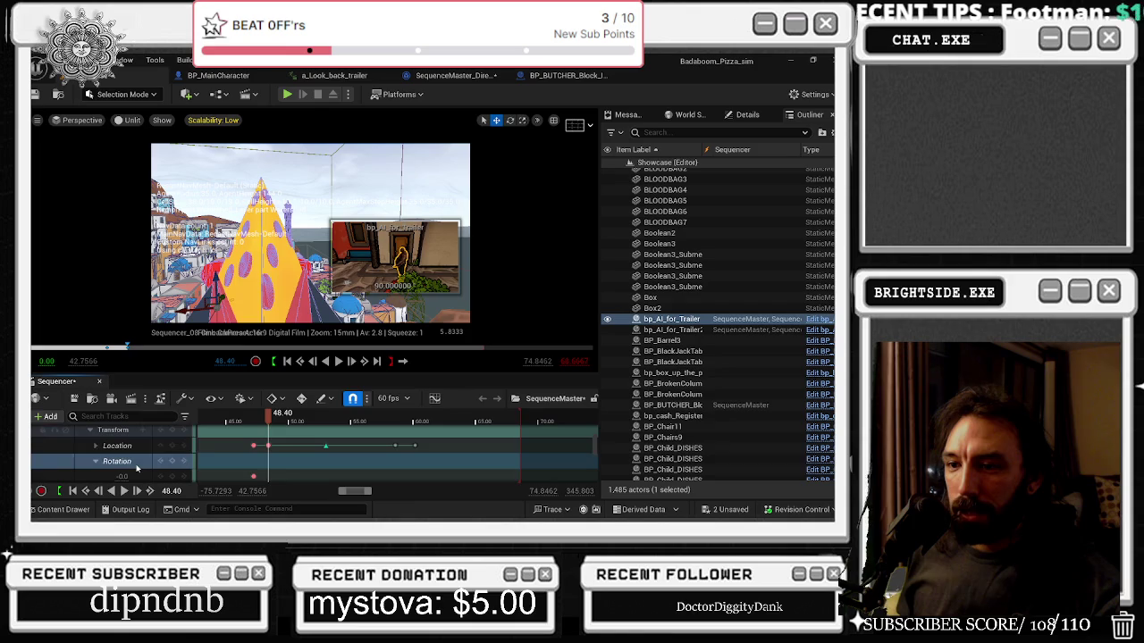
scroll(111, 460, down, 3)
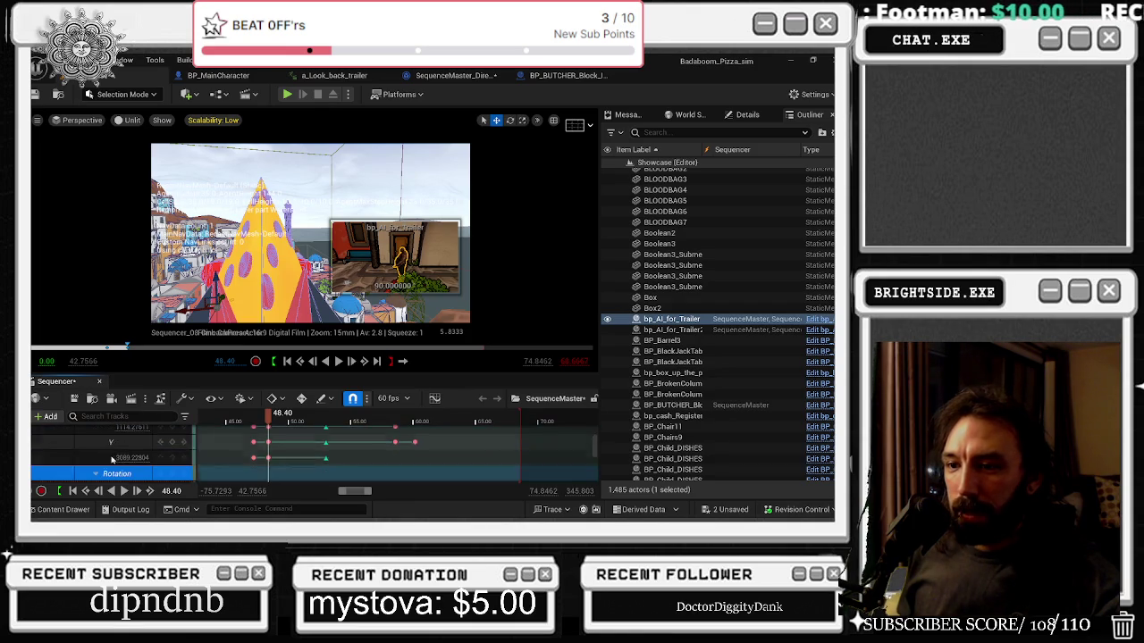
scroll(267, 442, up, 2)
scroll(129, 443, up, 2)
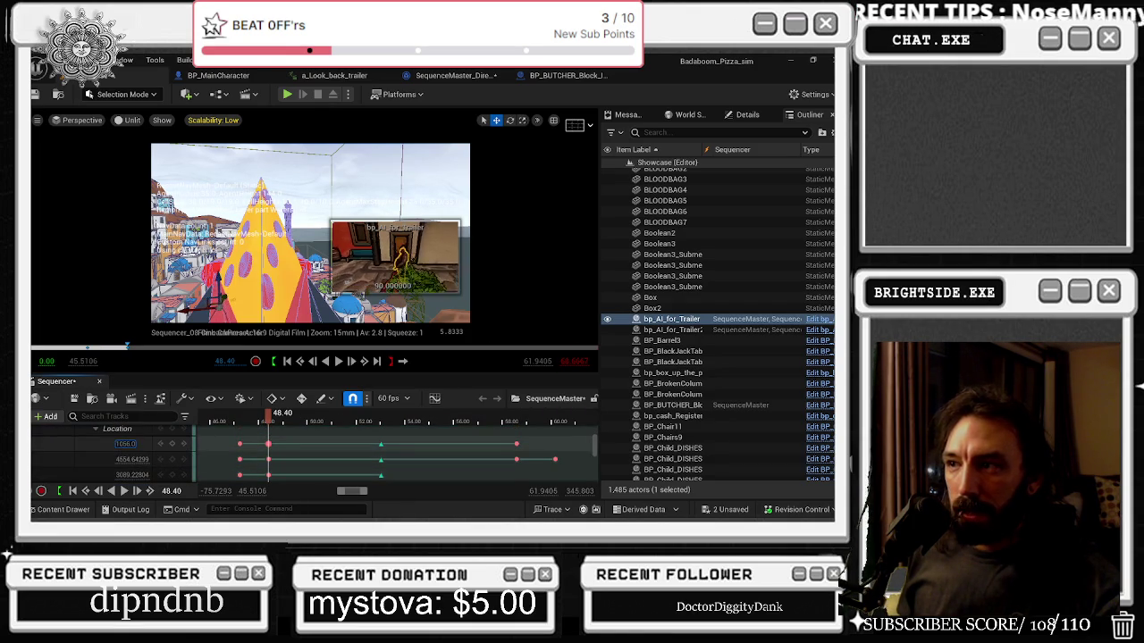
mouse_move(123, 444)
mouse_down()
mouse_move(145, 444)
mouse_move(114, 458)
mouse_up()
scroll(214, 461, up, 3)
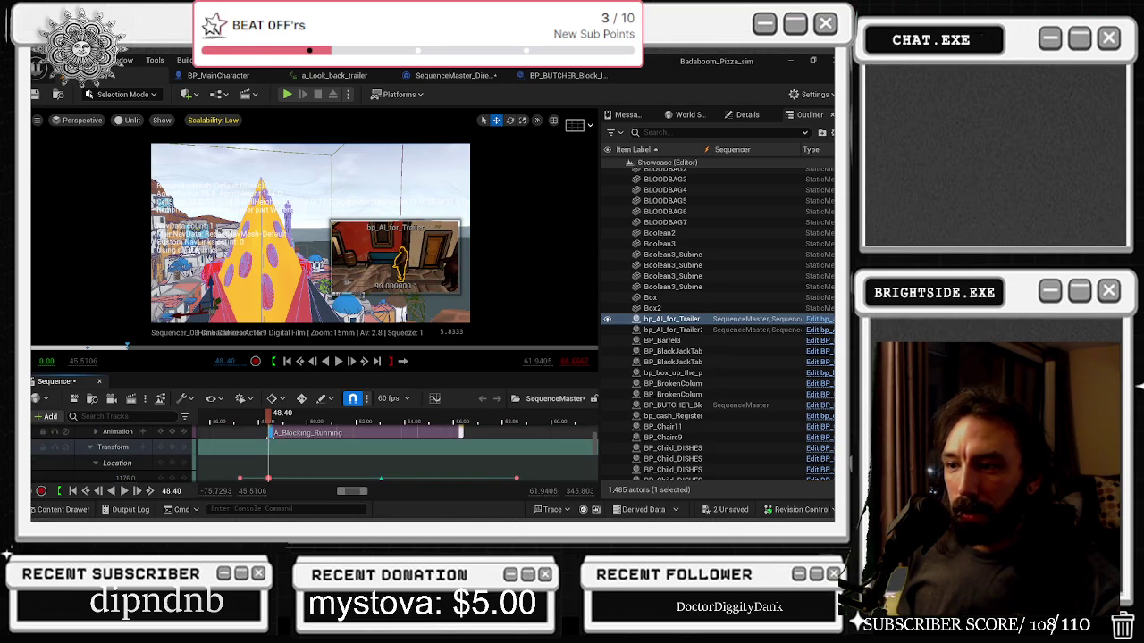
- Preview the run, then shift the A_Blocking_Running section slightly earlier
drag(268, 417, 255, 418)
key(space)
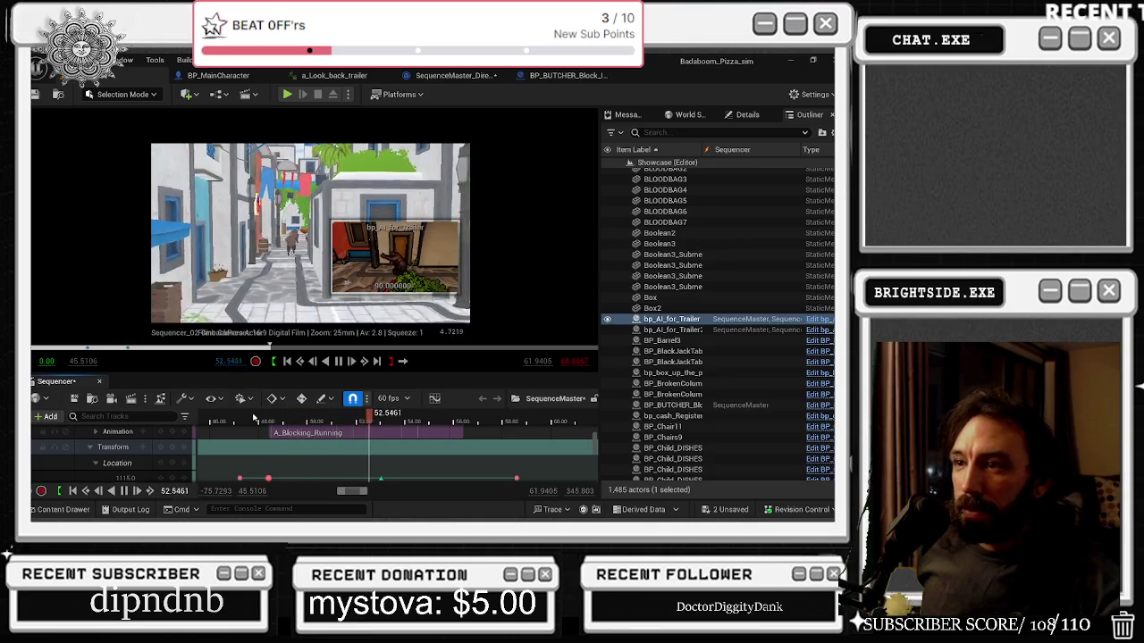
key(space)
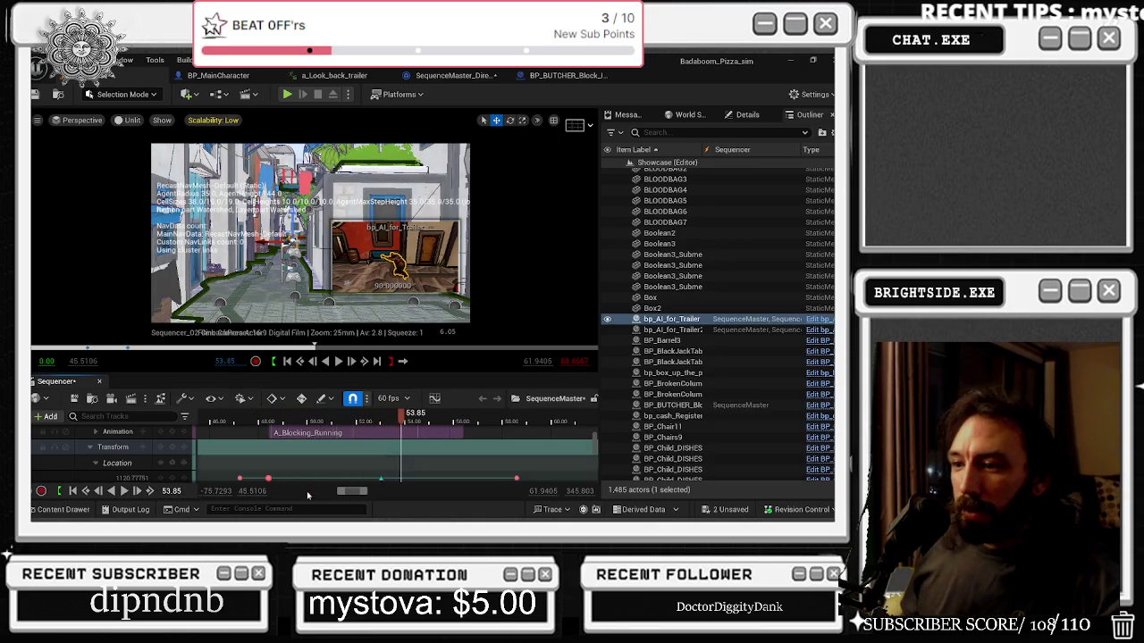
click(317, 431)
drag(316, 431, 252, 423)
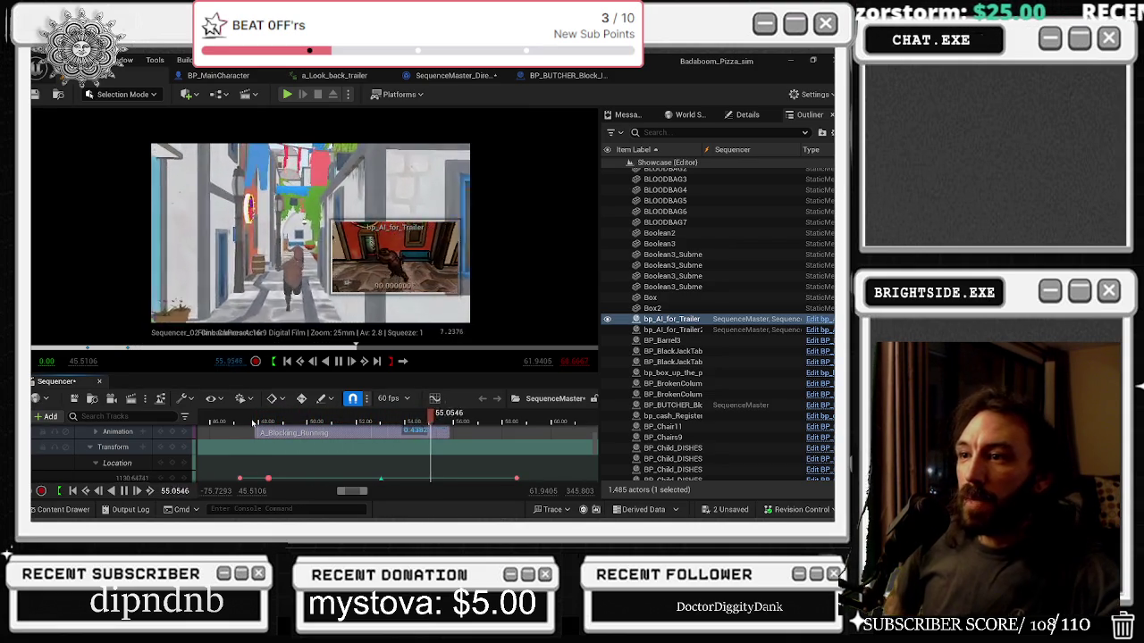
- Retime the end of the A_Blocking_Running section by adjusting its right edge
key(space)
scroll(358, 442, up, 1)
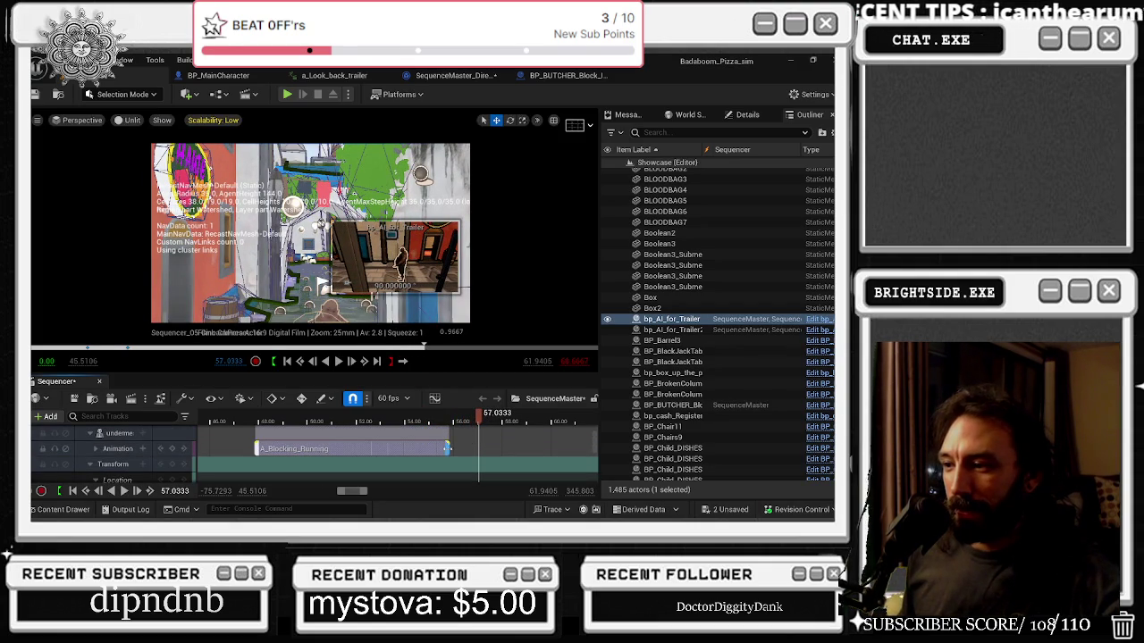
drag(449, 447, 515, 448)
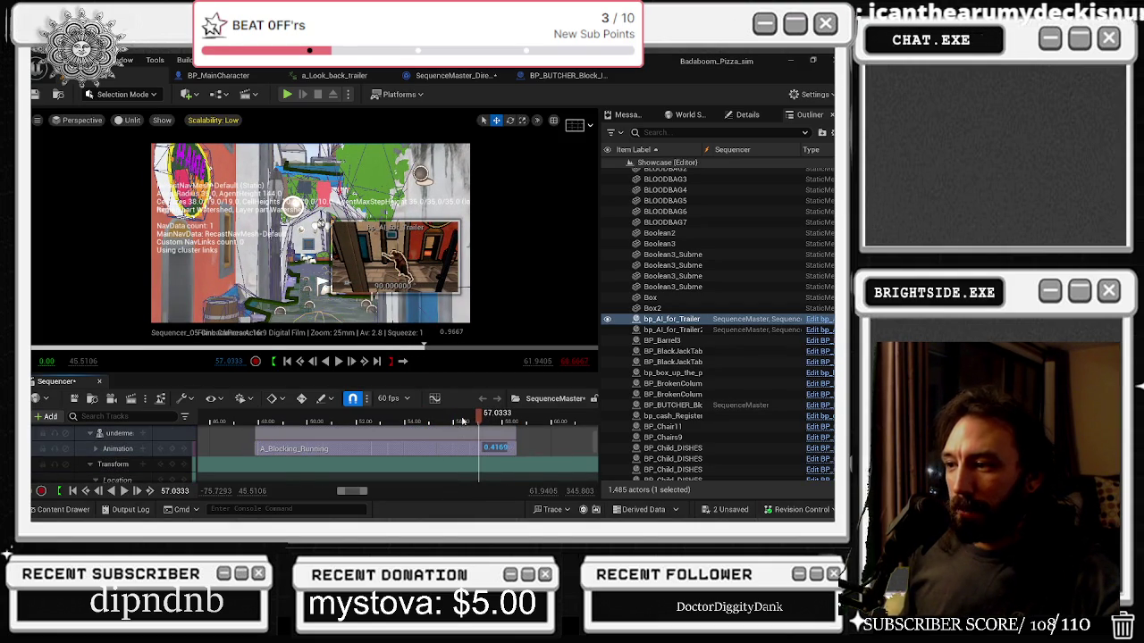
click(402, 421)
scroll(425, 447, up, 1)
drag(516, 462, 466, 462)
right_click(463, 463)
click(500, 486)
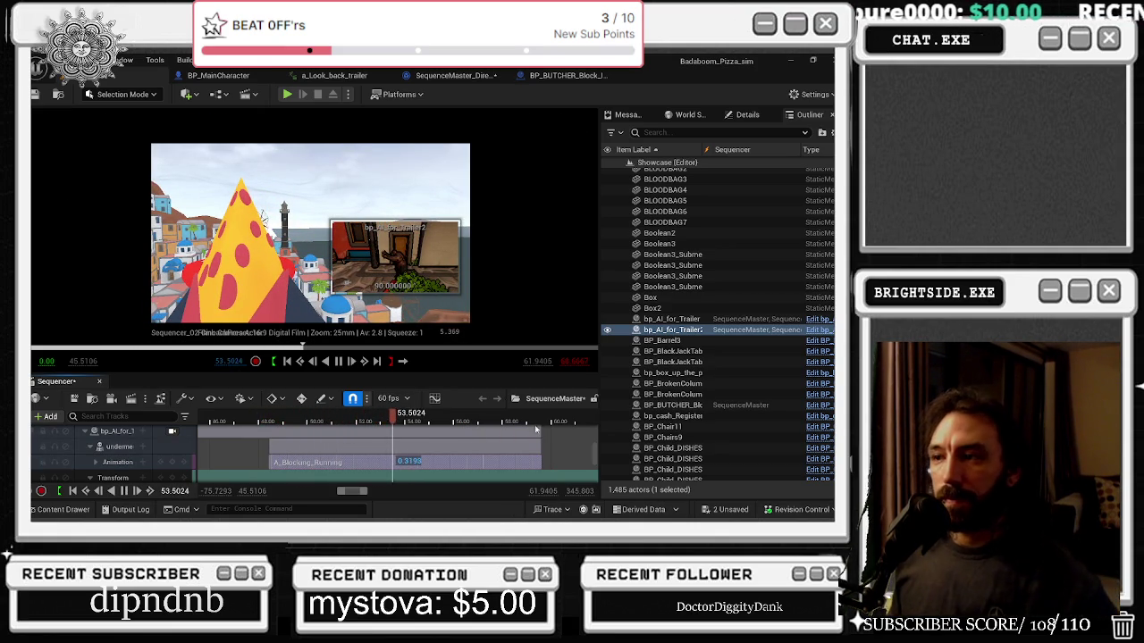
- Set the playhead to 47.3167 and play the chase from there
click(238, 420)
drag(238, 422, 241, 420)
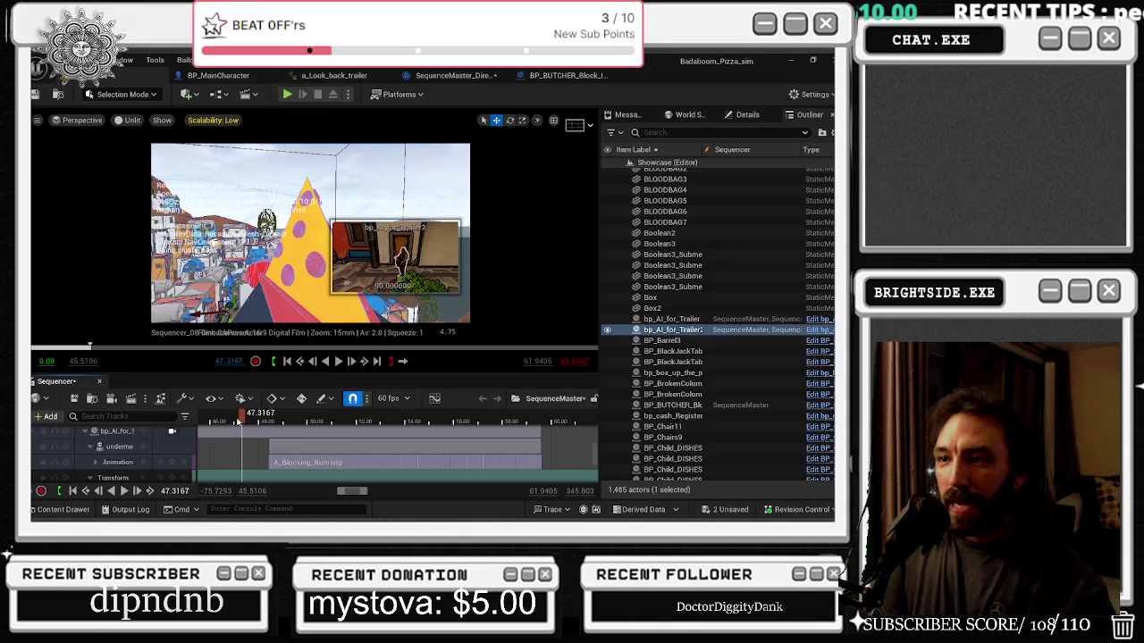
key(space)
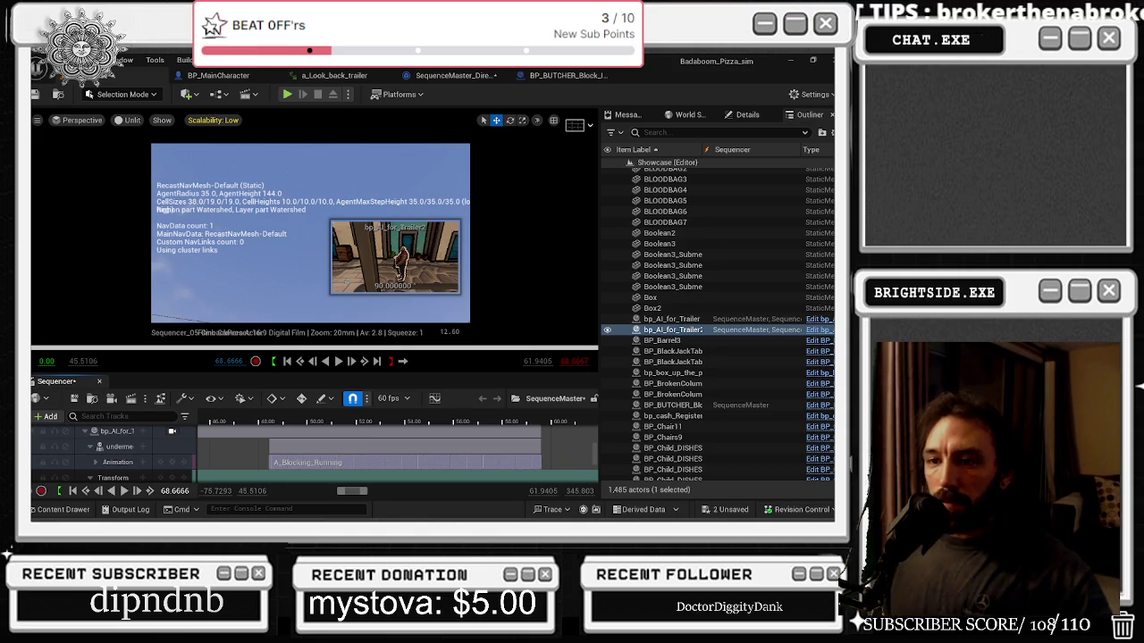
- Hide the navigation mesh debug display with P while the chase plays
key(p)
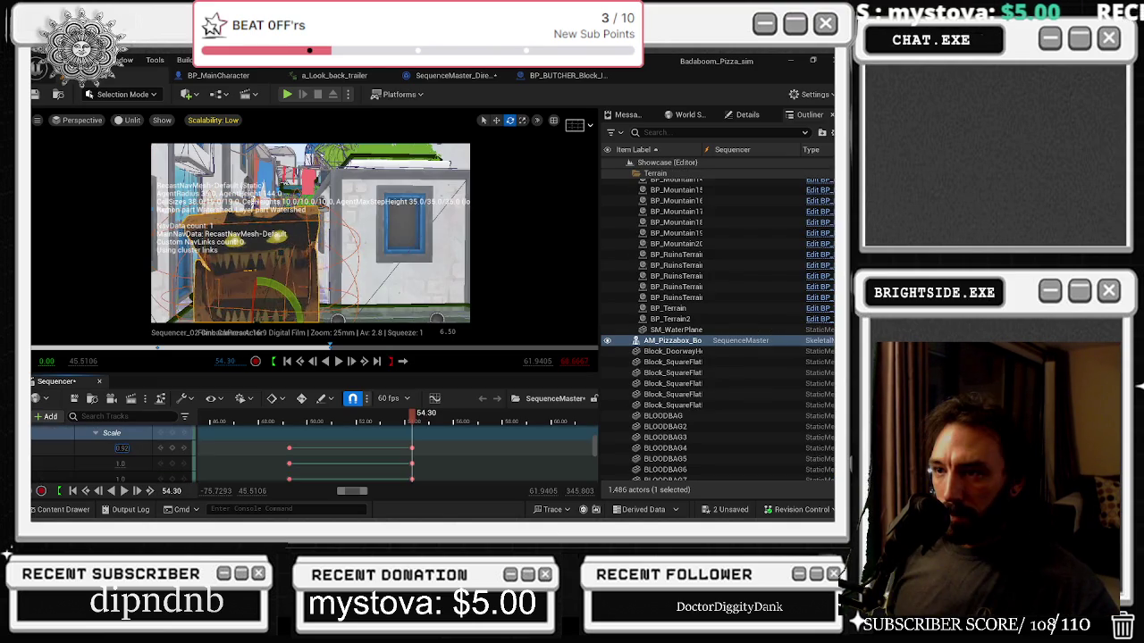
- Set AM_Pizzabox's final Scale key to 0.5925, 0.5625, 0.425
text(0.6425)
key(Tab)
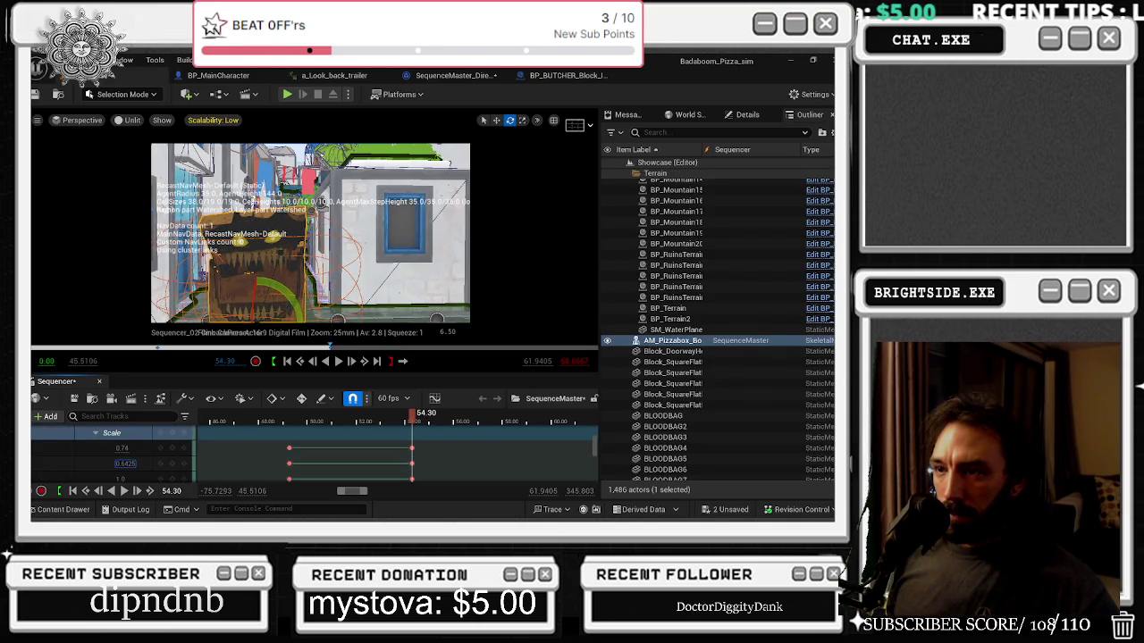
text(0.70250.56)
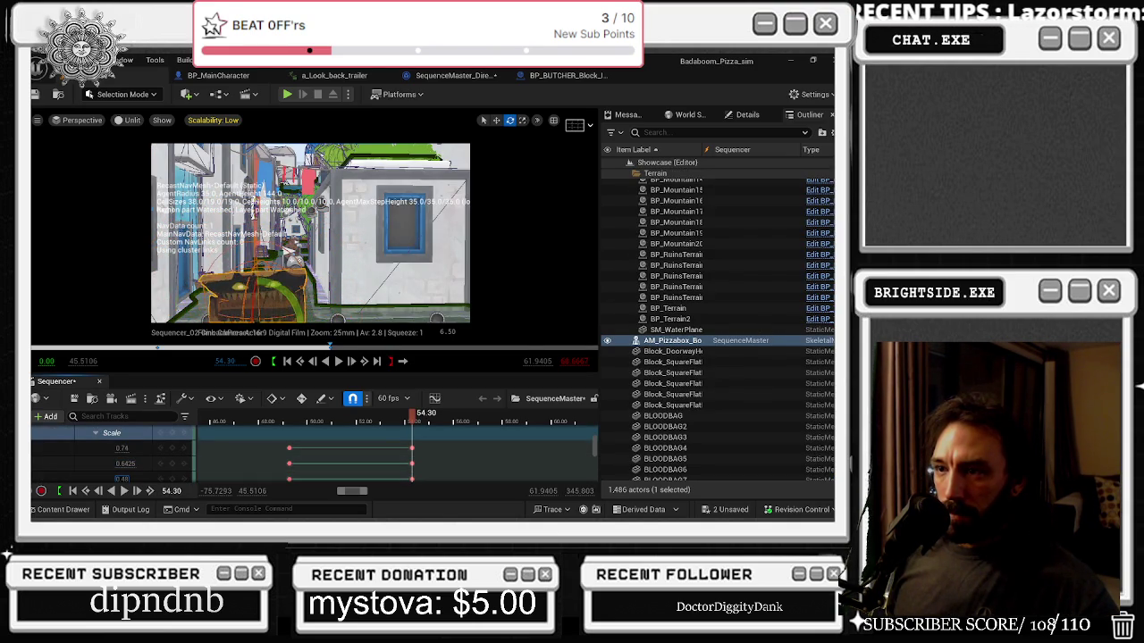
text(0.425)
click(125, 448)
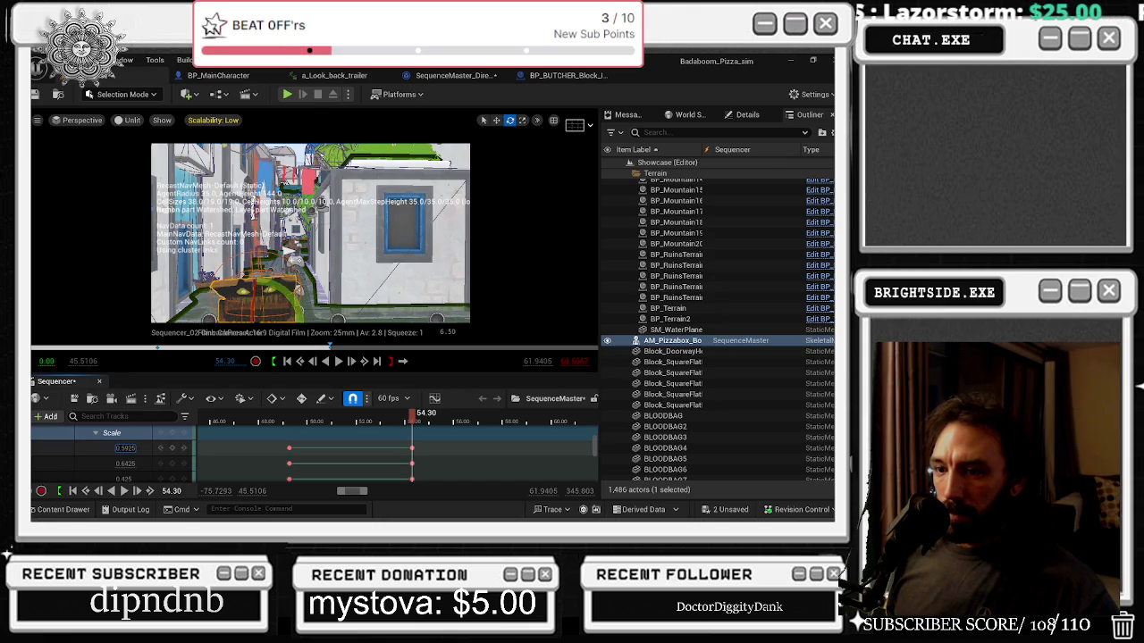
text(0.5925)
key(Return)
- Preview the rescaled pizzabox boss from around 49.62 and 46.43
click(293, 416)
key(space)
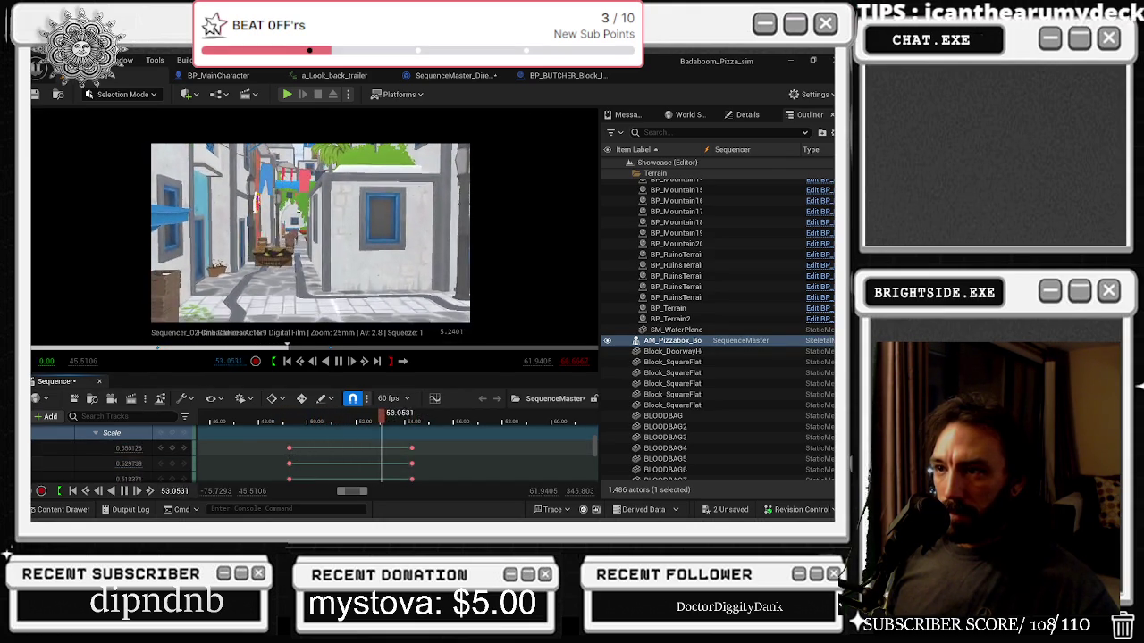
click(290, 417)
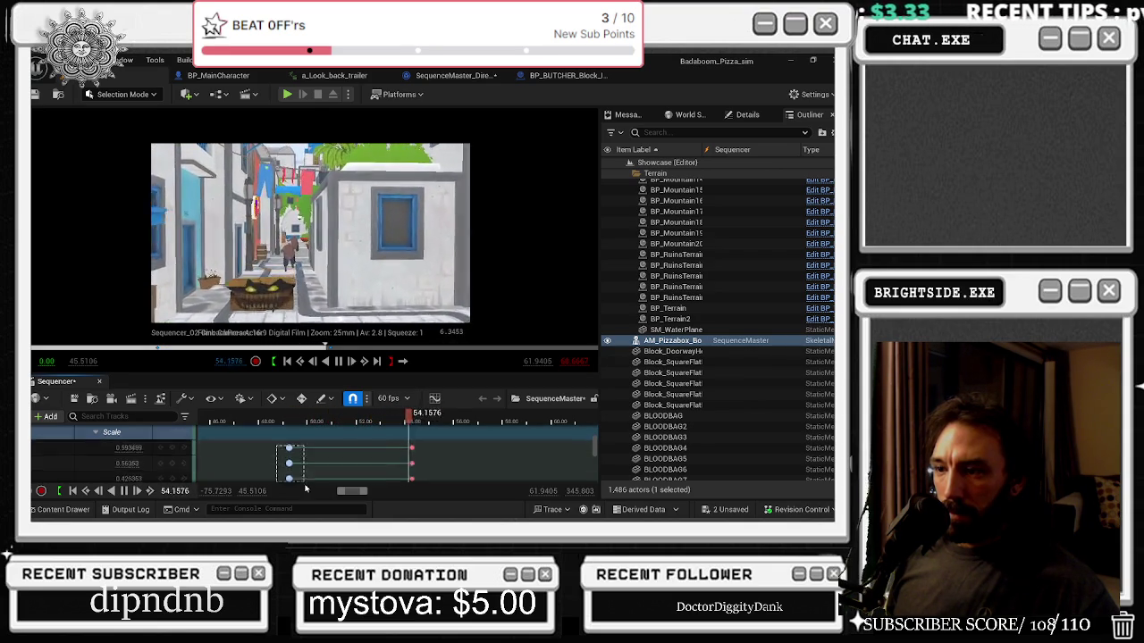
scroll(250, 451, down, 2)
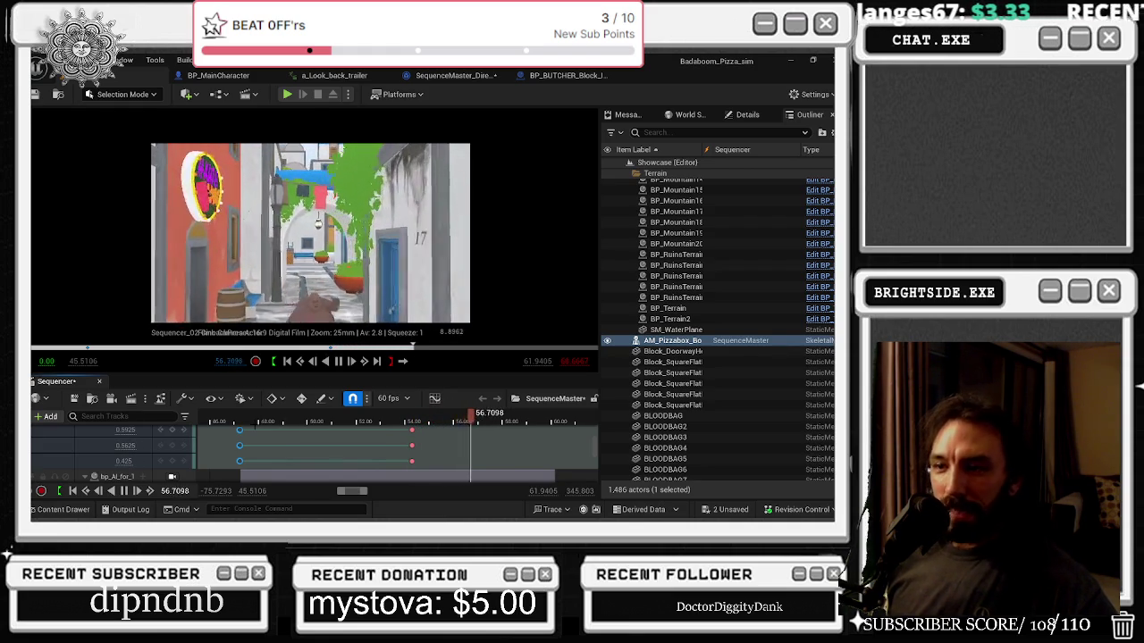
click(215, 427)
key(space)
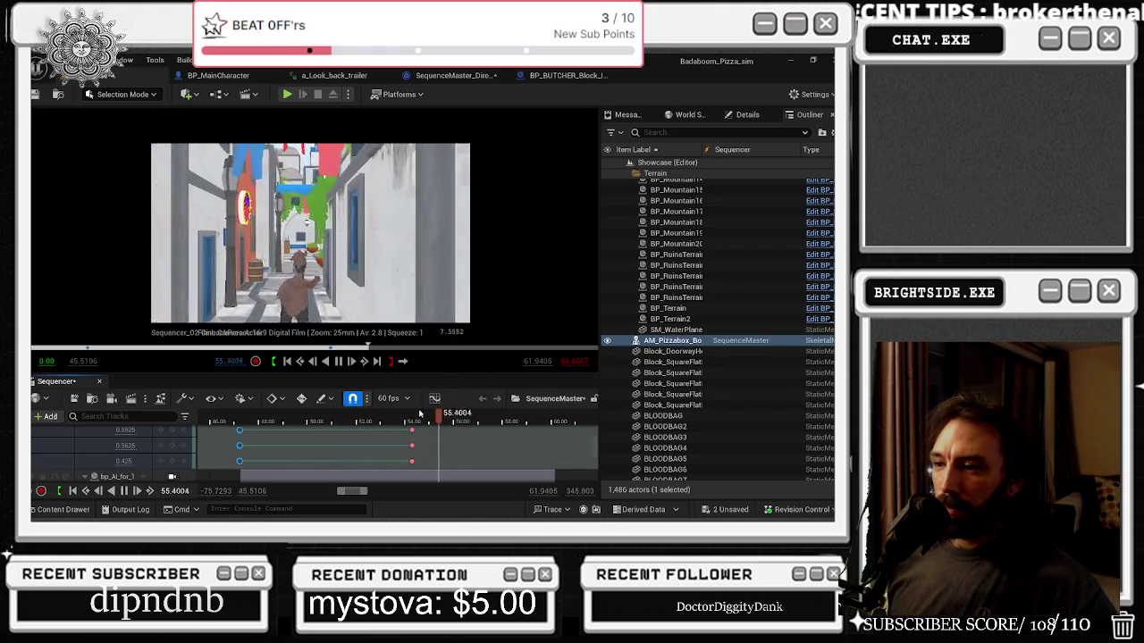
- Scrub the sequence back to 47.20 and open the Content Drawer
drag(339, 348, 86, 347)
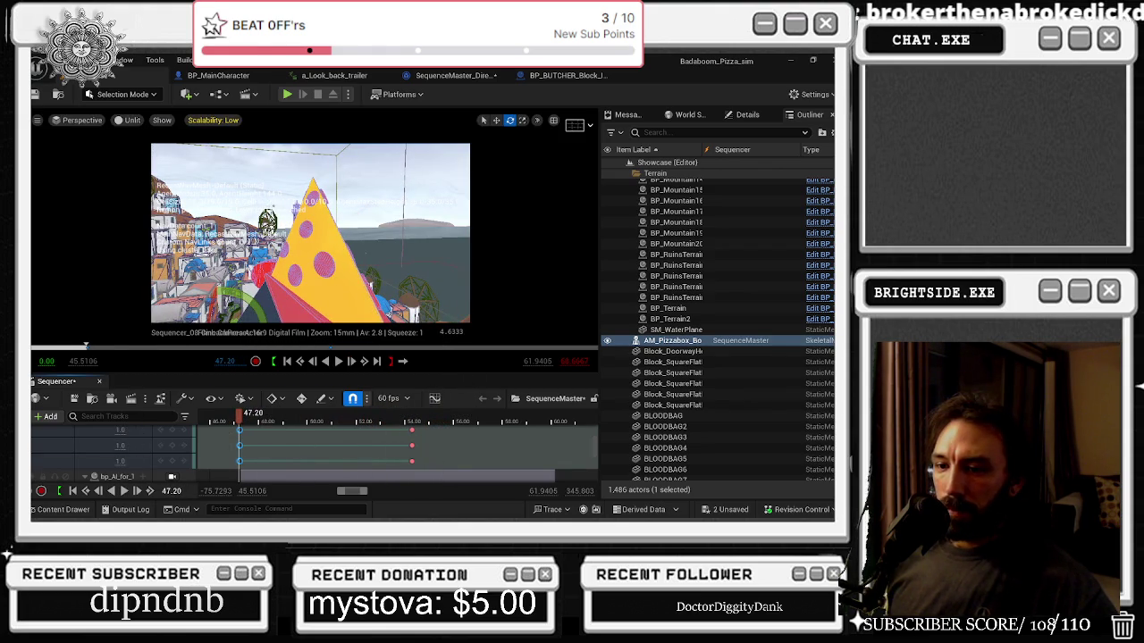
click(62, 509)
key(alt+Tab)
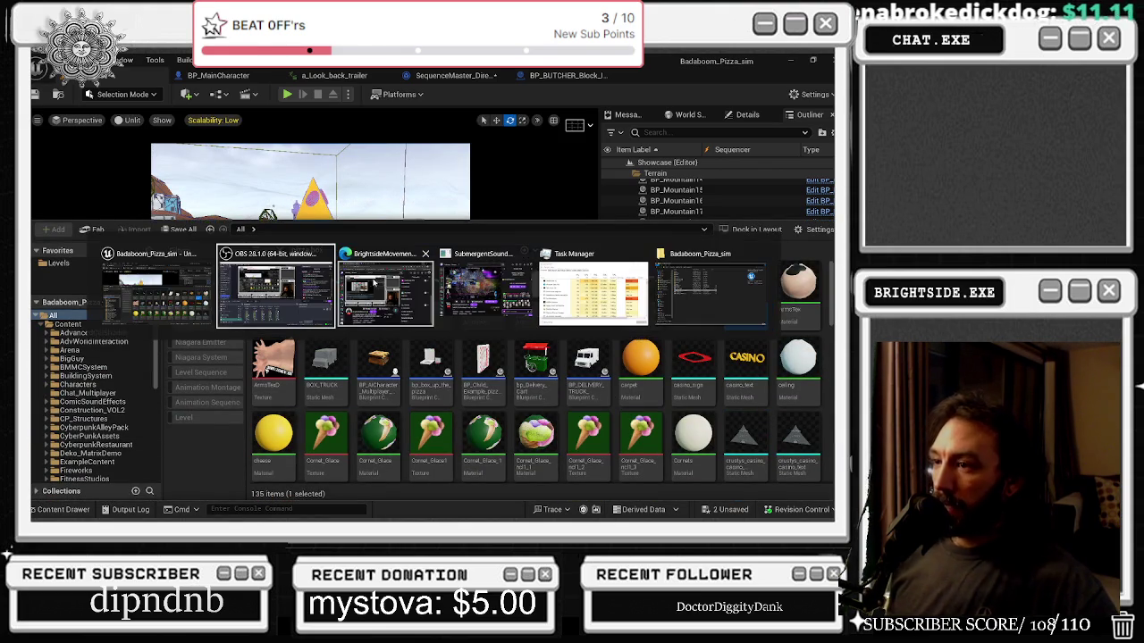
- Scroll the 'pizza box' results, selecting the pizza_box_defeat_death sound wave
key(Escape)
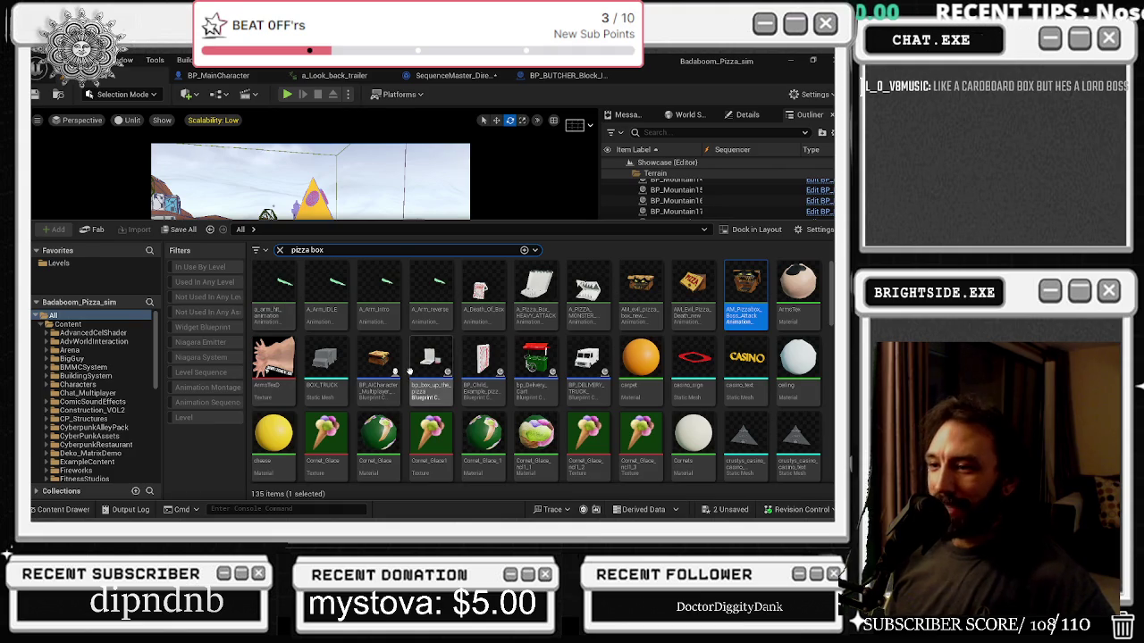
mouse_move(629, 355)
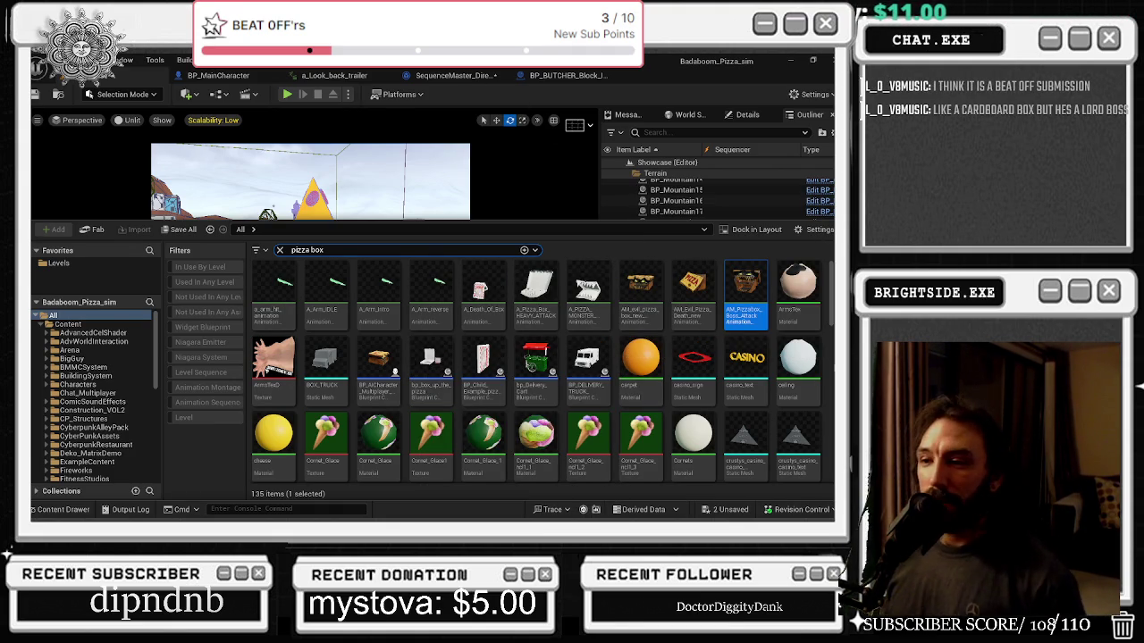
scroll(394, 342, down, 5)
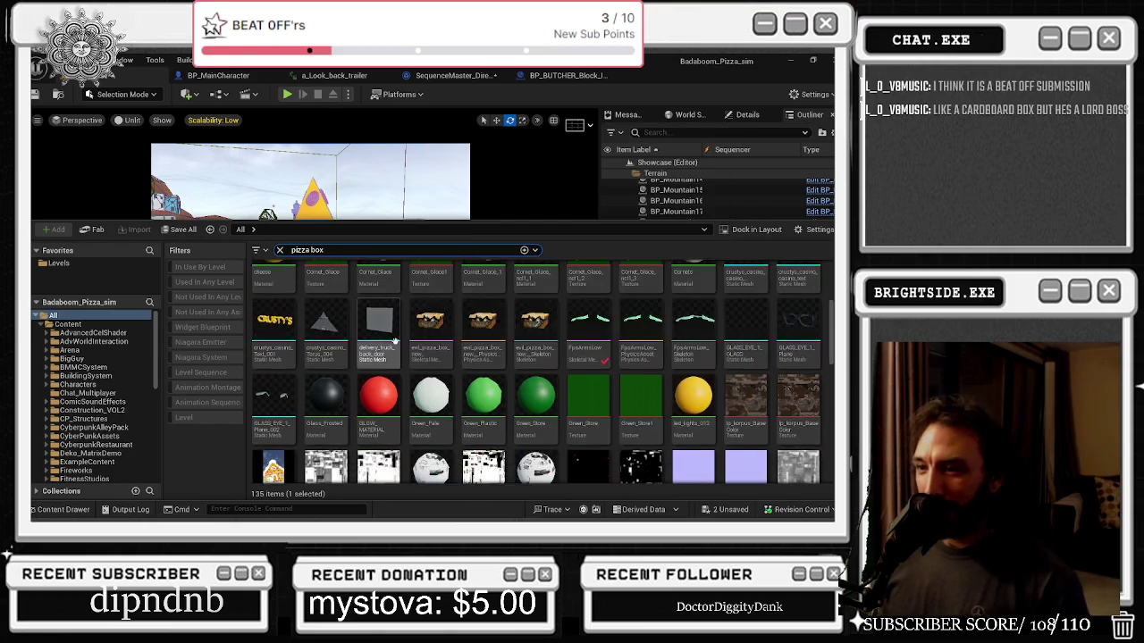
scroll(394, 343, down, 3)
scroll(394, 343, down, 3)
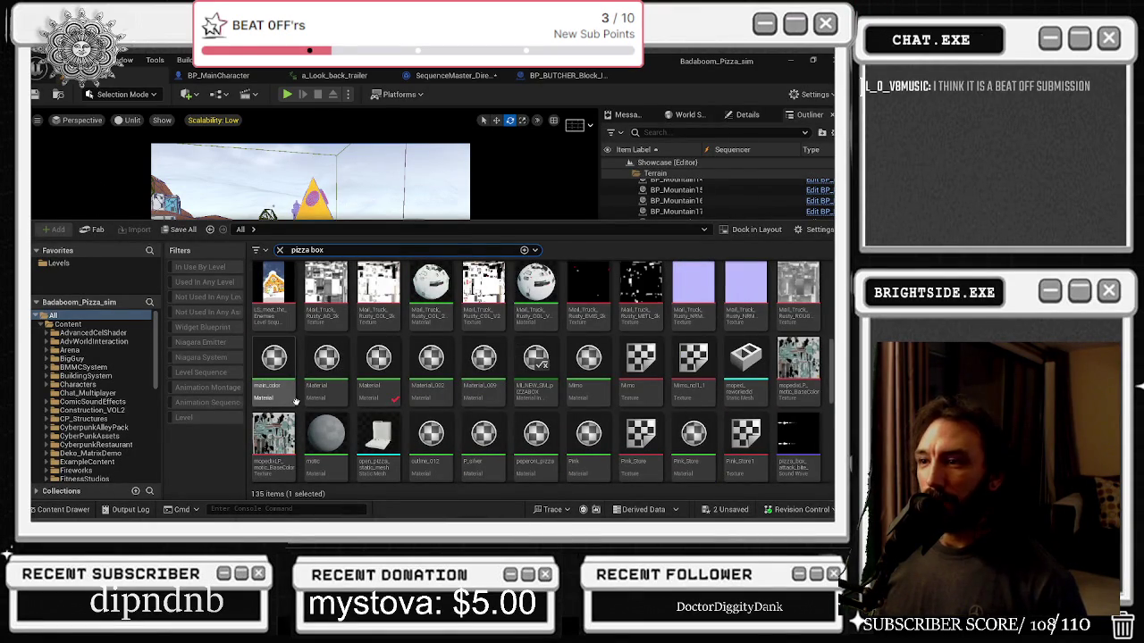
scroll(482, 420, down, 2)
click(483, 431)
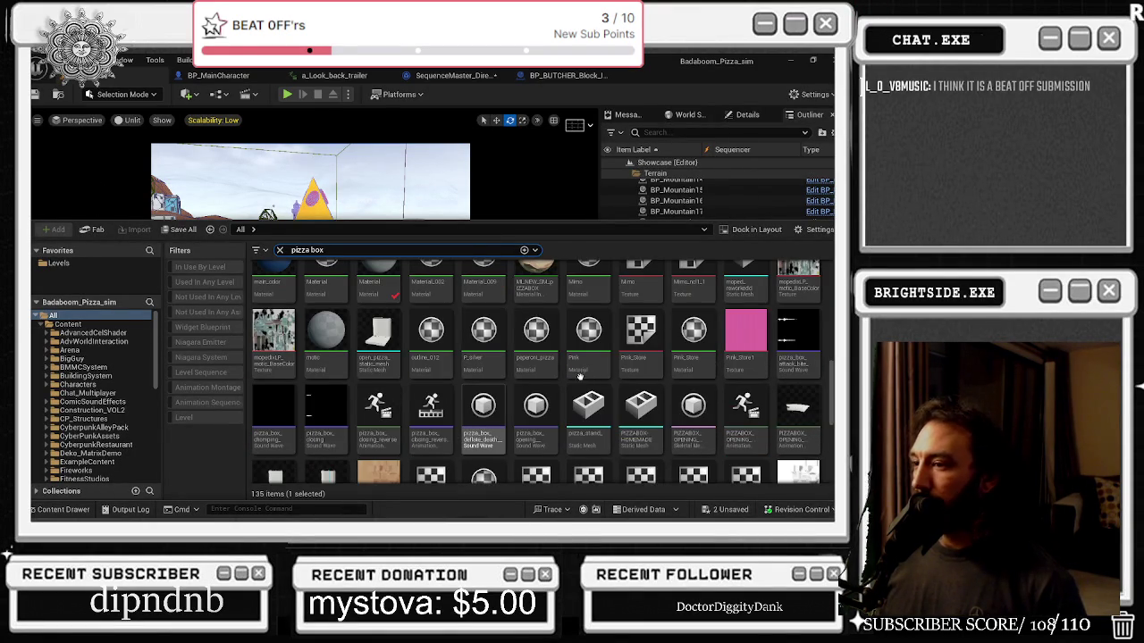
scroll(536, 375, down, 5)
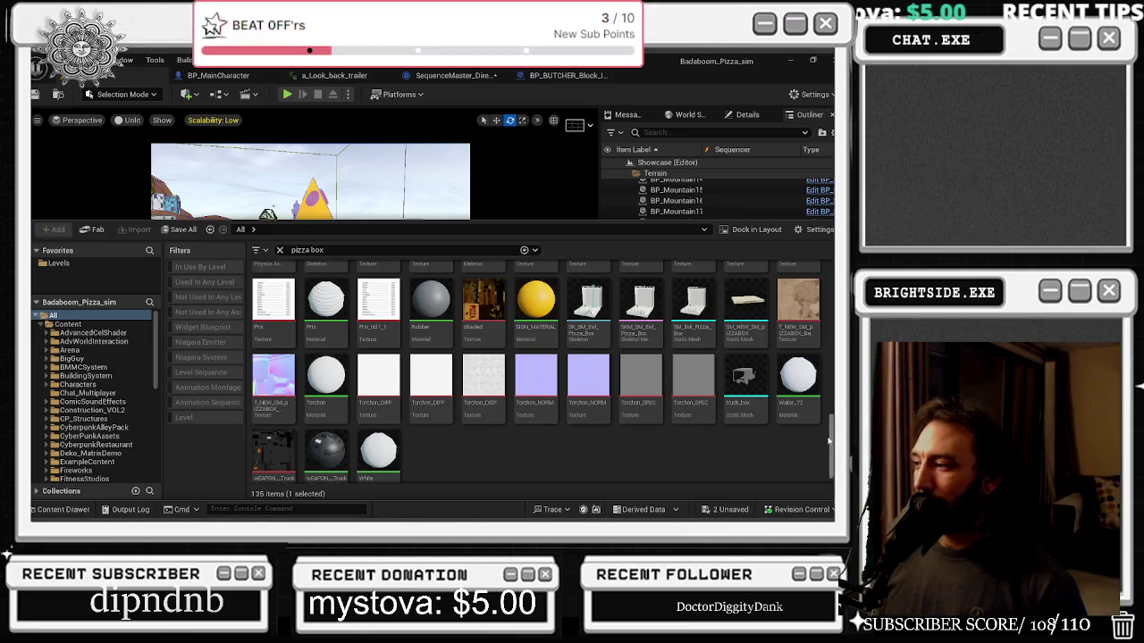
- Bring up the context menu for the BP_AICharacter blueprint
drag(830, 446, 820, 250)
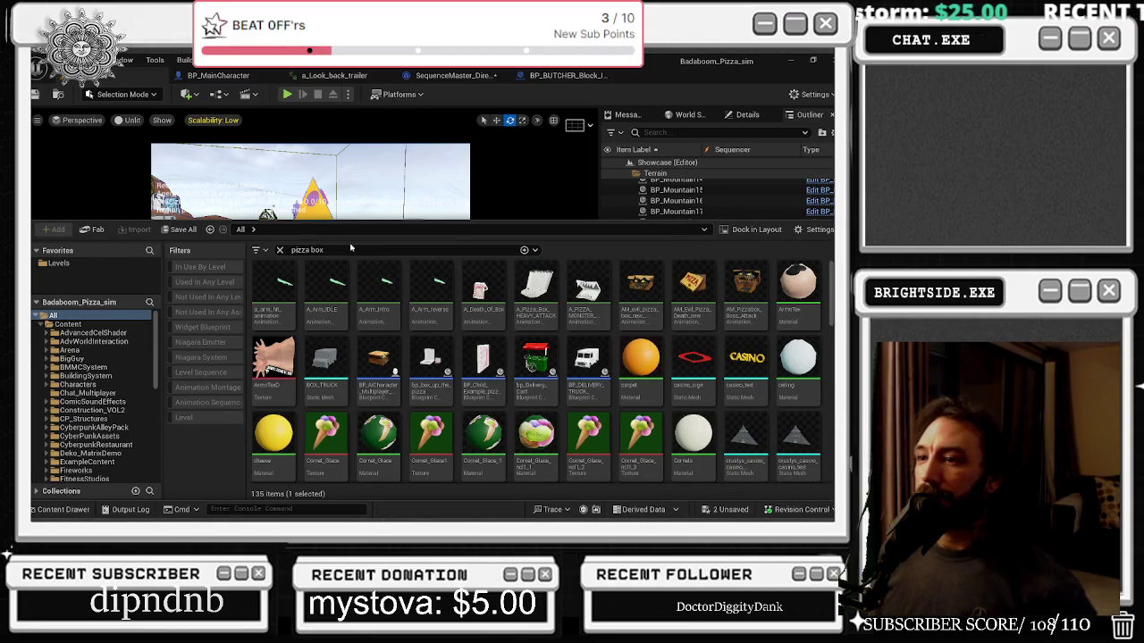
click(307, 249)
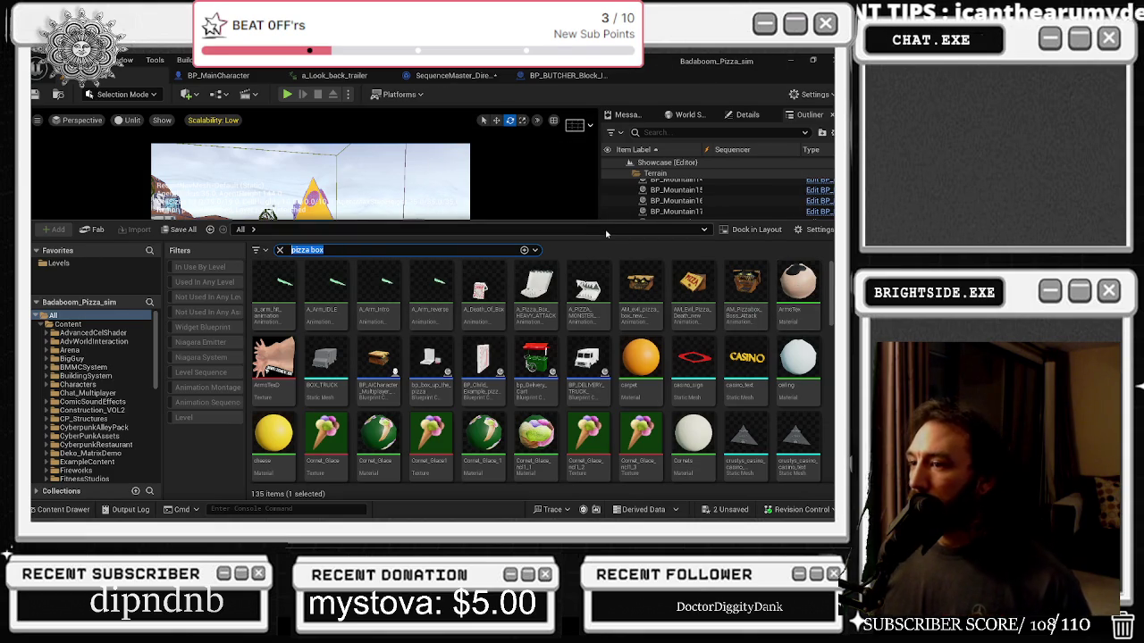
right_click(384, 362)
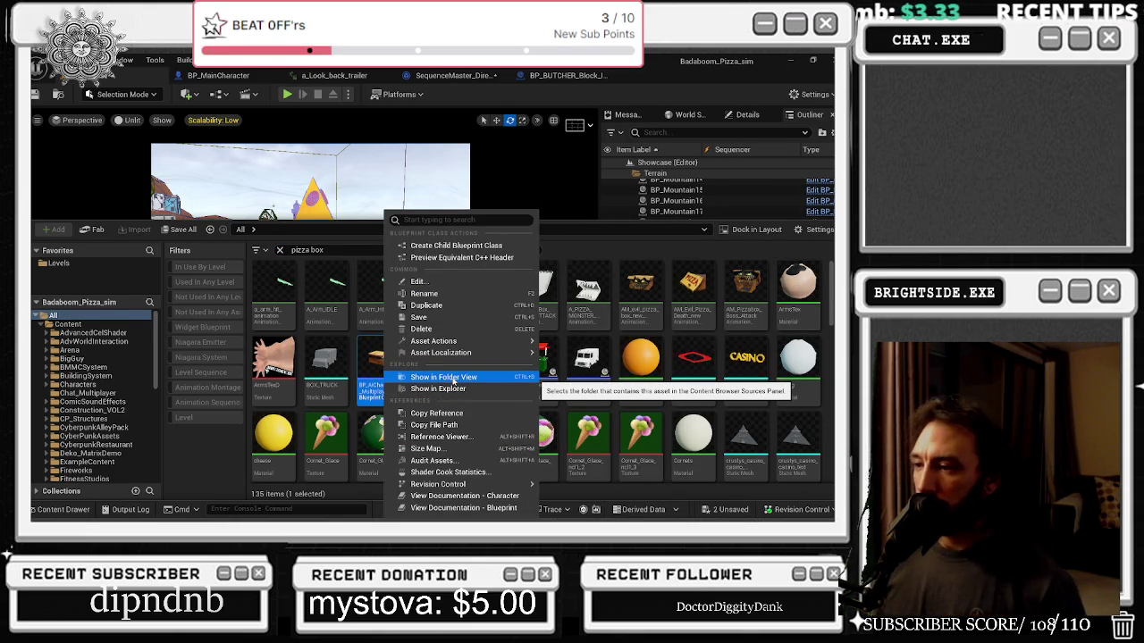
- Show BP_AICharacter in Content/BMMCSystem/Blueprints/AI, then close the Content Drawer with Ctrl+Space
click(444, 377)
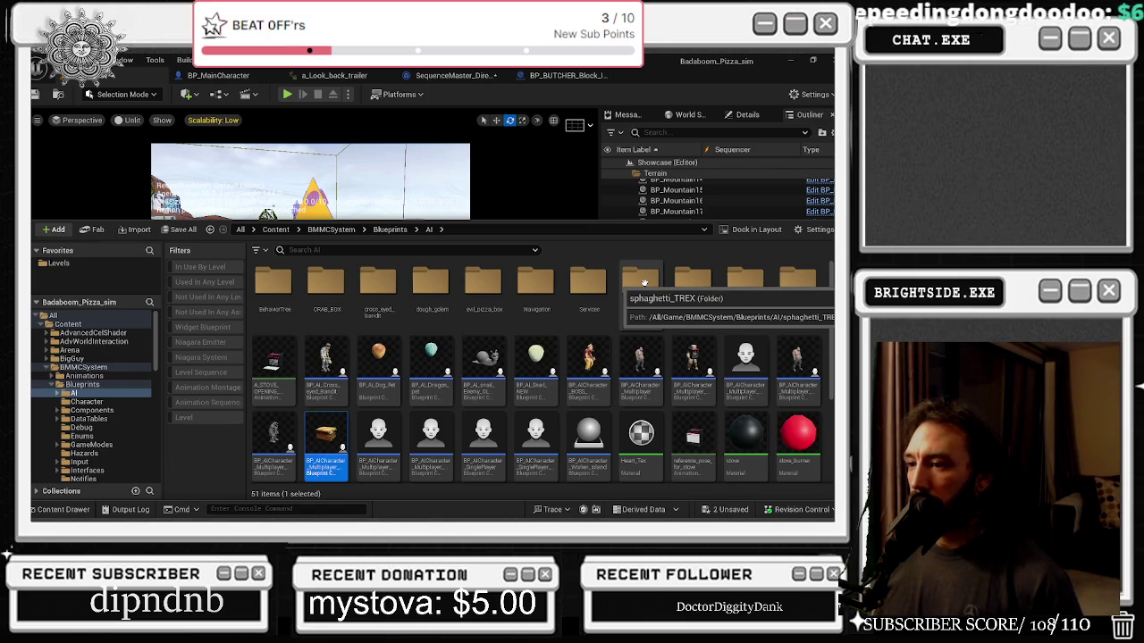
scroll(618, 367, down, 2)
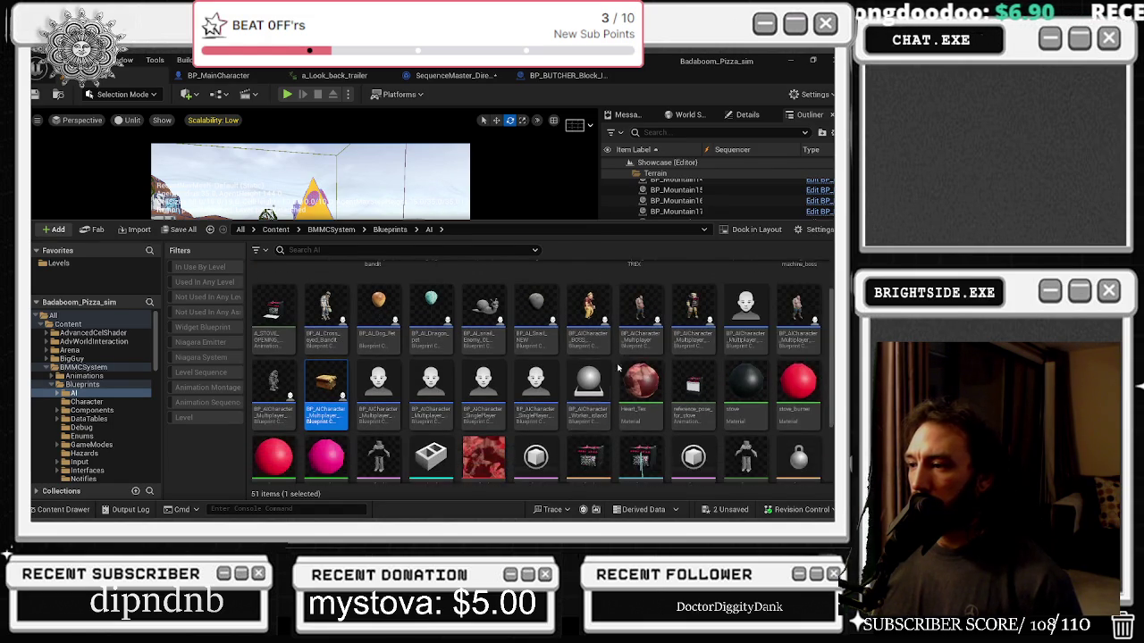
scroll(618, 367, up, 2)
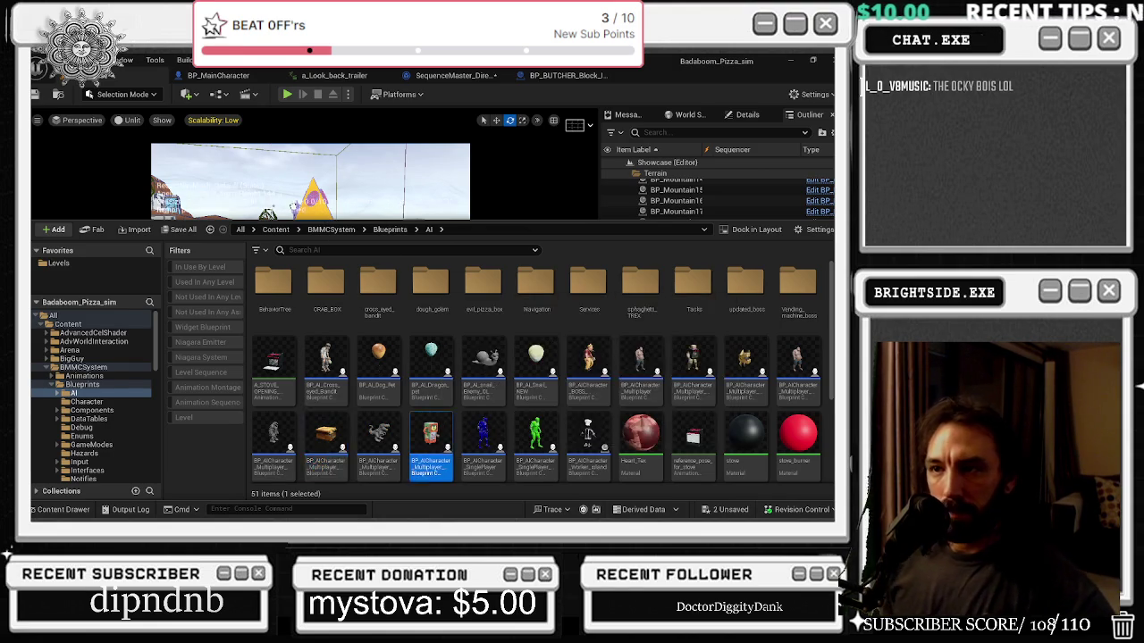
key(ctrl+space)
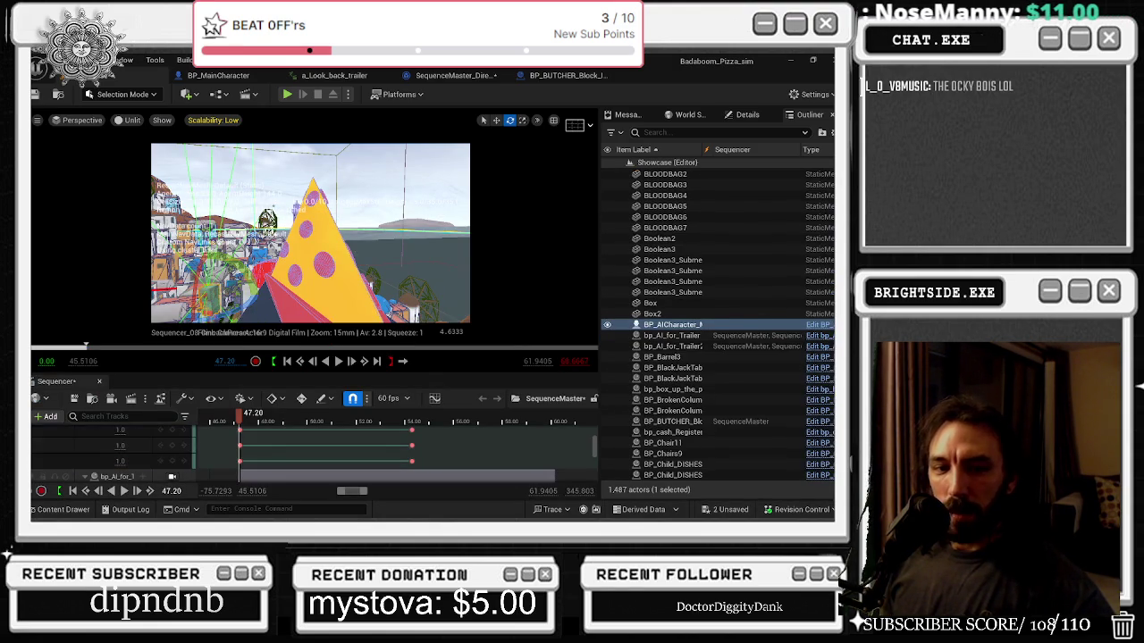
- Scrub to 52.25, orbit around the vending machine robot, back to 47.57, open +Add
mouse_move(280, 422)
mouse_down()
mouse_move(364, 409)
mouse_move(321, 416)
mouse_move(335, 415)
mouse_up()
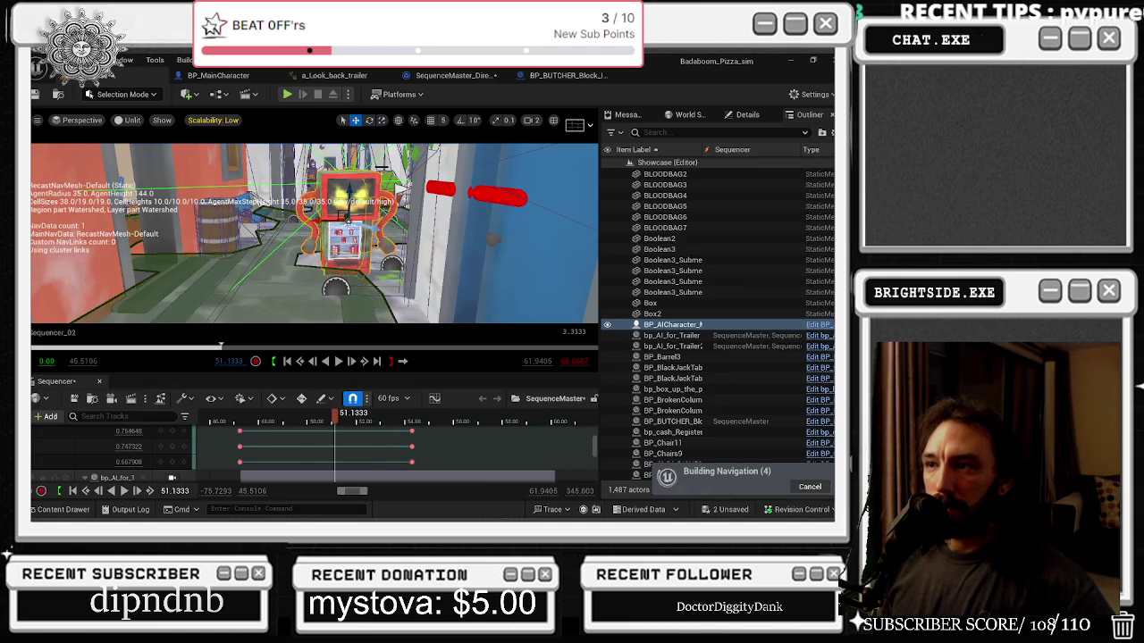
drag(222, 245, 222, 245)
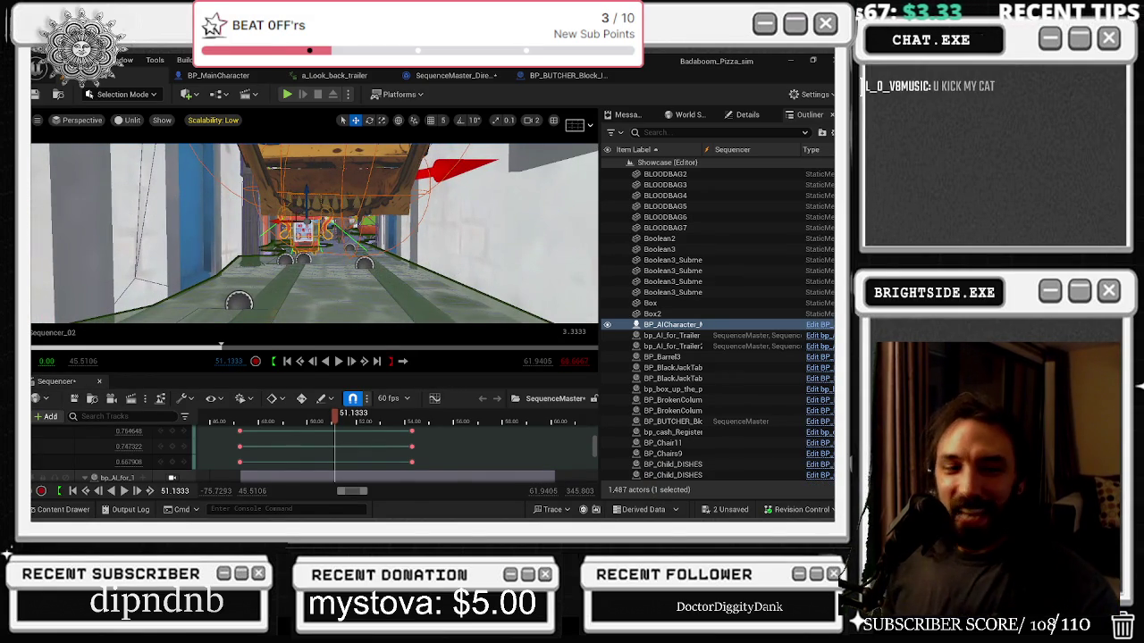
drag(333, 422, 248, 422)
click(47, 416)
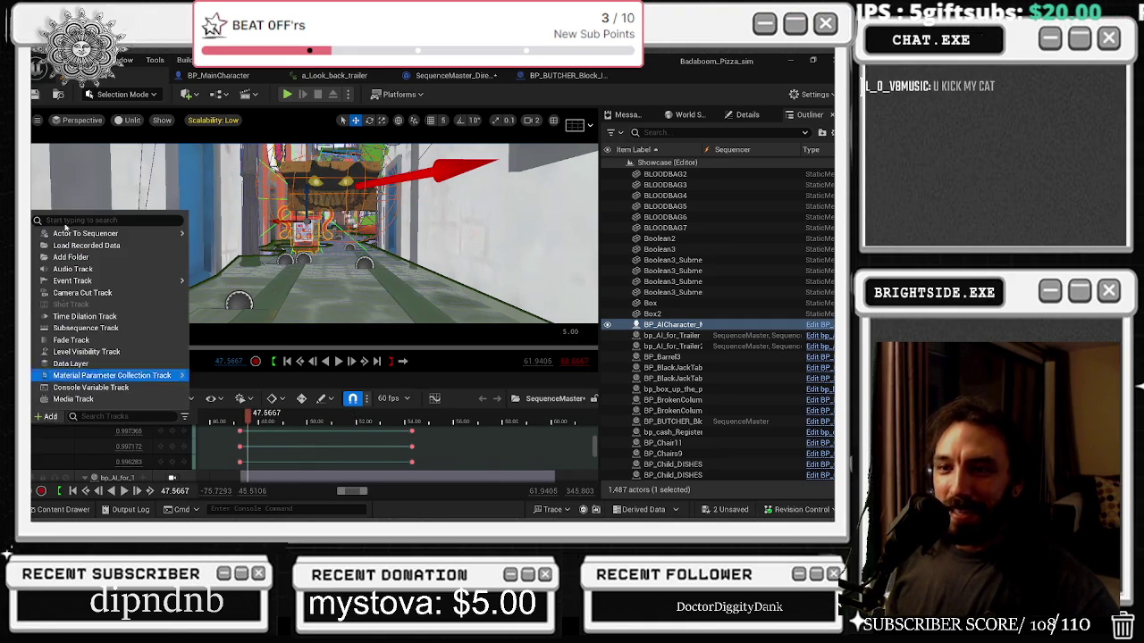
- Add the vending machine actor with a Transform track keyed at 48.22
mouse_move(89, 233)
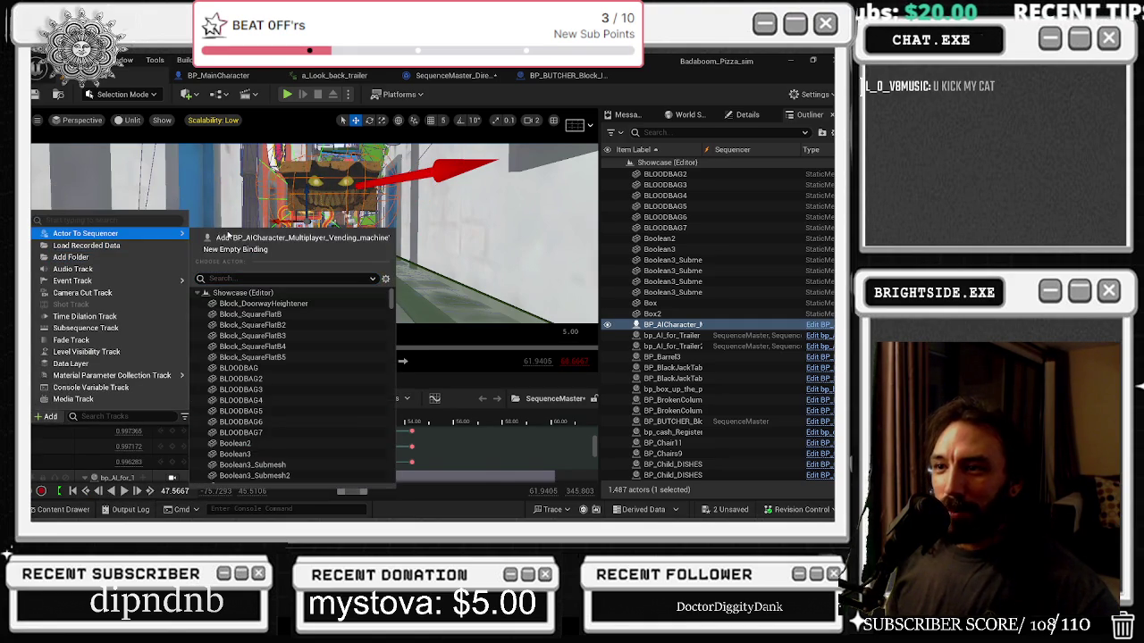
click(229, 237)
drag(247, 422, 260, 422)
click(145, 461)
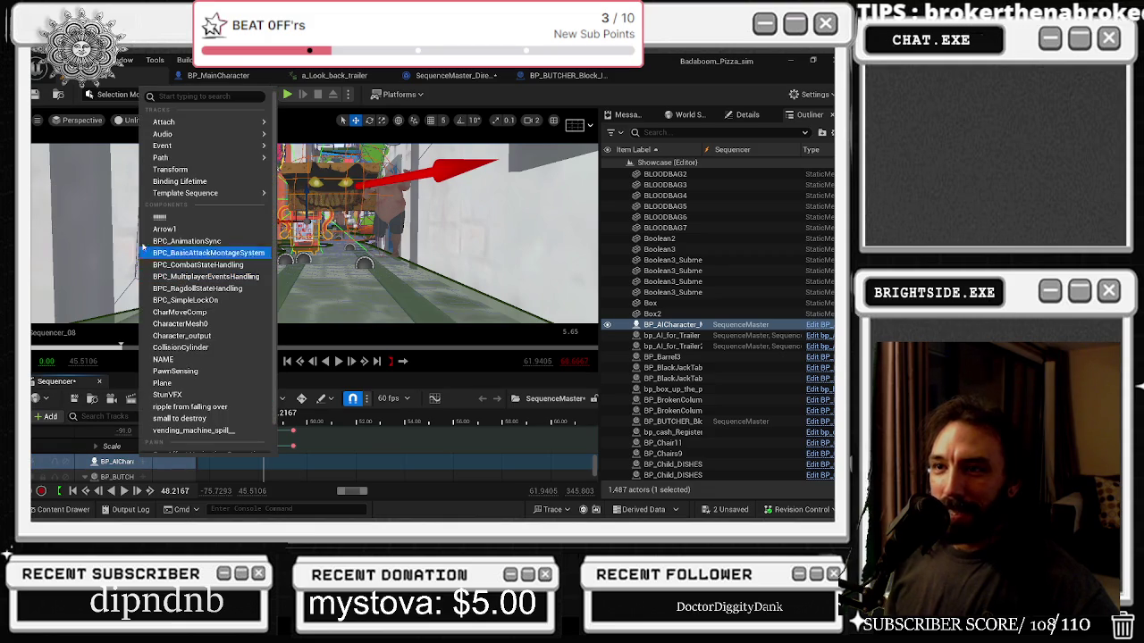
click(169, 168)
scroll(186, 450, down, 3)
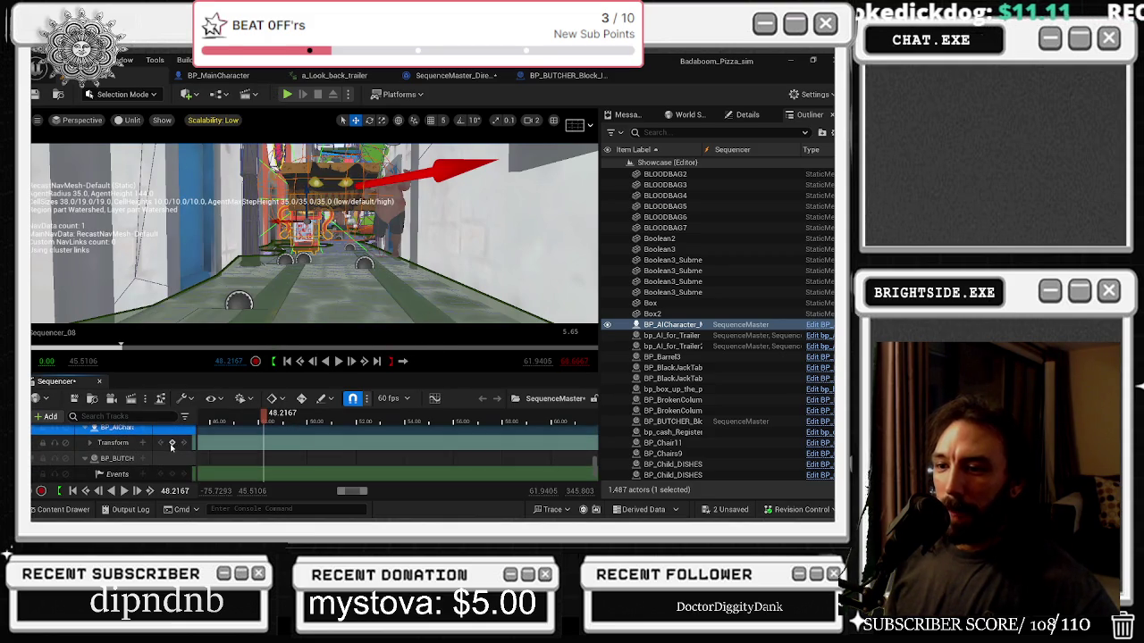
click(172, 444)
- Key the vending machine's Location at about 49.92 and play back the shot
drag(272, 418, 360, 409)
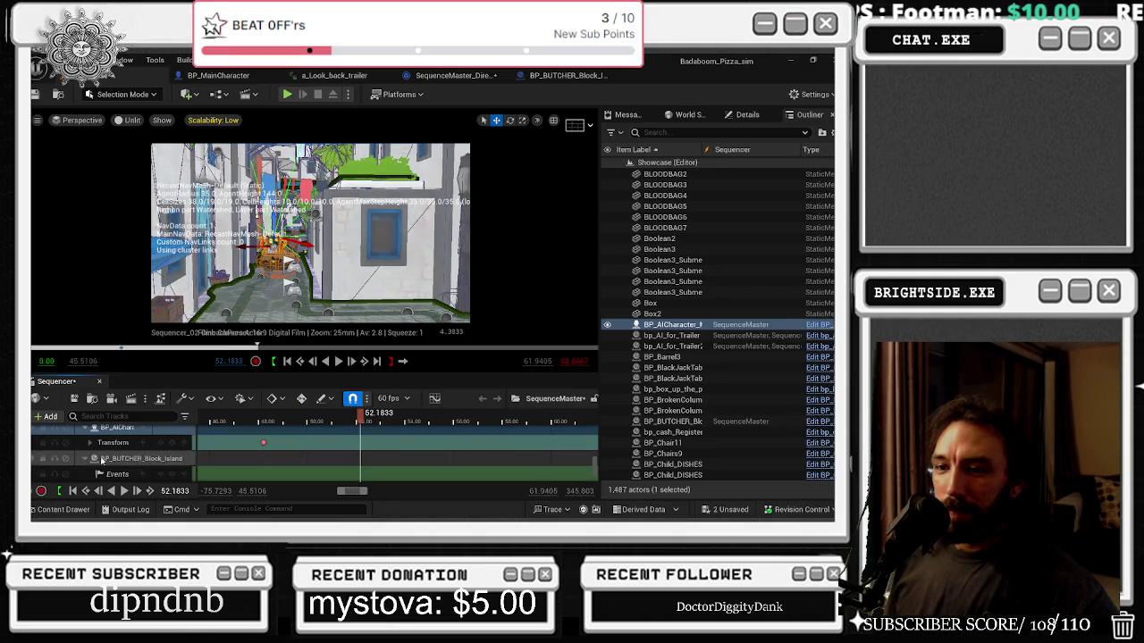
click(89, 442)
click(125, 461)
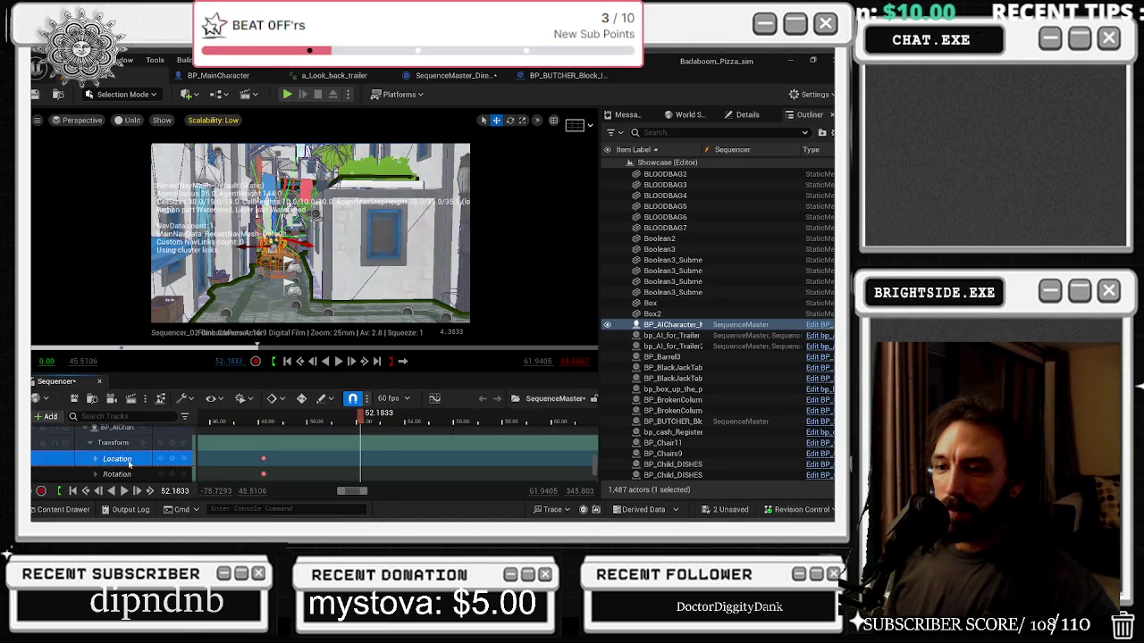
click(94, 462)
mouse_move(125, 472)
mouse_down()
mouse_move(143, 472)
mouse_move(108, 471)
mouse_up()
click(212, 427)
key(space)
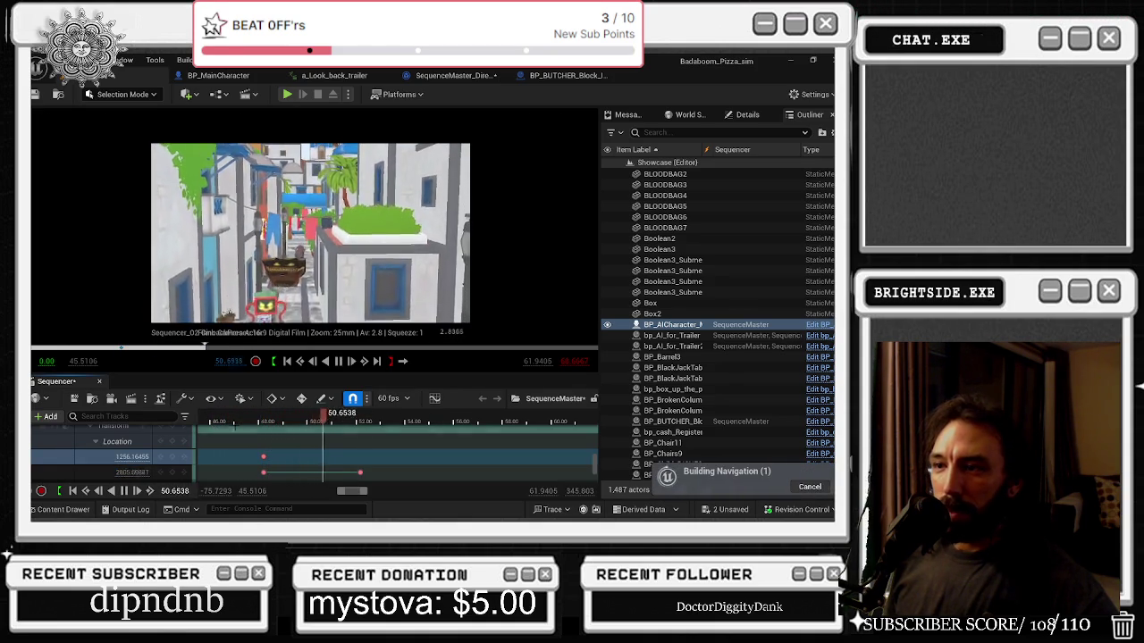
key(space)
scroll(142, 437, up, 1)
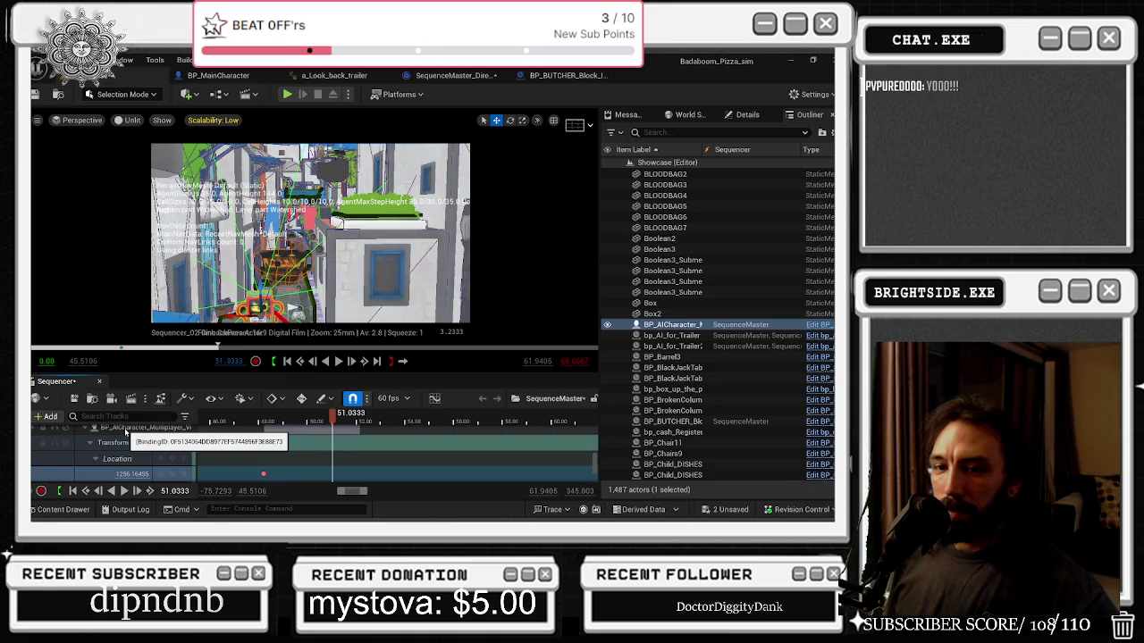
- Scrub back to 46.28 and add a vending_machine_spill component track to BP_AICharacter
scroll(130, 438, up, 1)
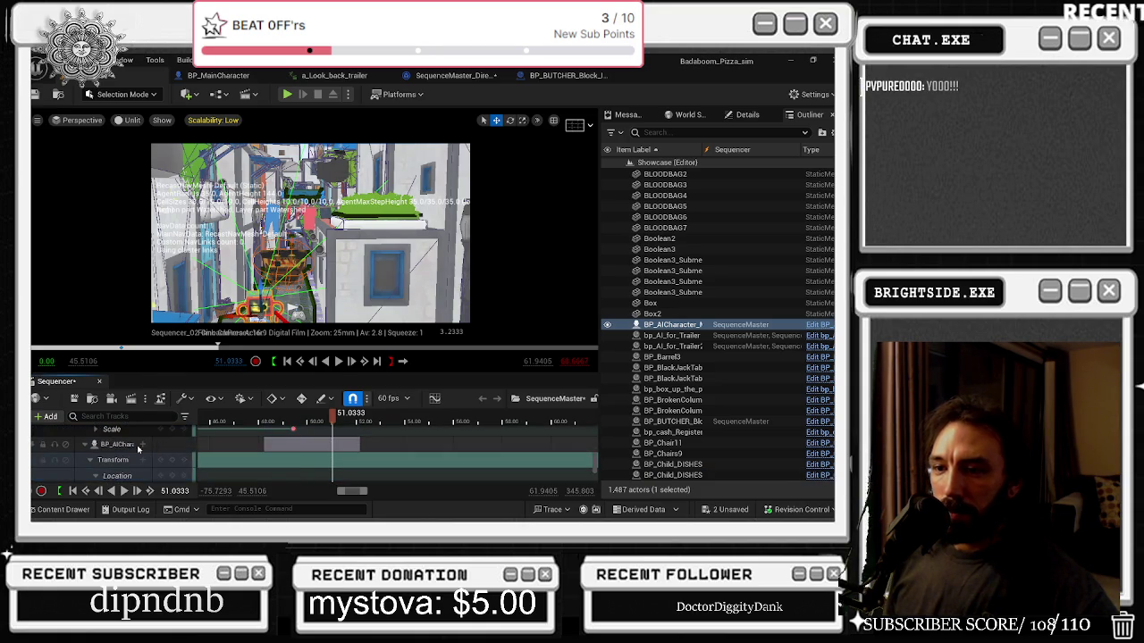
click(133, 445)
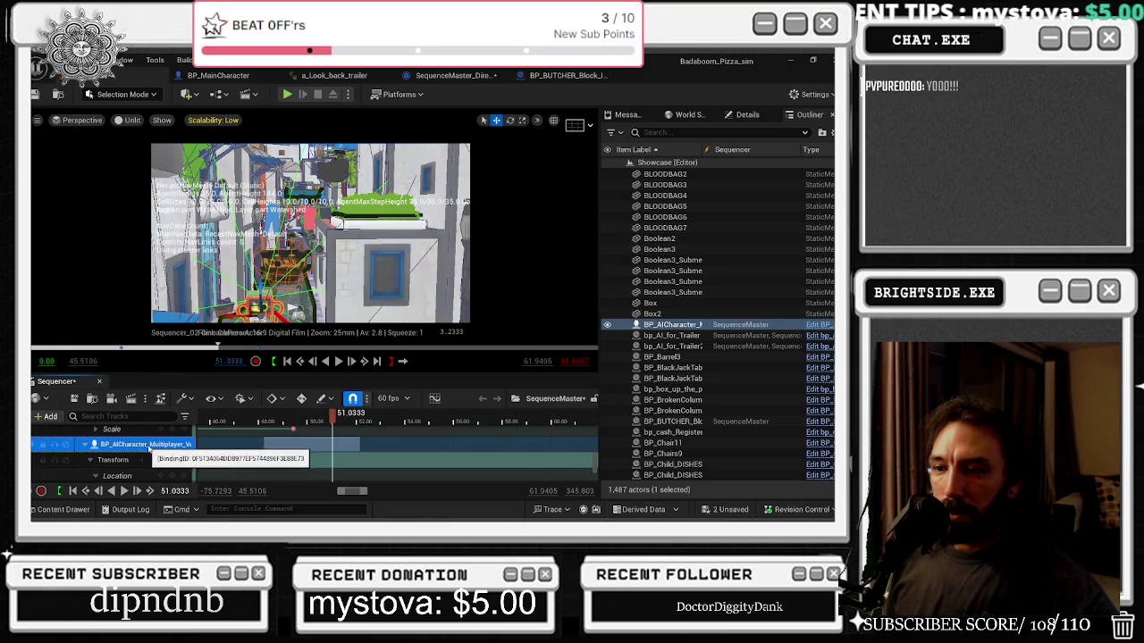
click(142, 445)
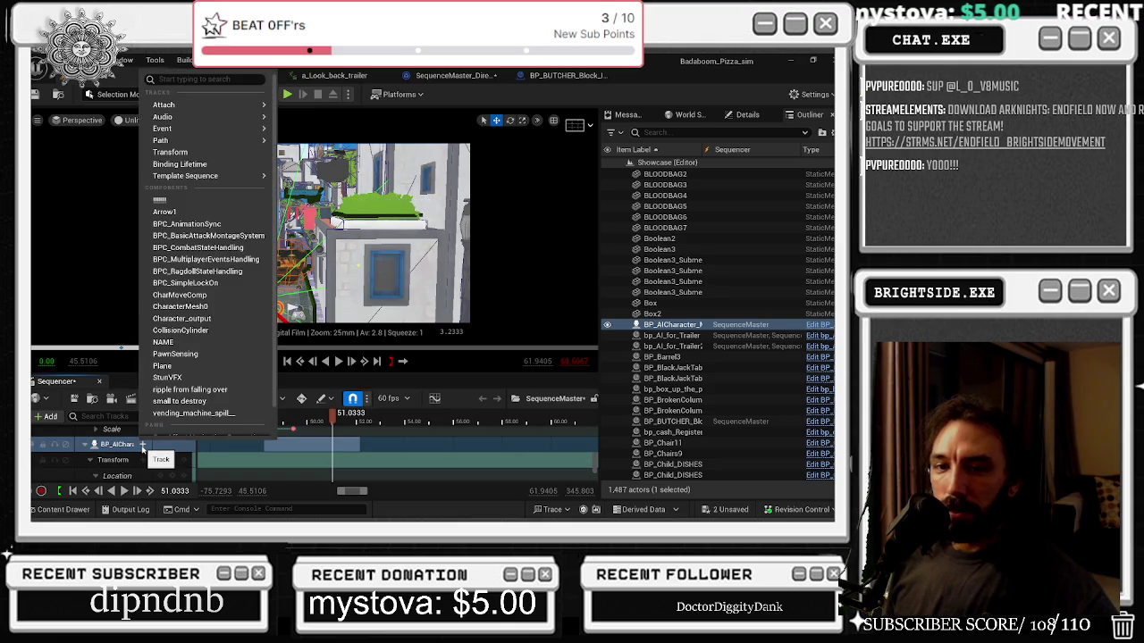
click(315, 441)
mouse_move(331, 424)
mouse_down()
mouse_move(241, 422)
mouse_move(264, 419)
mouse_up()
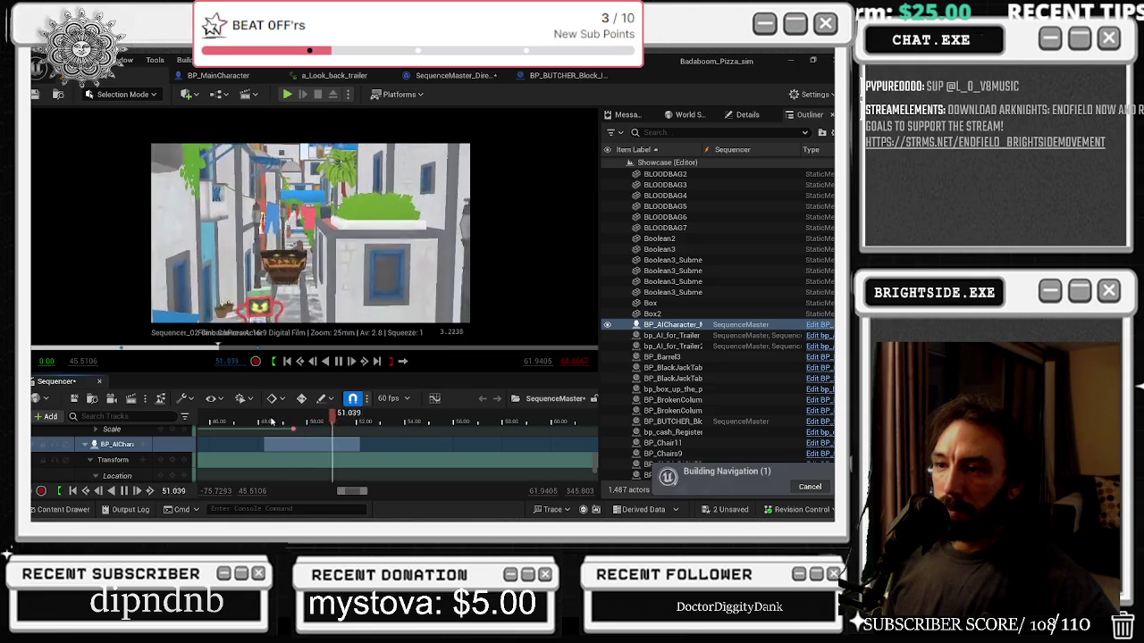
drag(268, 420, 204, 427)
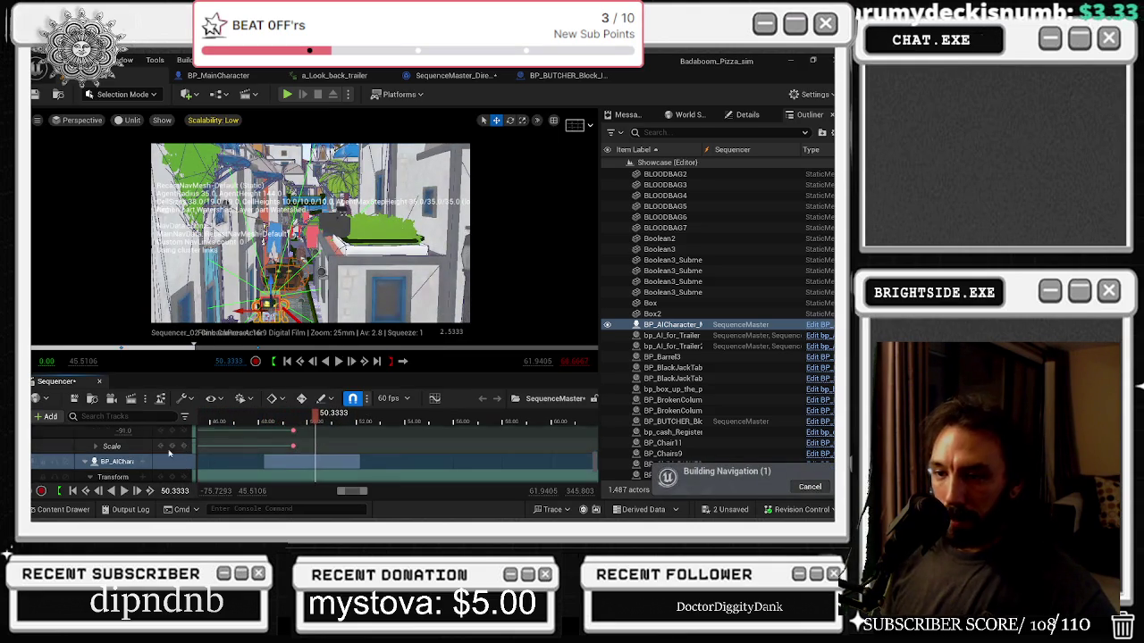
click(140, 444)
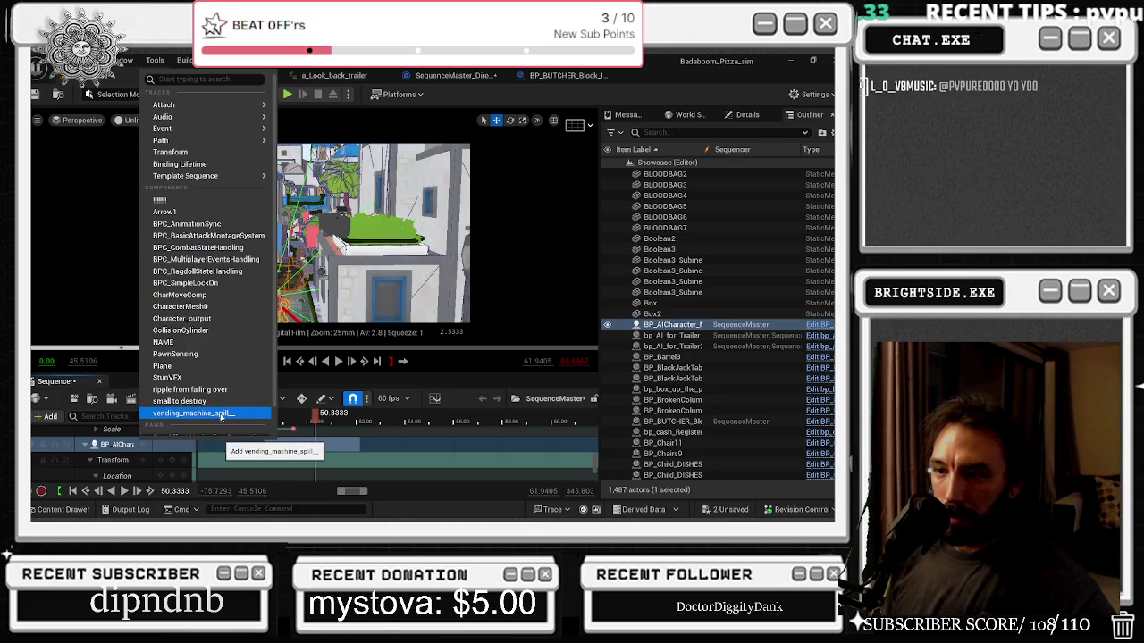
click(221, 415)
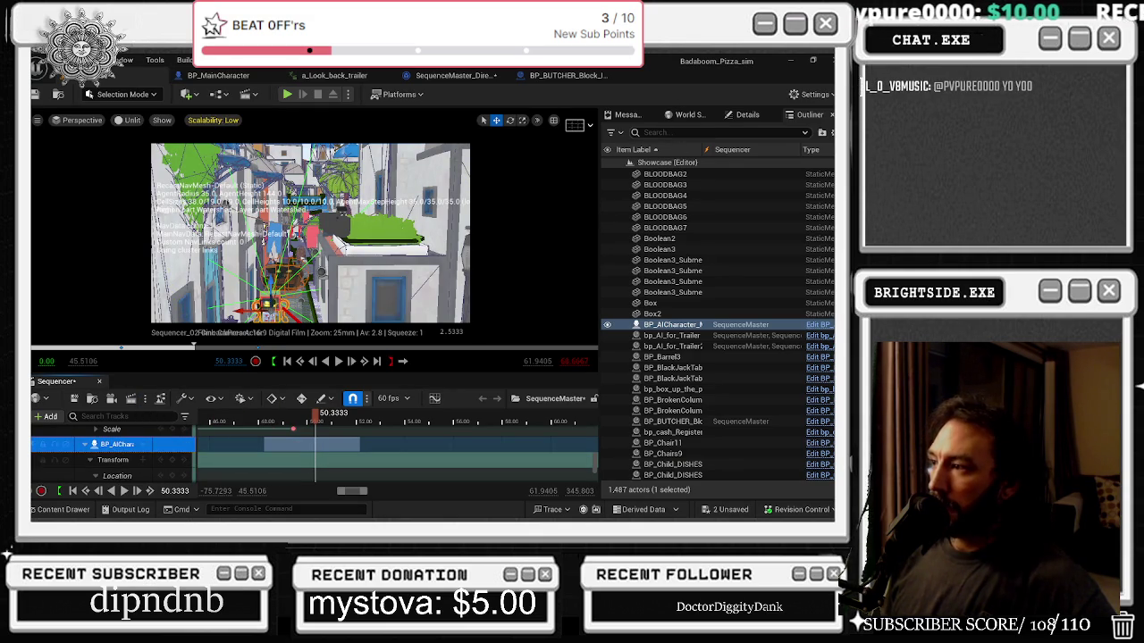
- Select the character's mesh component and add a CharacterMesh0 track
click(747, 114)
click(674, 176)
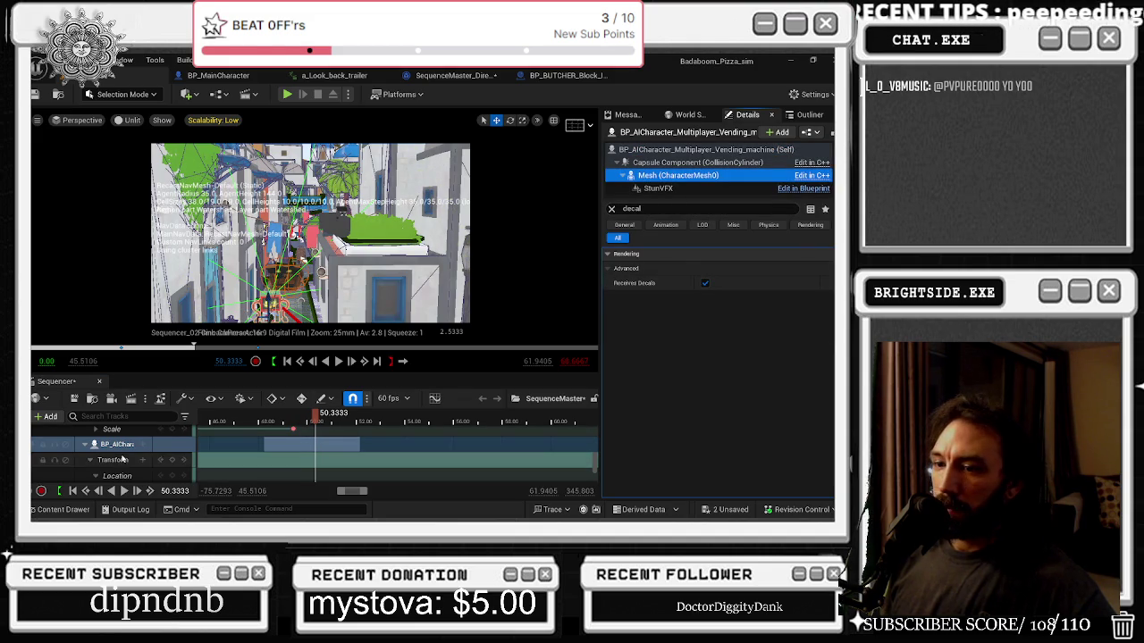
click(142, 445)
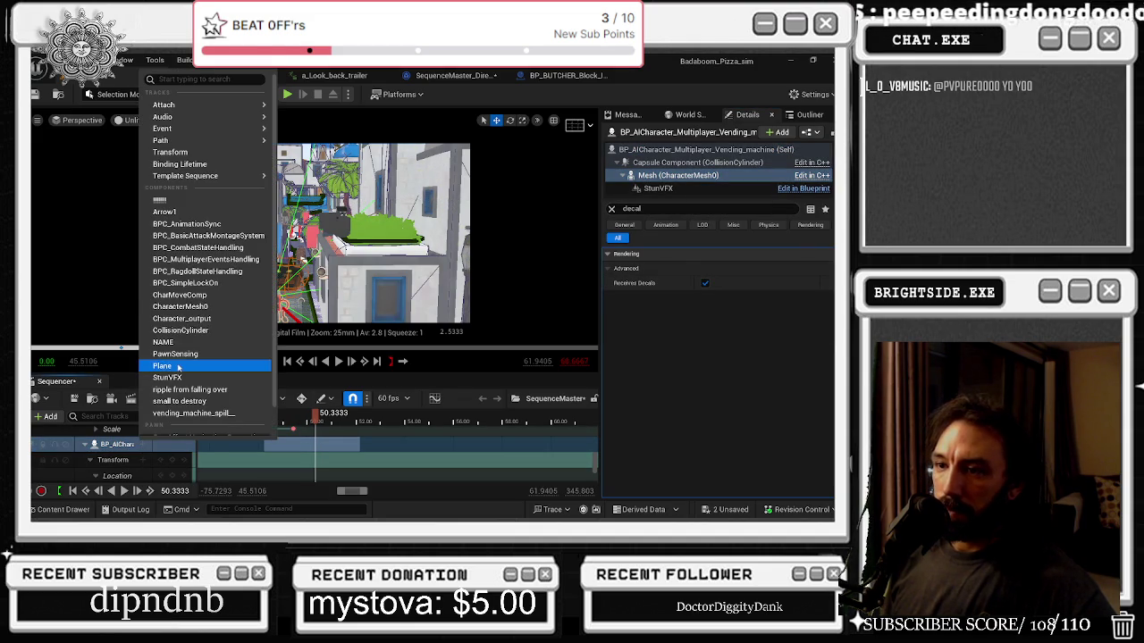
scroll(208, 271, down, 1)
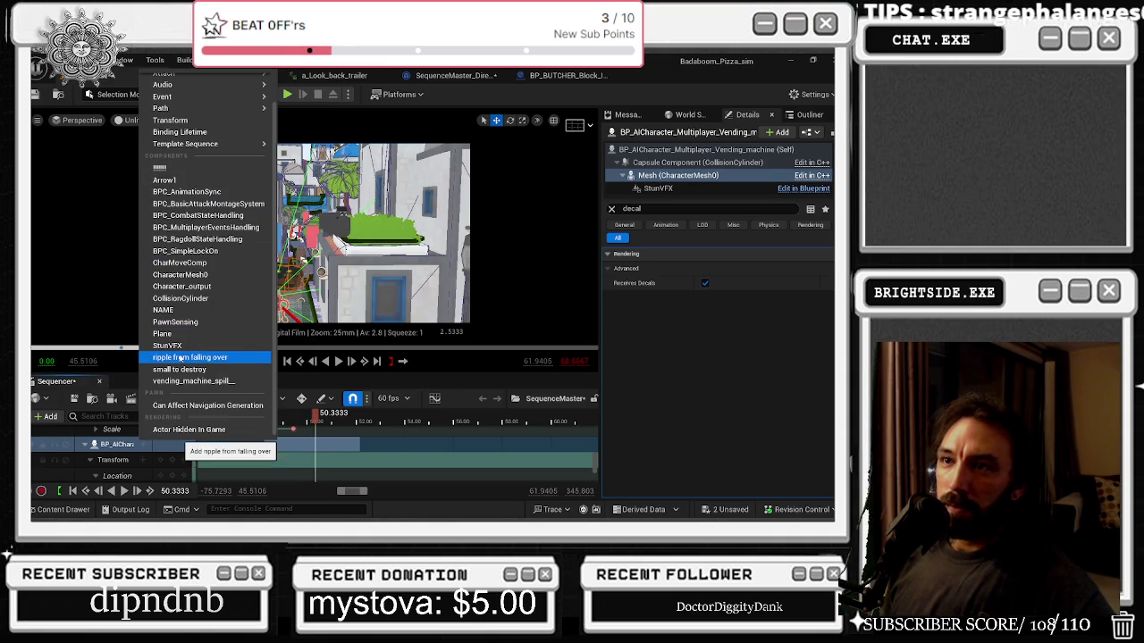
scroll(207, 313, up, 1)
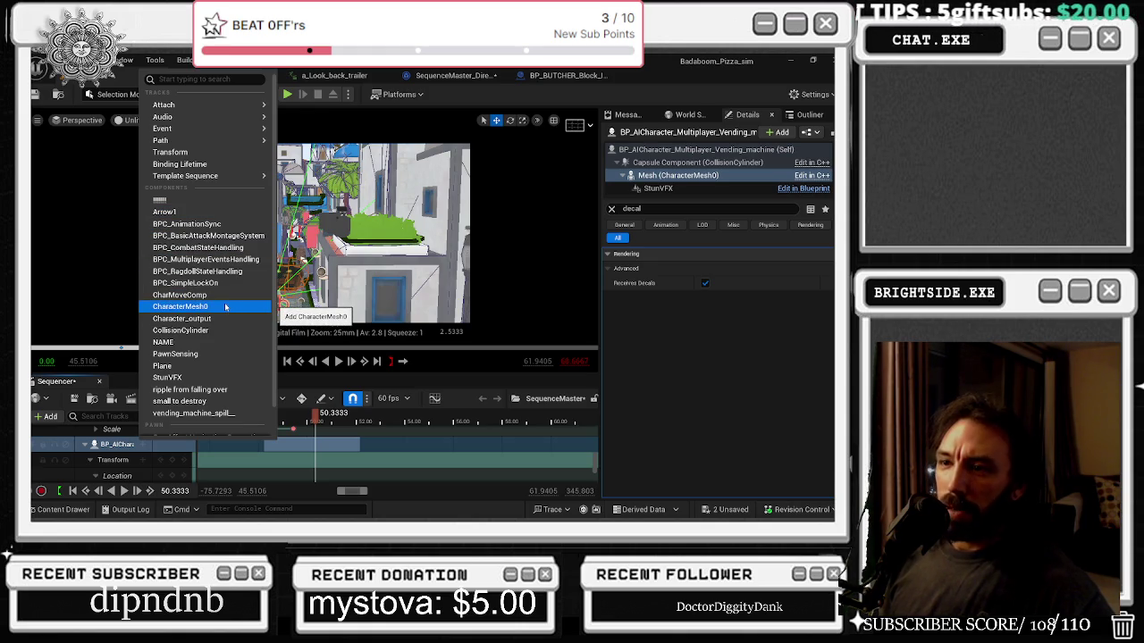
click(224, 307)
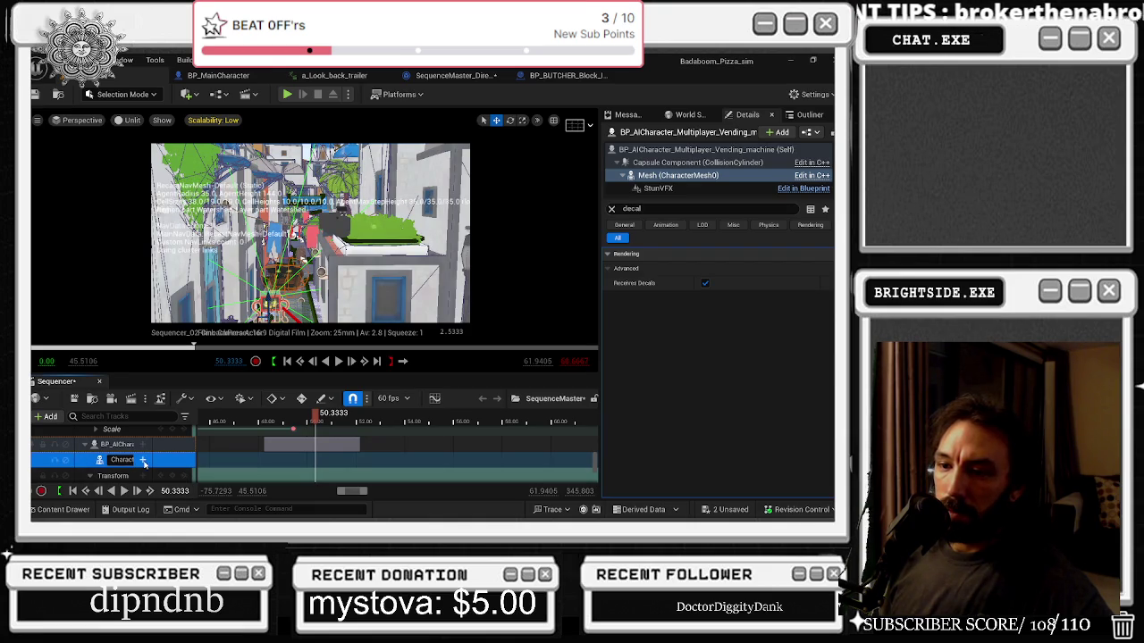
- Add a Transform track to the CharacterMesh0 mesh track
click(143, 460)
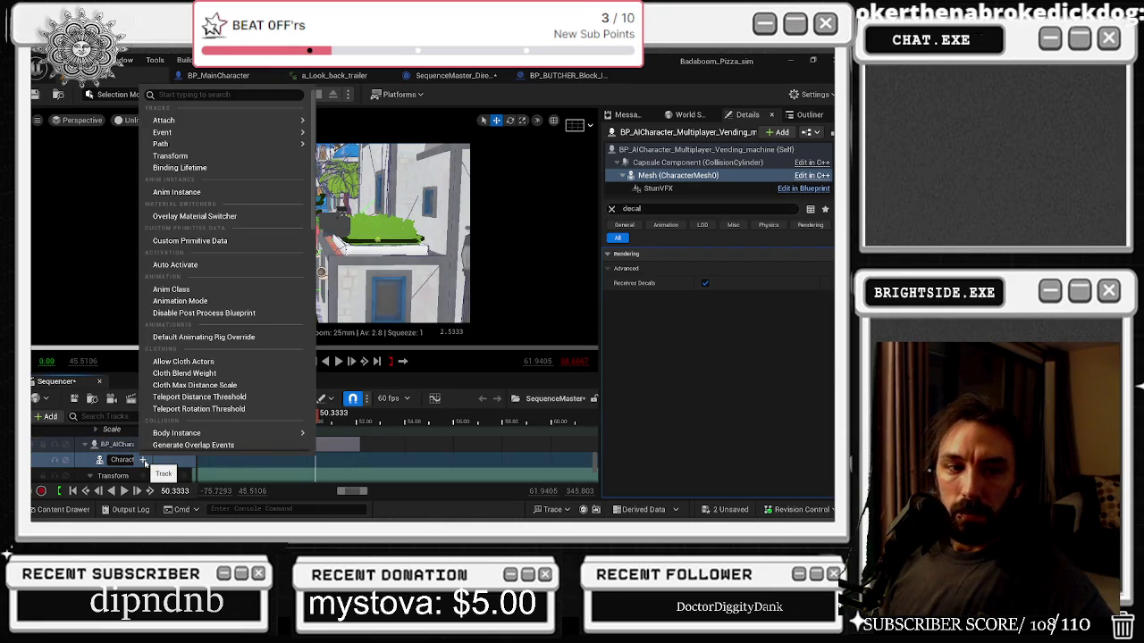
mouse_move(223, 143)
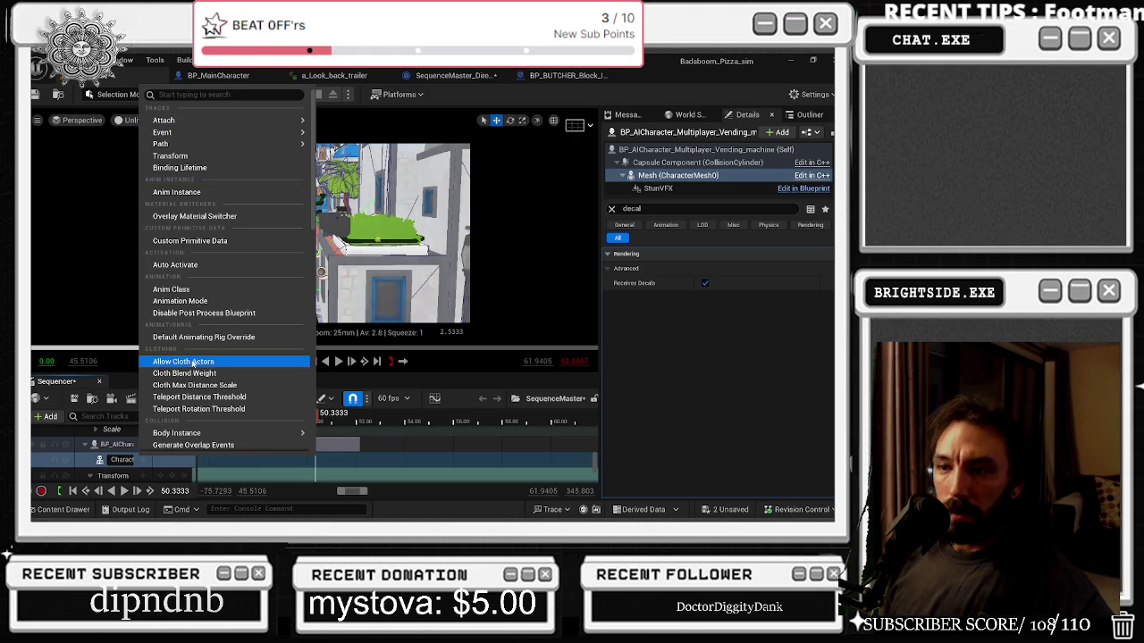
scroll(221, 409, down, 3)
scroll(221, 409, down, 3)
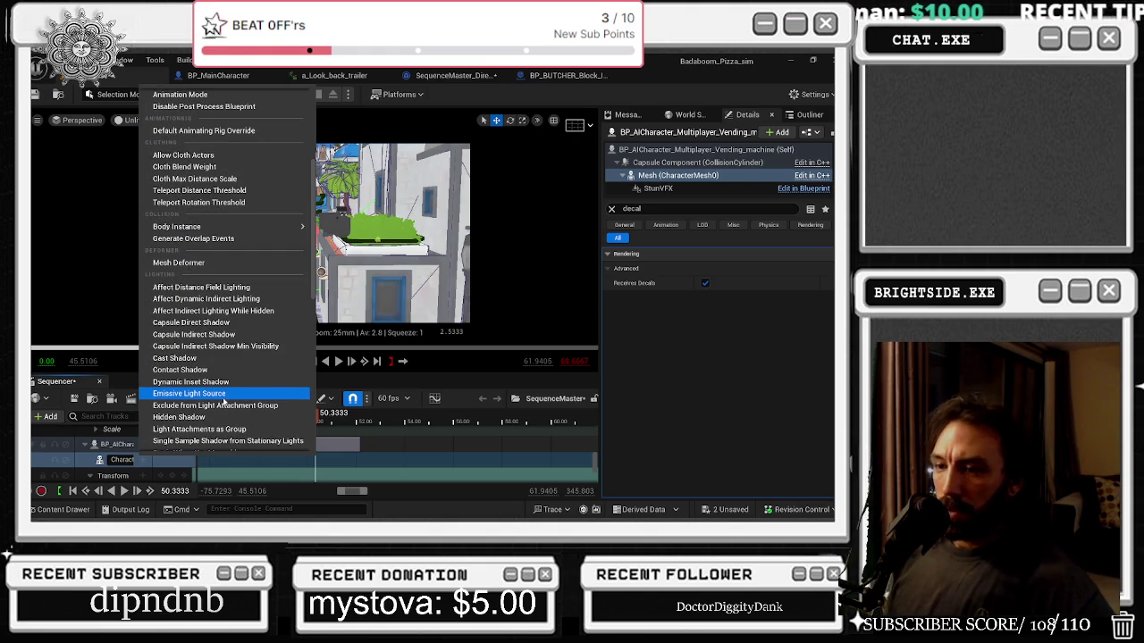
scroll(225, 387, down, 1)
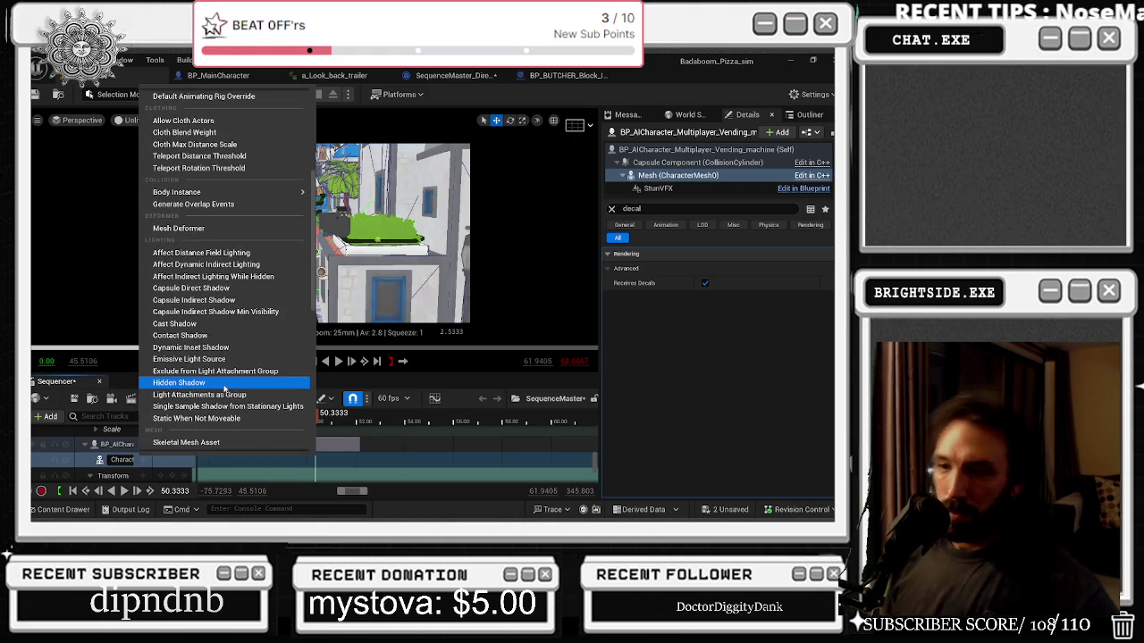
scroll(225, 388, up, 7)
mouse_move(178, 120)
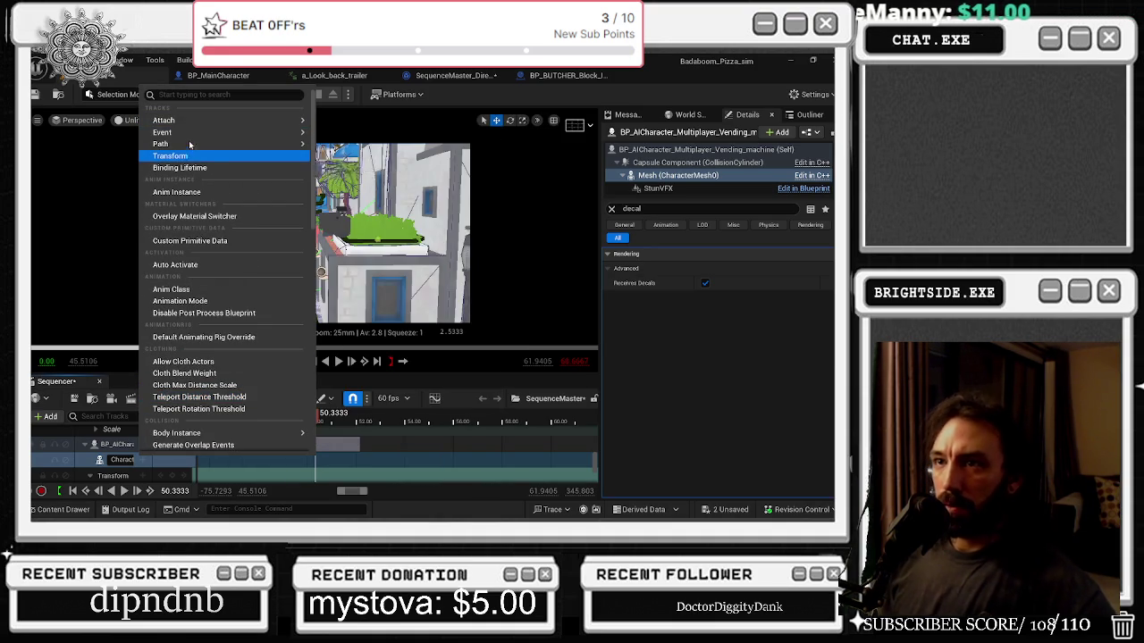
click(189, 155)
- Browse CharacterMesh0's track options again, then clear the 'decal' Details filter
click(123, 460)
click(142, 459)
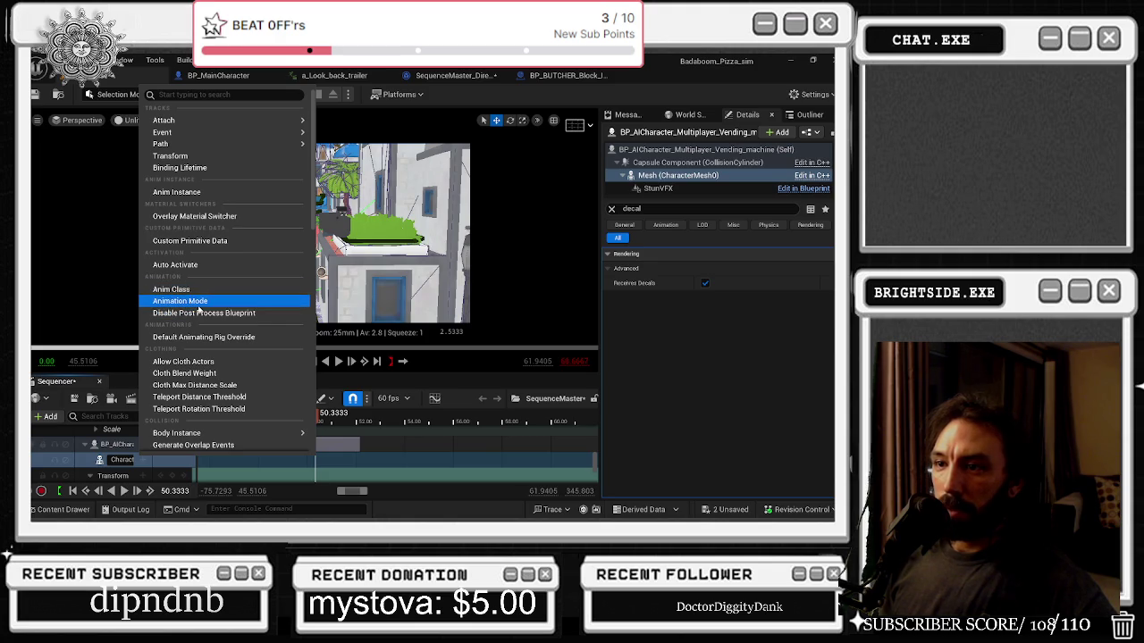
scroll(211, 375, down, 10)
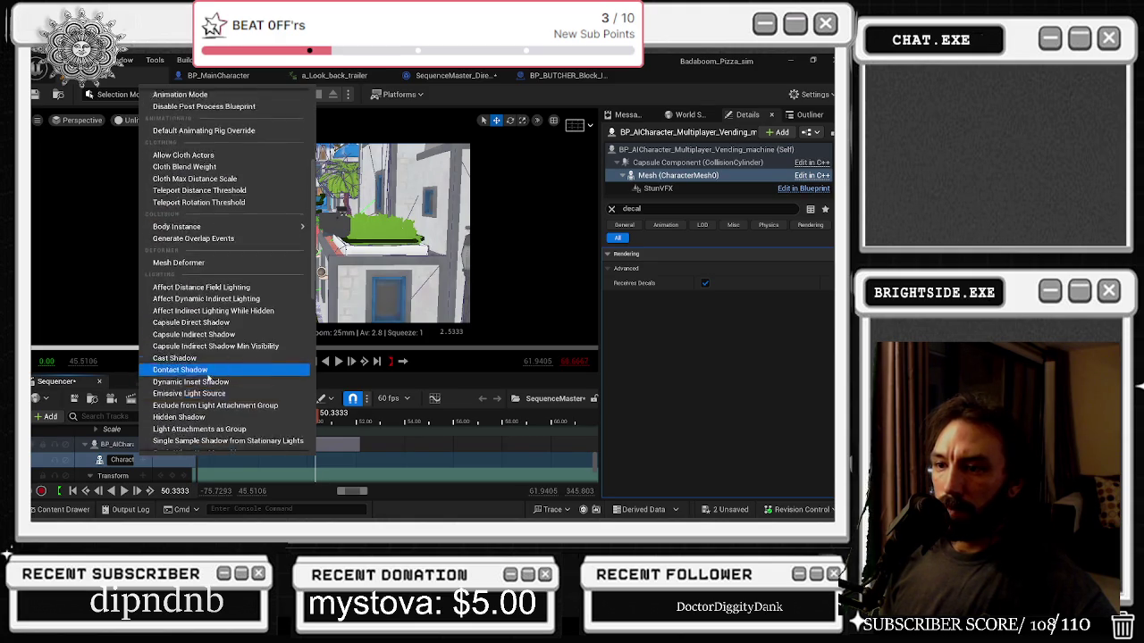
scroll(211, 375, down, 5)
scroll(219, 370, up, 9)
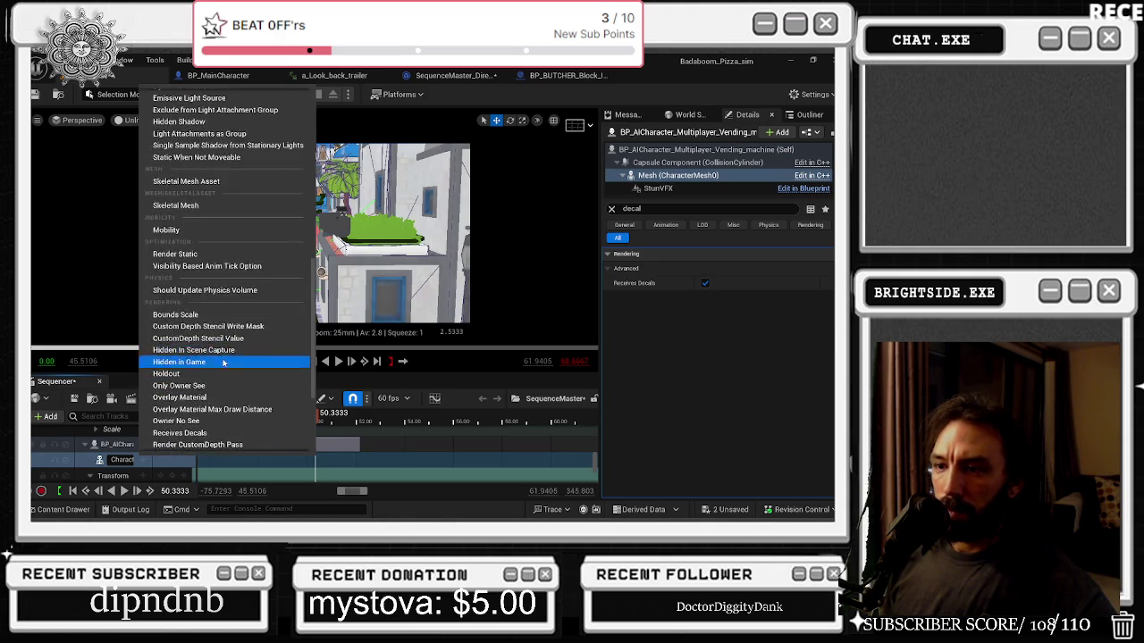
scroll(234, 366, up, 6)
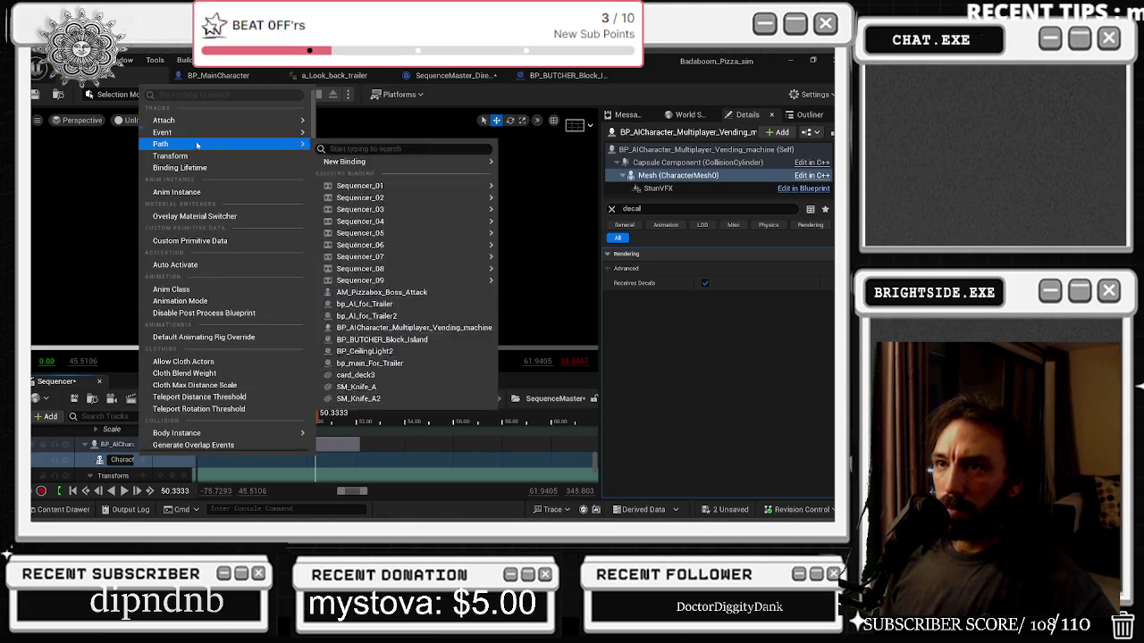
click(83, 463)
key(F2)
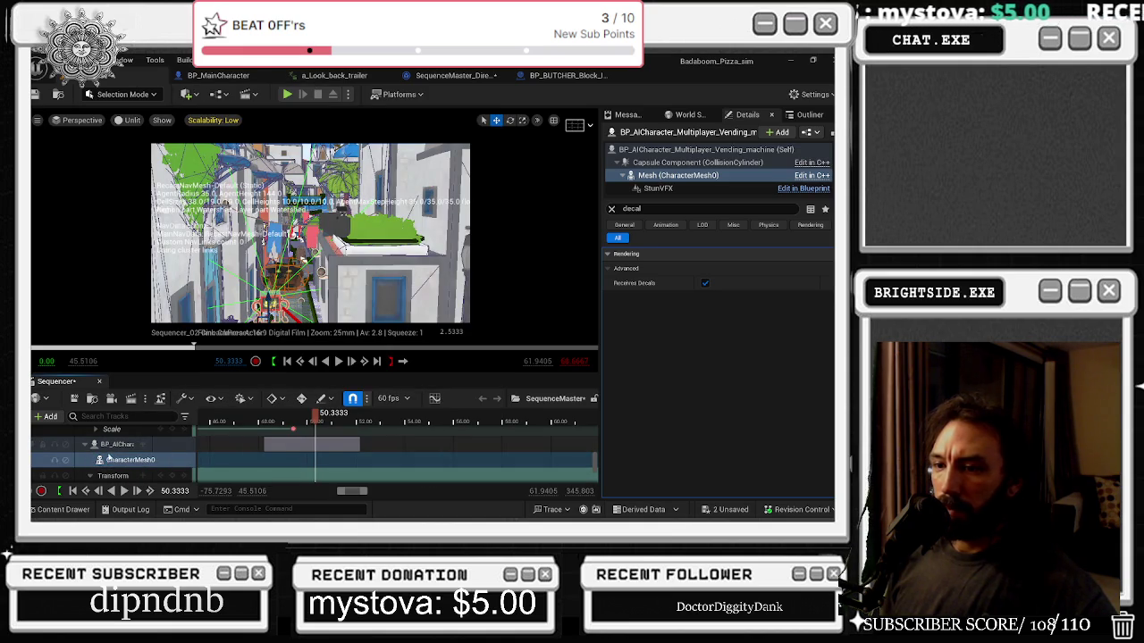
click(611, 208)
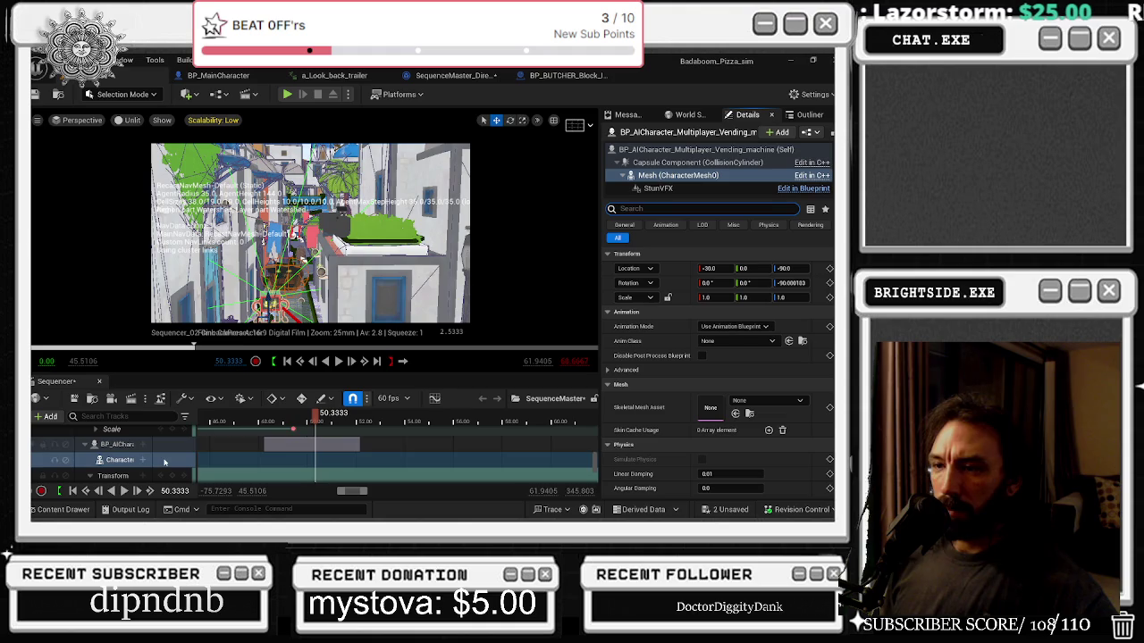
- Set the mesh's Animation Mode to Use Animation Asset and inspect the Character_output component
click(753, 327)
click(749, 355)
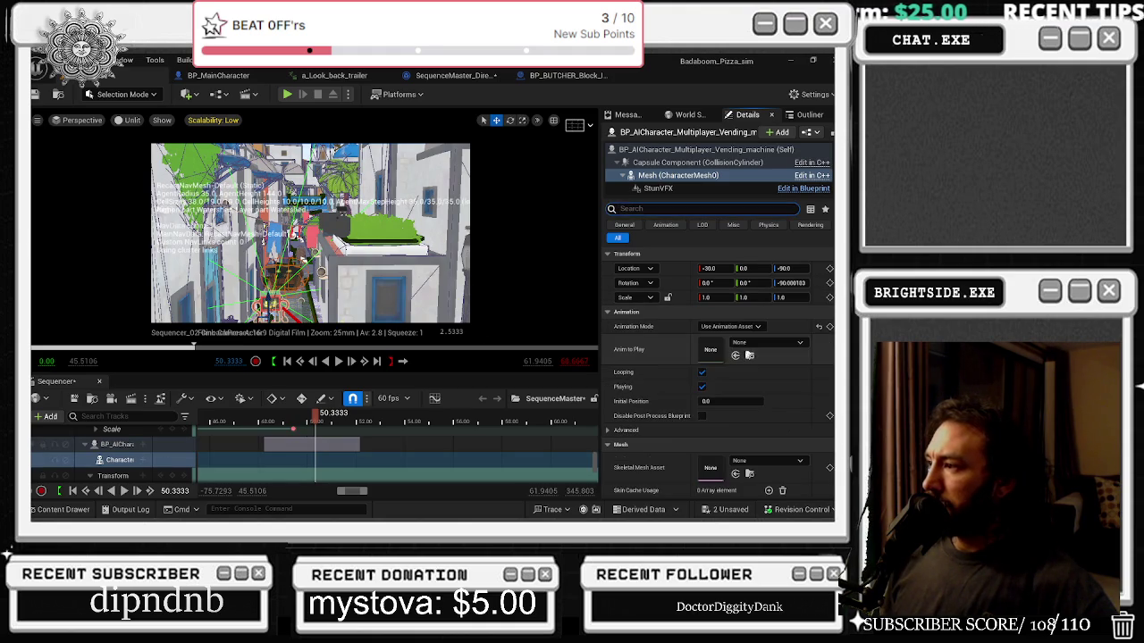
click(749, 344)
click(750, 346)
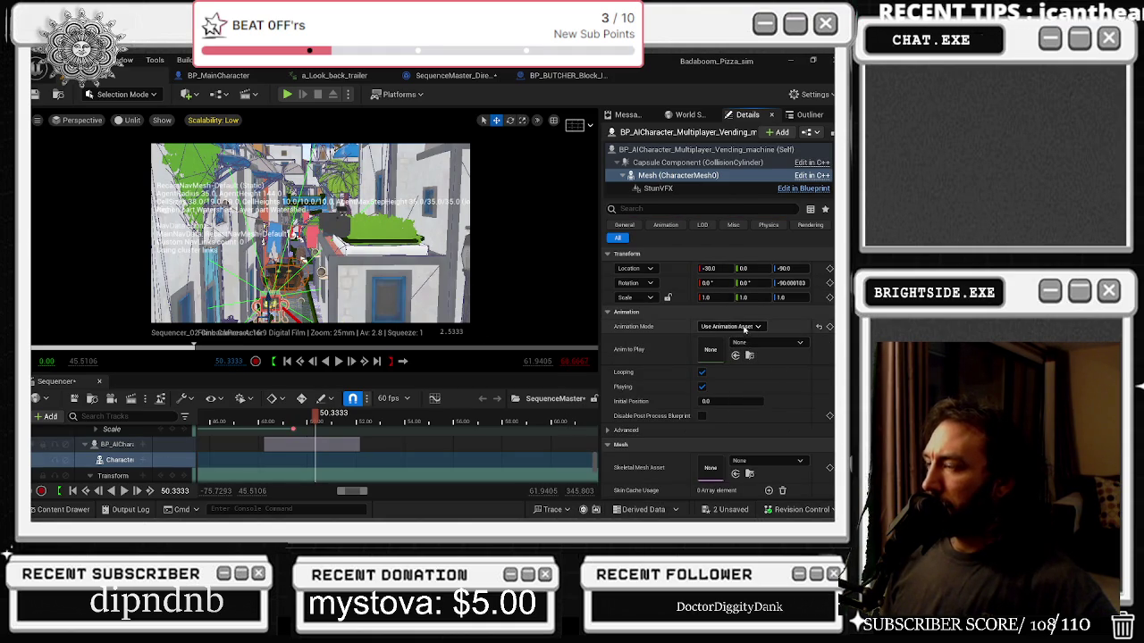
scroll(662, 179, down, 3)
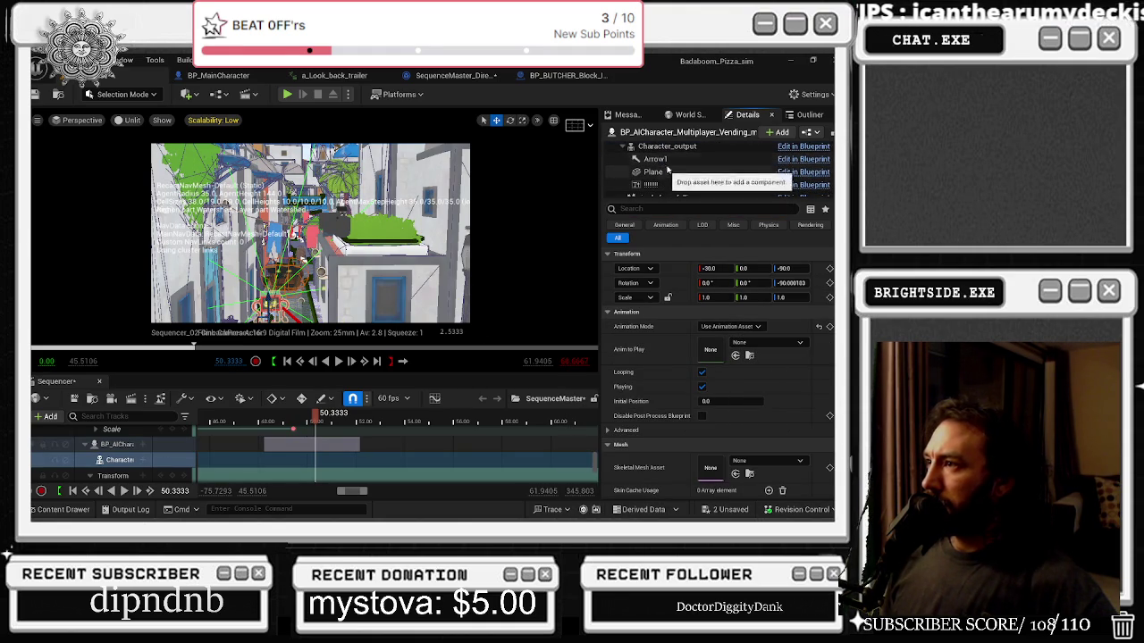
click(666, 150)
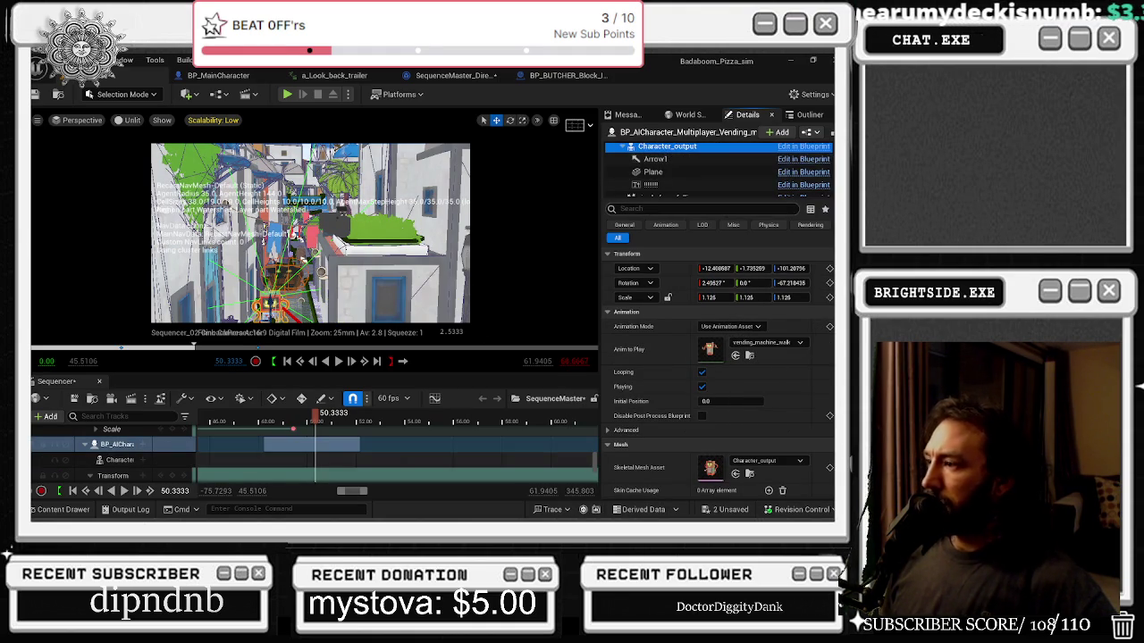
- Delete the CharacterMesh0 track from the sequence
click(136, 459)
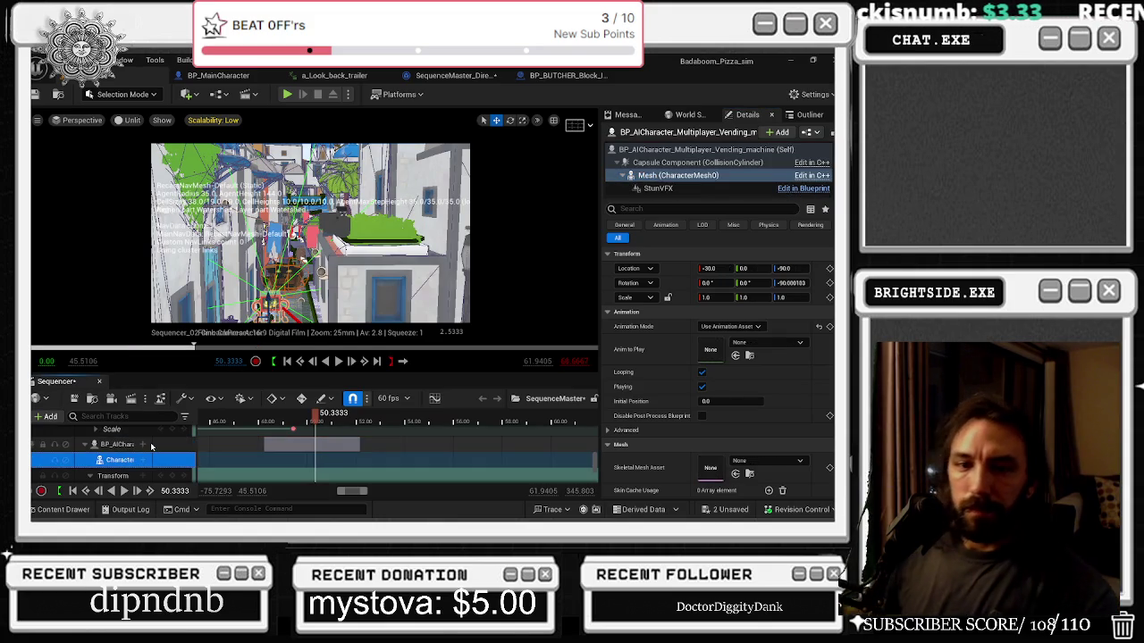
key(Delete)
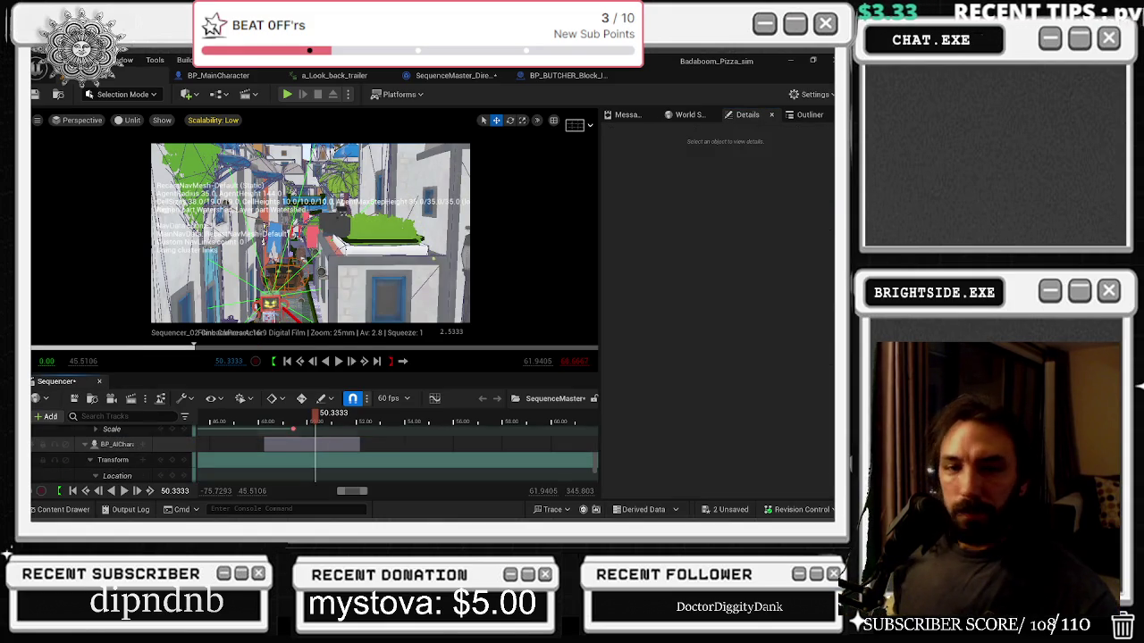
scroll(127, 447, up, 1)
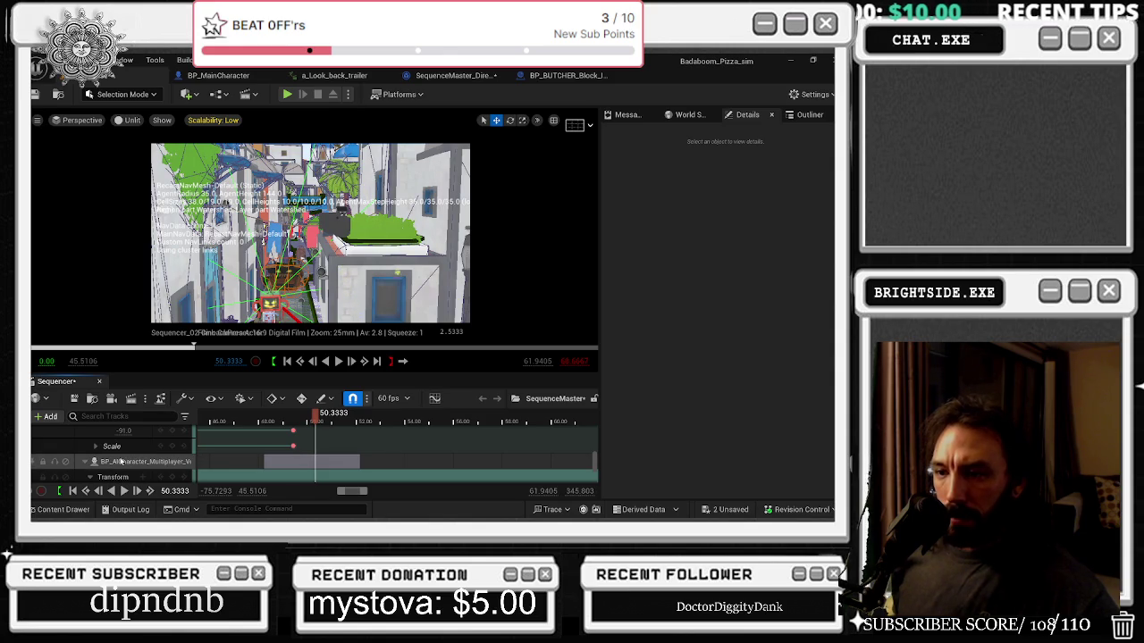
- Add a Character_output track under the vending machine binding, undoing a mistaken addition
click(120, 461)
click(143, 461)
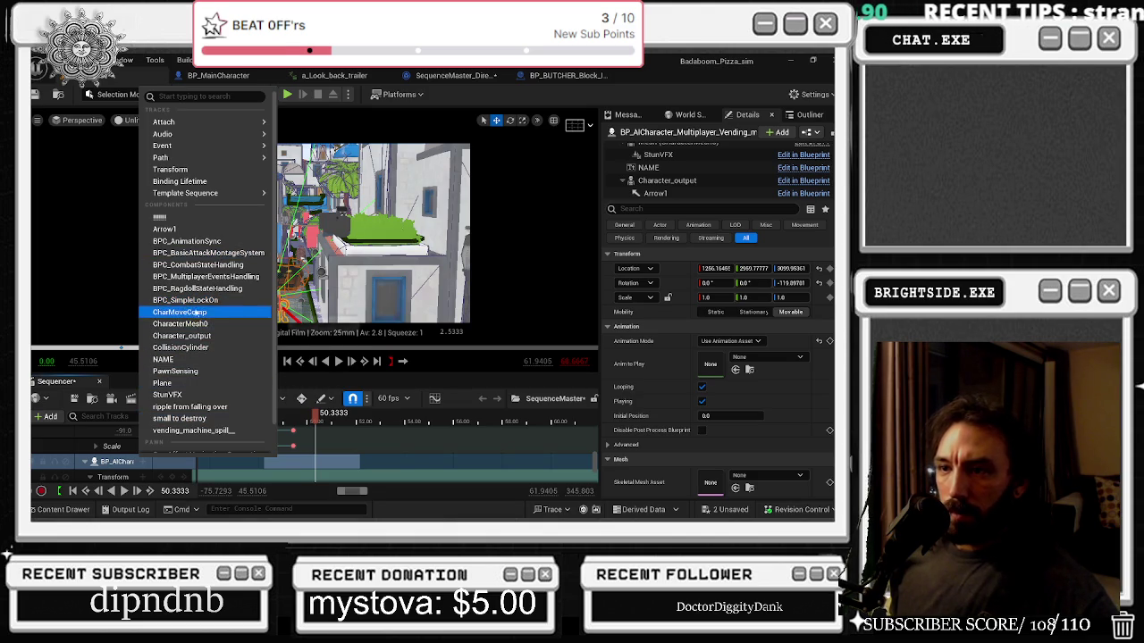
click(211, 335)
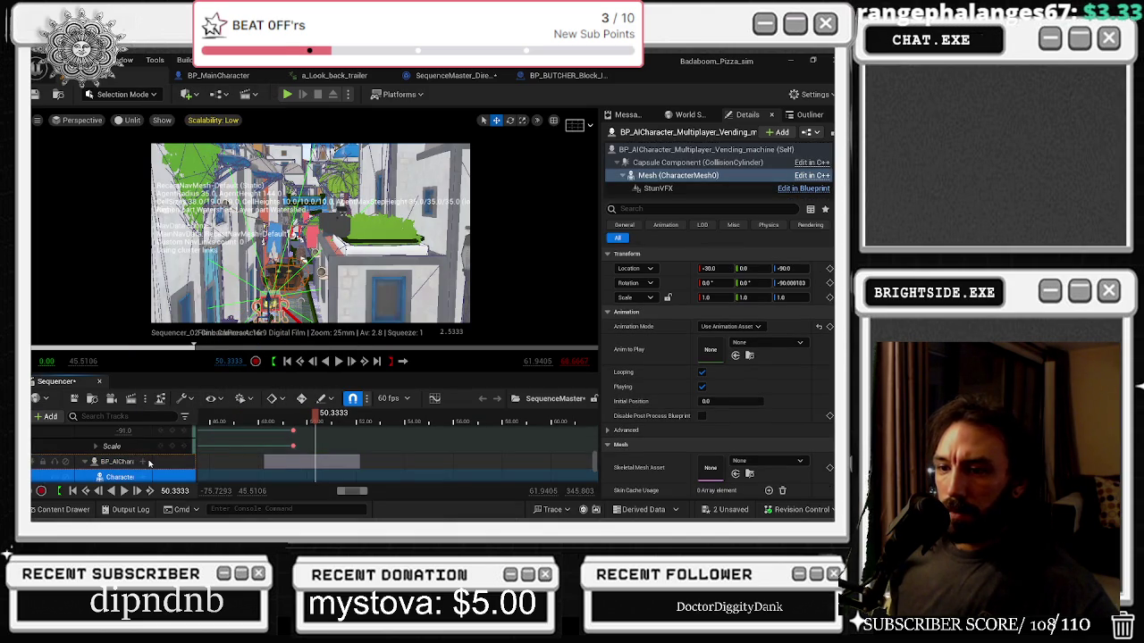
scroll(149, 463, down, 1)
key(ctrl+z)
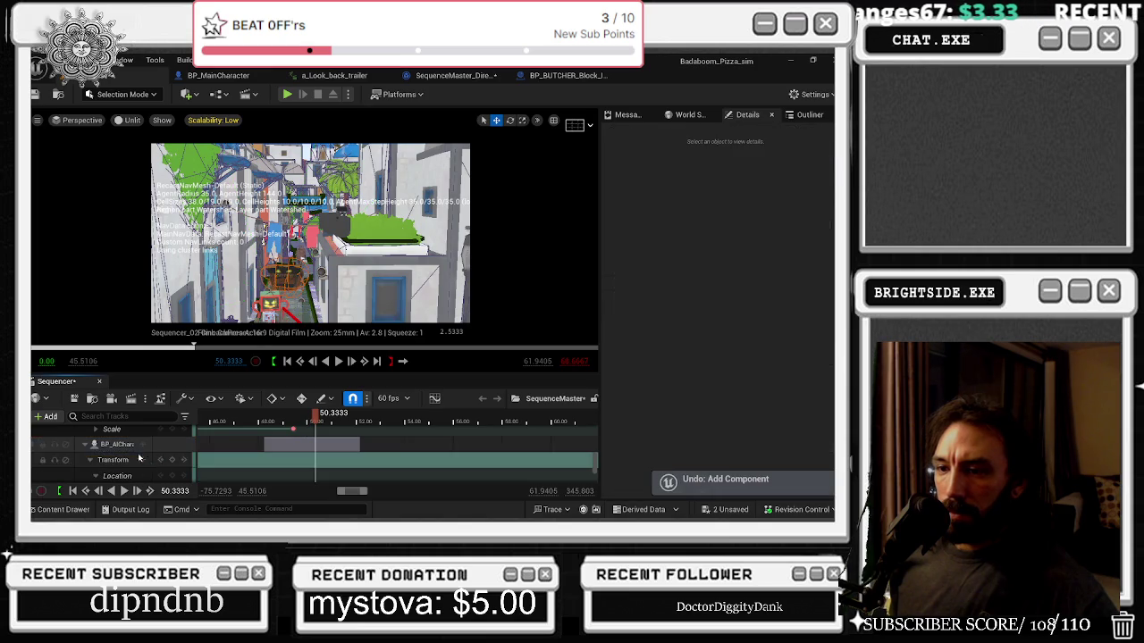
click(143, 444)
click(208, 319)
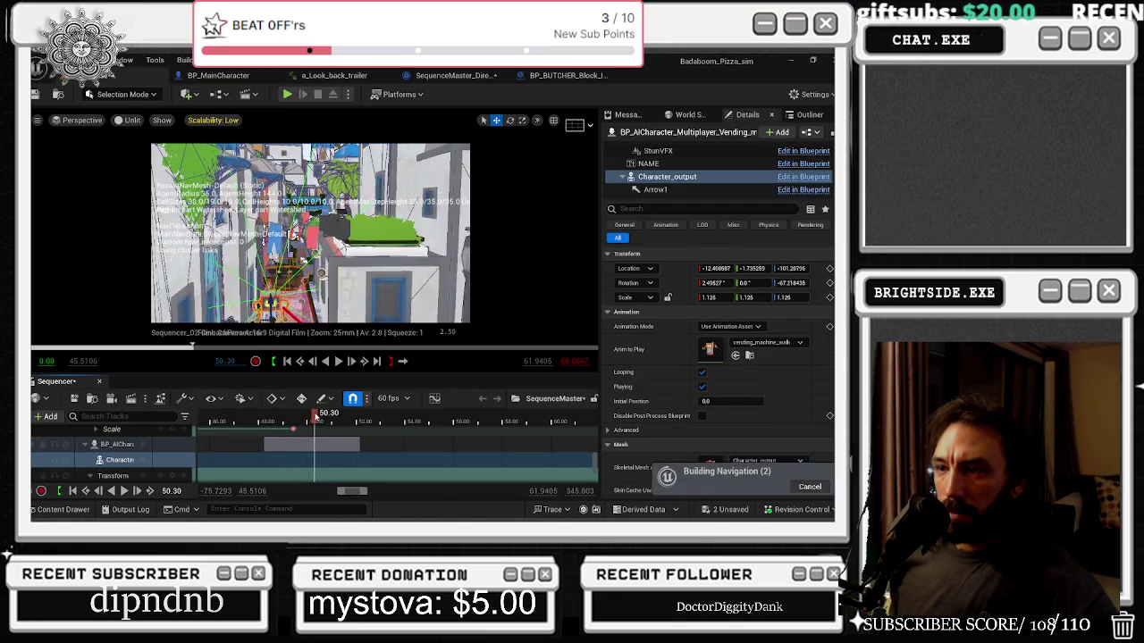
click(142, 459)
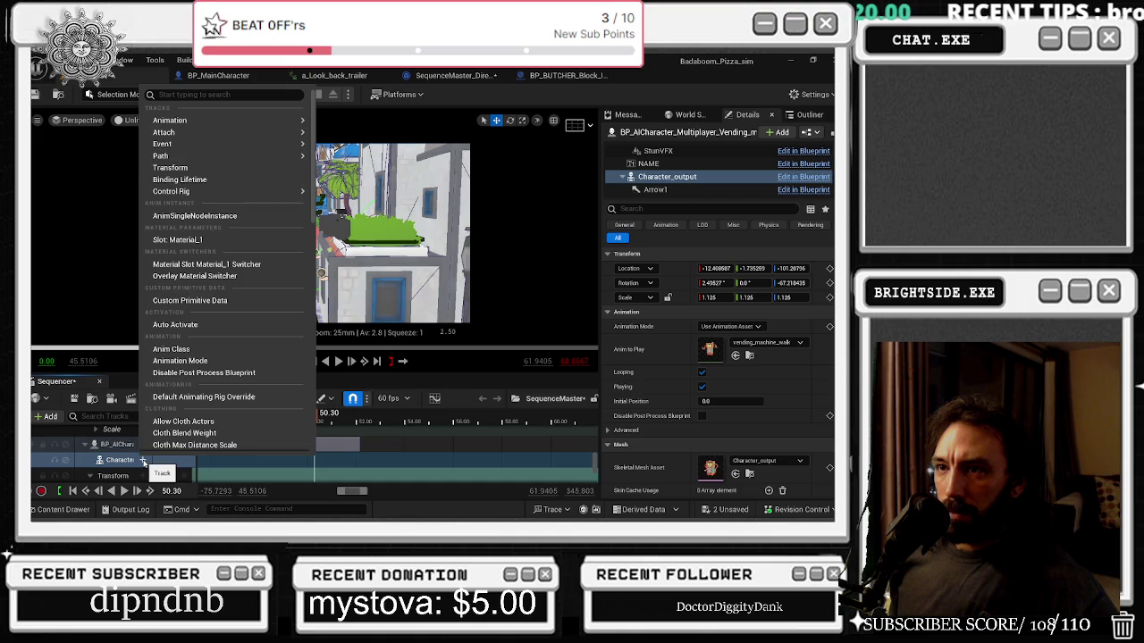
- Add a vending_machine_walk animation section to the Character_output track and set the playhead
mouse_move(179, 191)
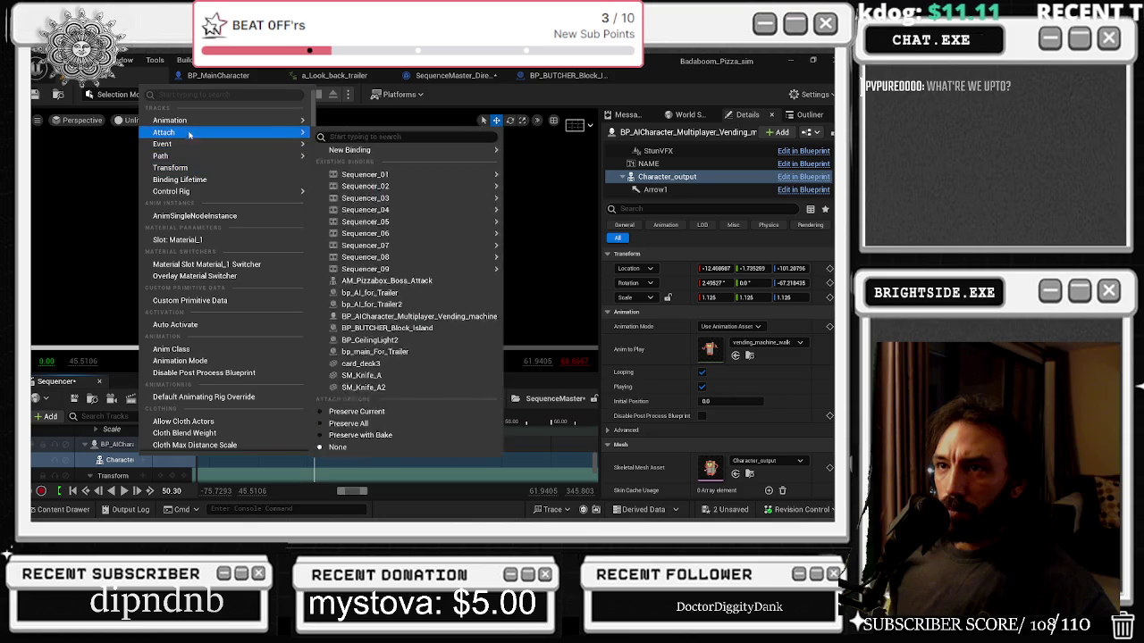
mouse_move(185, 119)
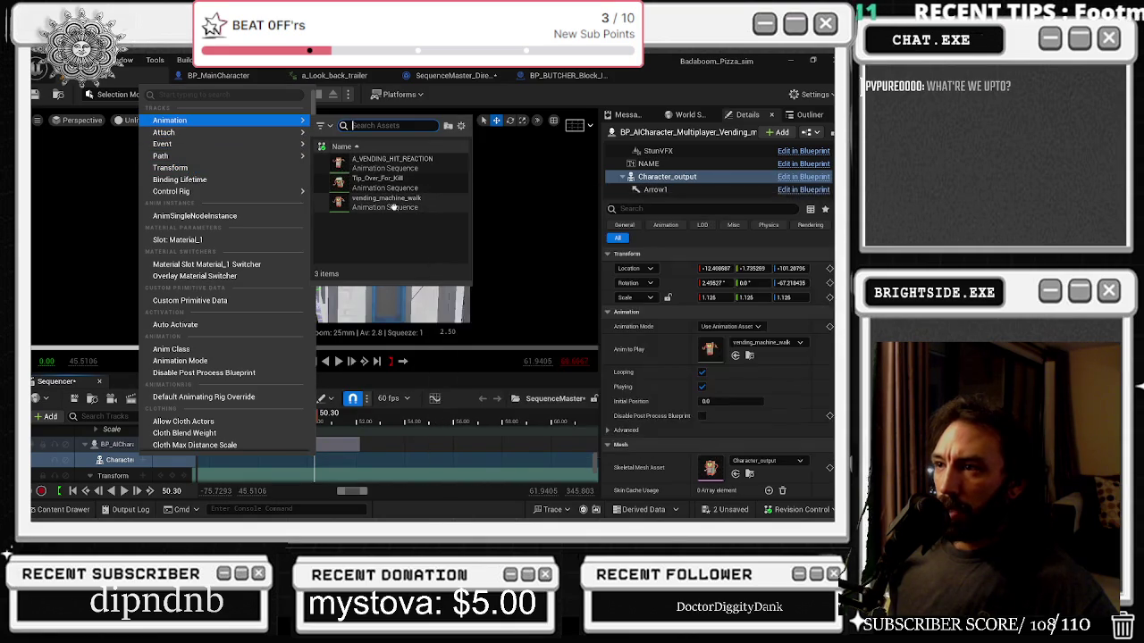
click(393, 206)
click(322, 423)
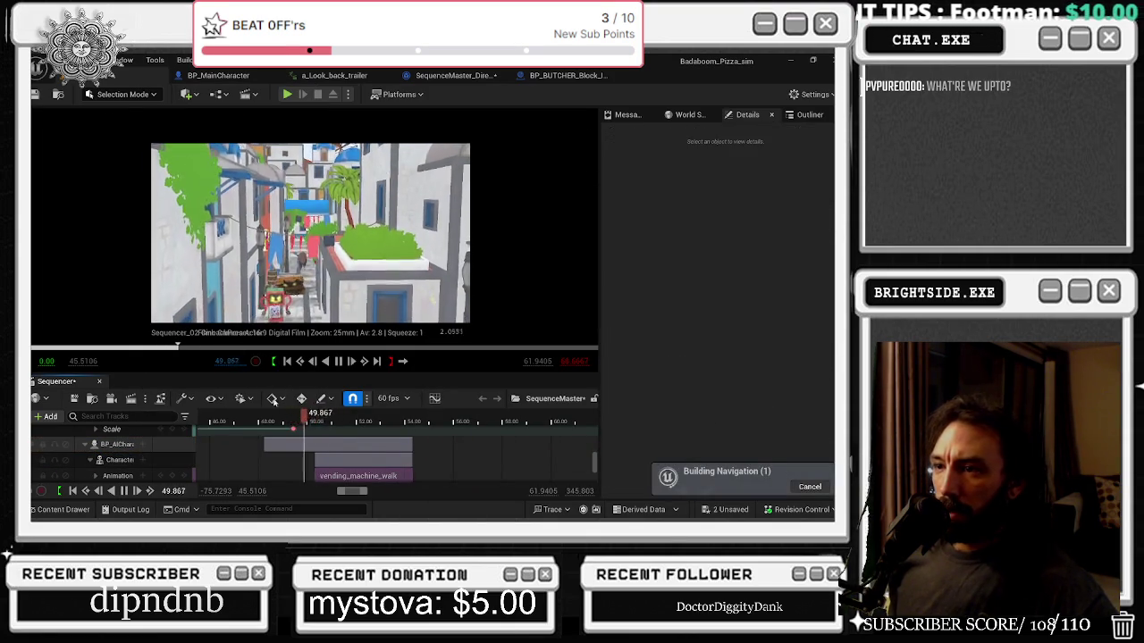
- Slide the vending_machine_walk section earlier and extend it by about 3.5 seconds
key(s)
drag(319, 451, 283, 449)
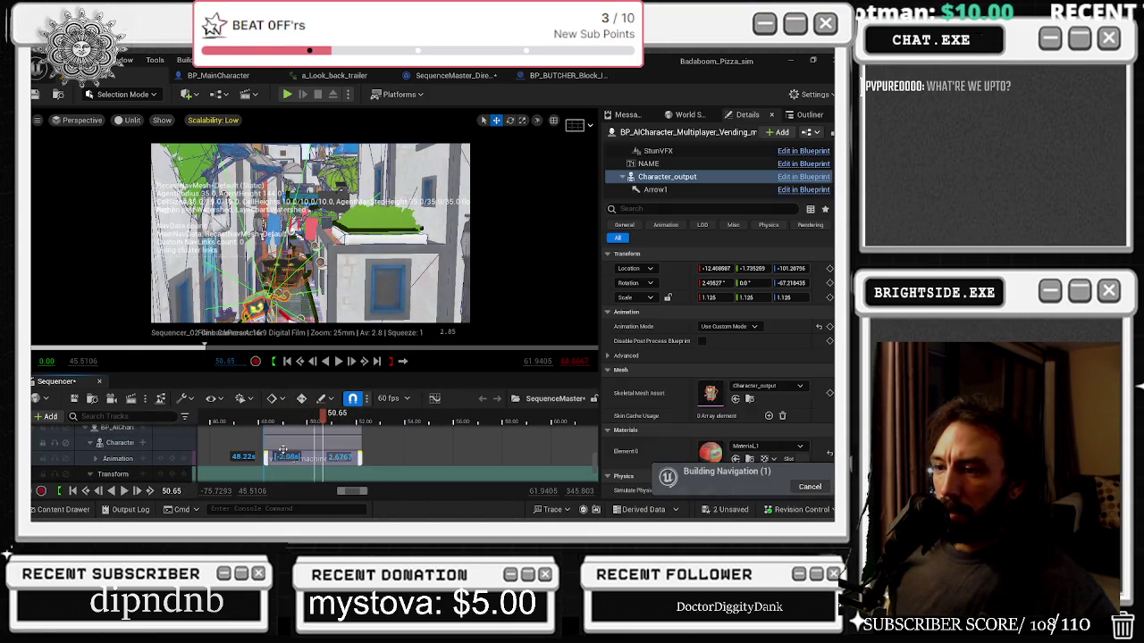
drag(359, 458, 452, 459)
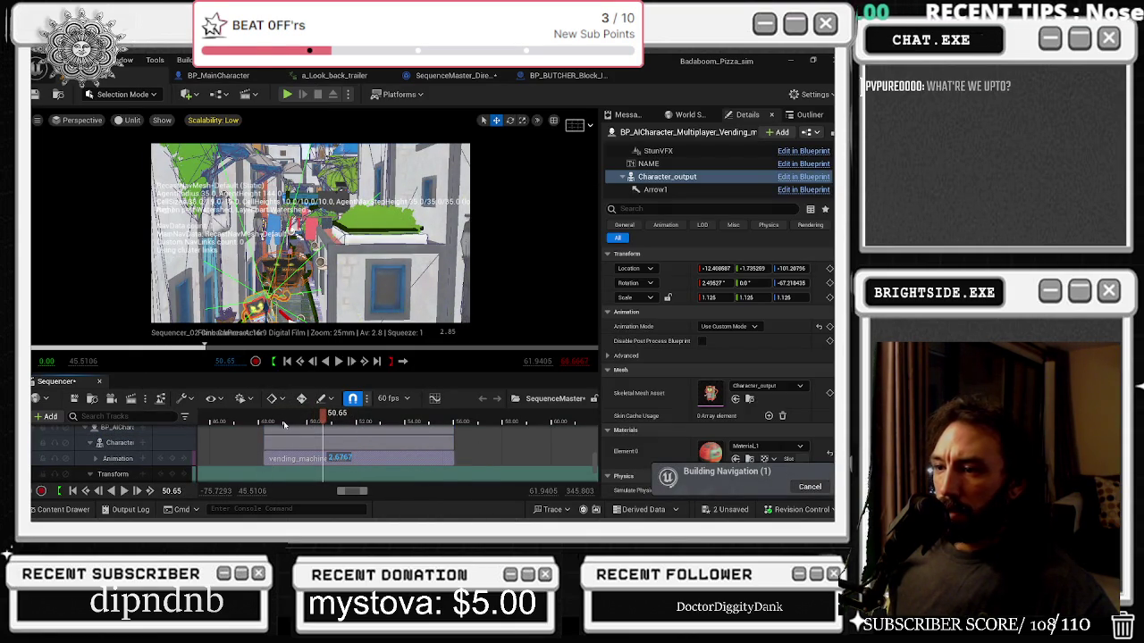
- Play and scrub the chase shot to preview the longer walk, expanding the animation track
click(230, 420)
key(space)
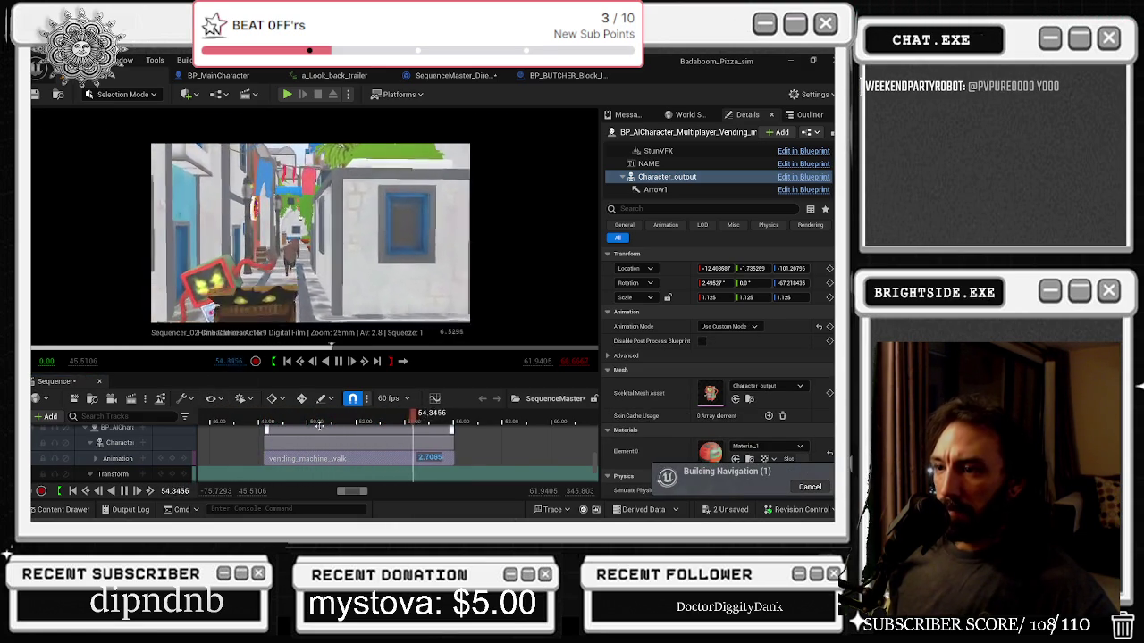
click(280, 420)
drag(279, 420, 341, 425)
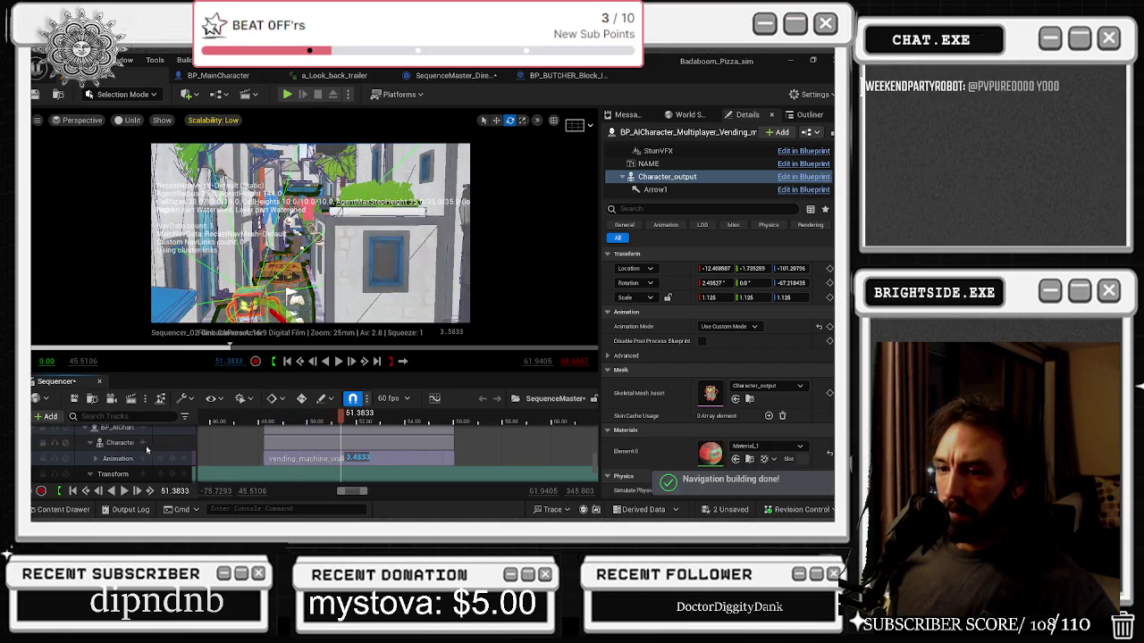
scroll(114, 462, down, 1)
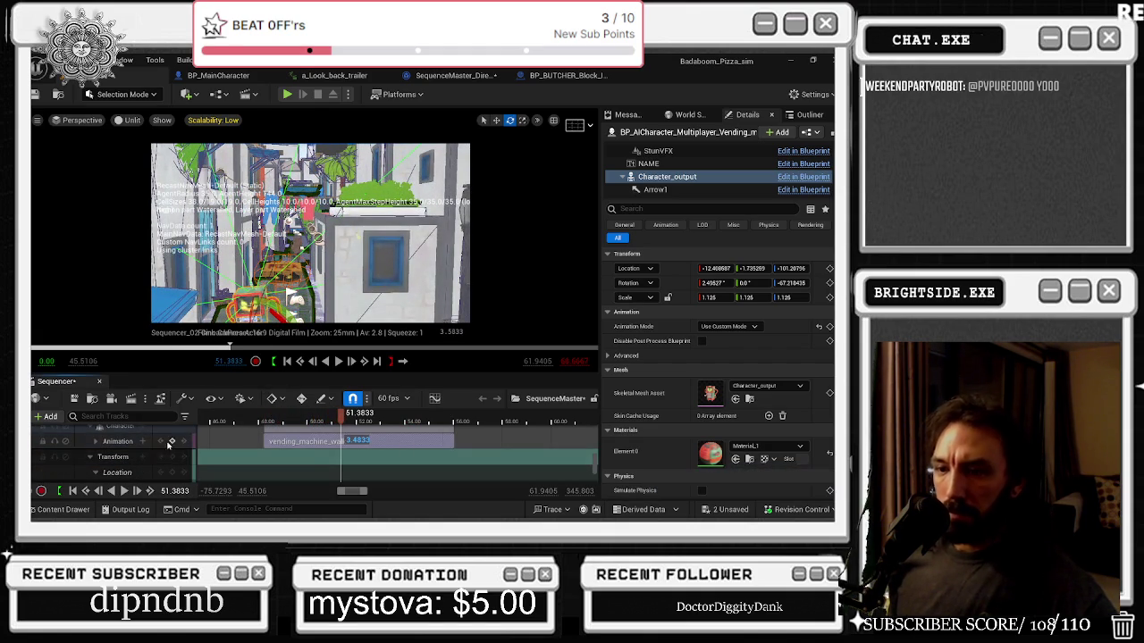
click(96, 442)
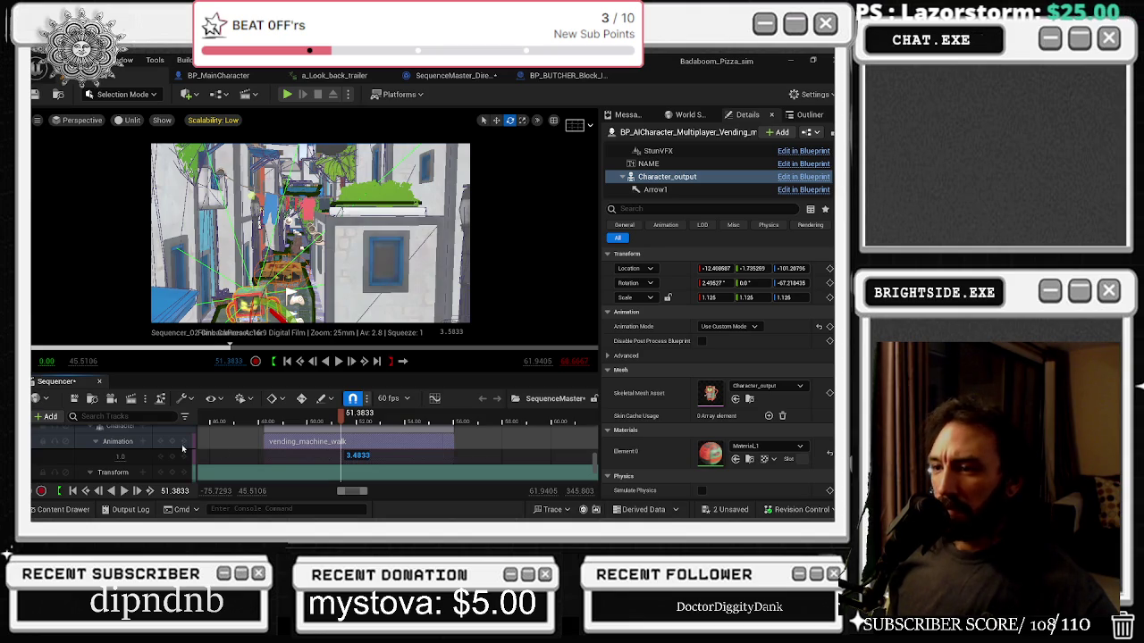
mouse_move(259, 424)
mouse_down()
mouse_move(443, 429)
mouse_move(312, 447)
mouse_up()
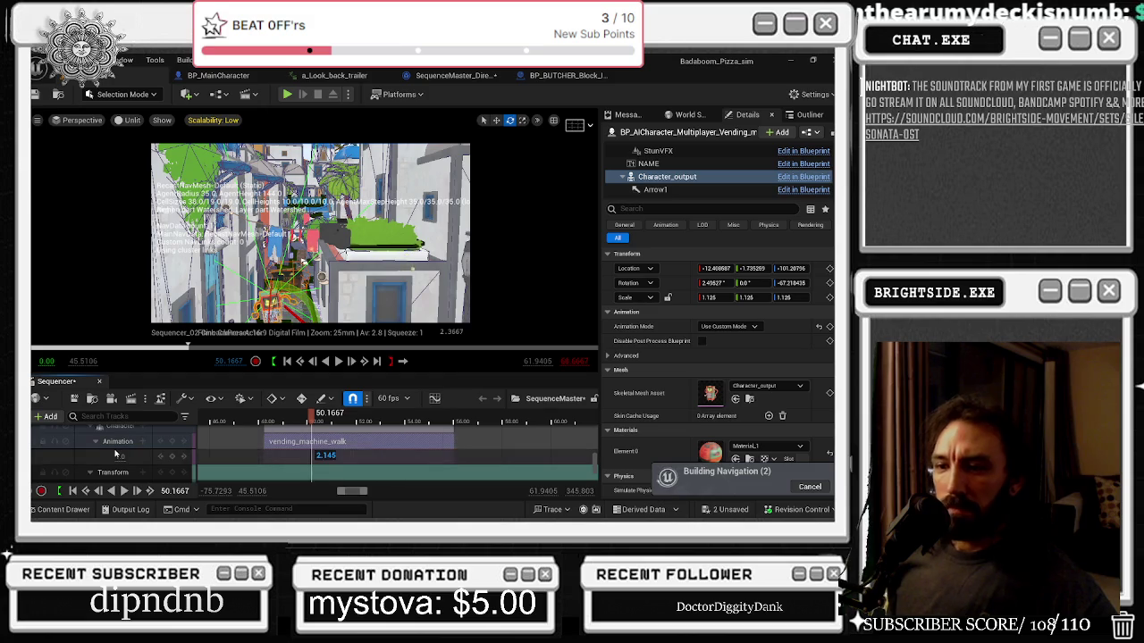
scroll(116, 454, down, 2)
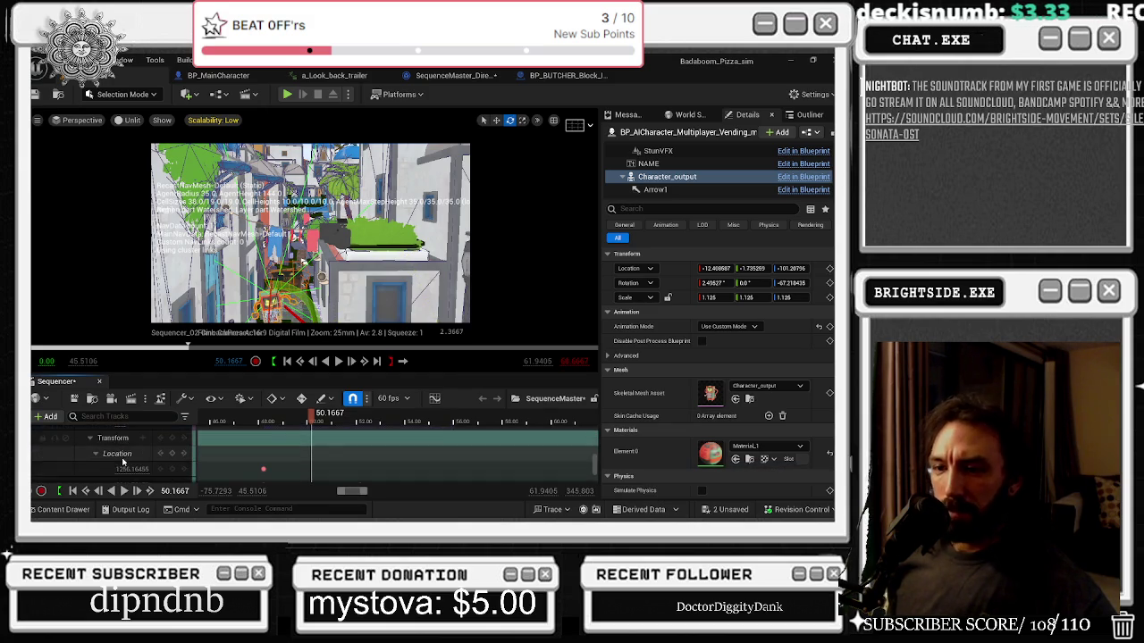
- Move the Location Y key later and add a new Y key near 55.53 seconds
scroll(162, 457, down, 1)
click(241, 417)
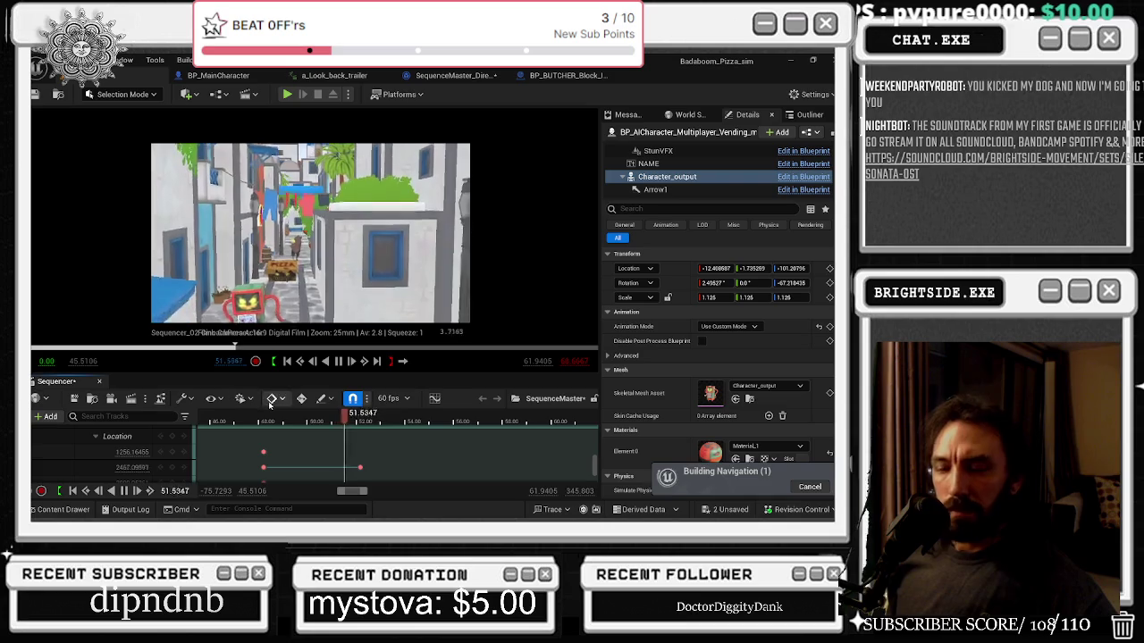
drag(249, 417, 302, 425)
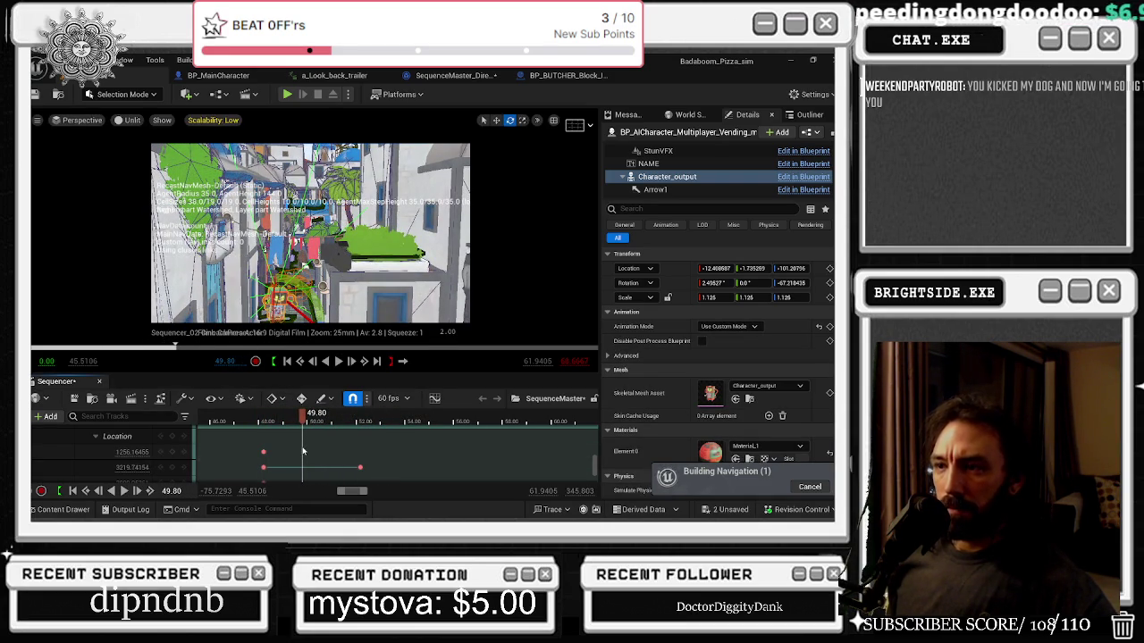
scroll(268, 452, down, 1)
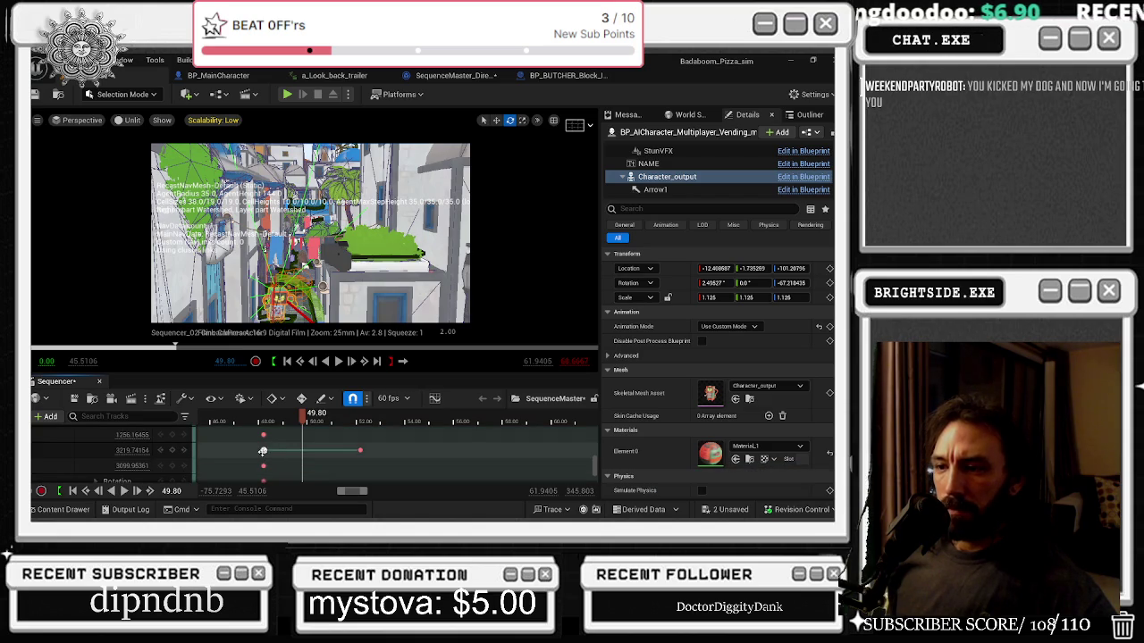
drag(379, 452, 443, 417)
click(405, 418)
drag(125, 450, 134, 449)
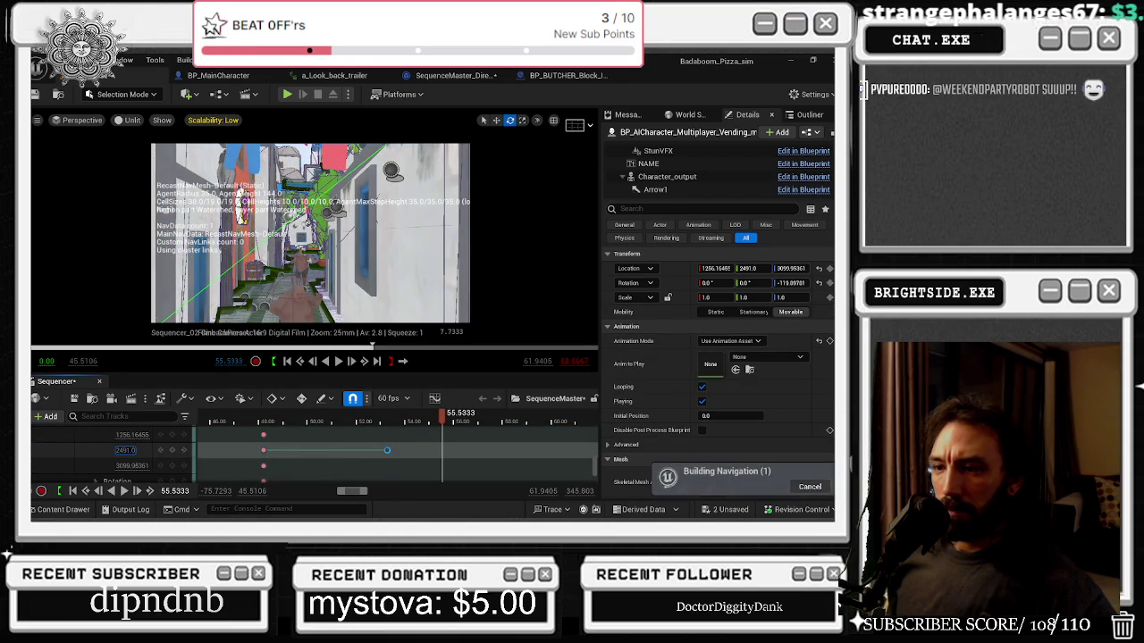
key(ctrl+z)
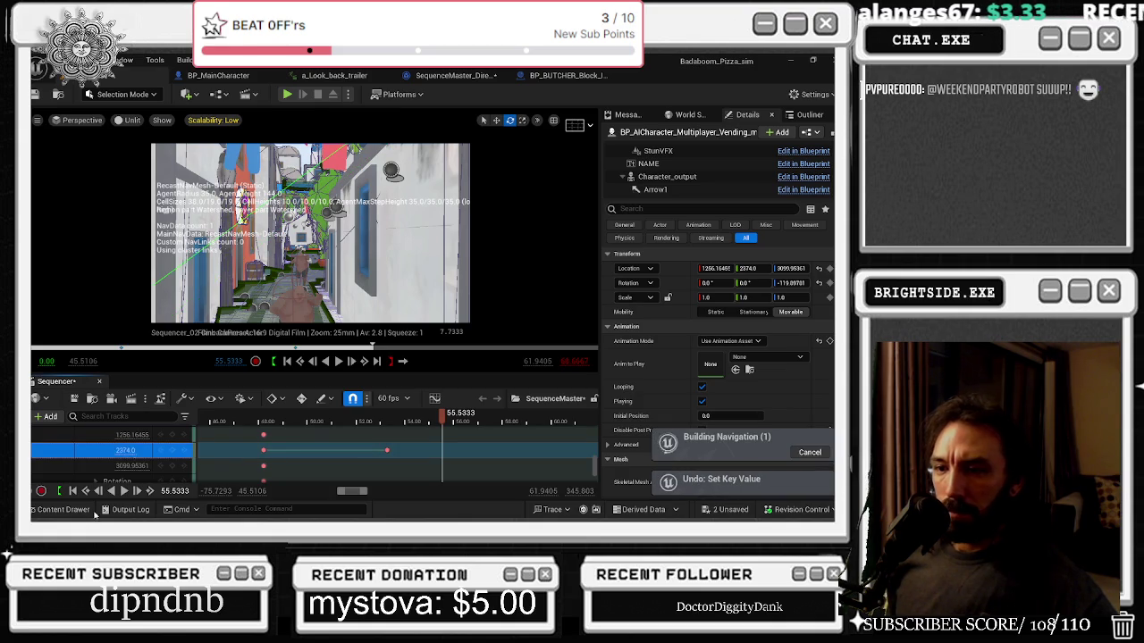
drag(125, 450, 134, 449)
- Replay the chase to check the move, then select the pizzabox boss
click(265, 421)
key(space)
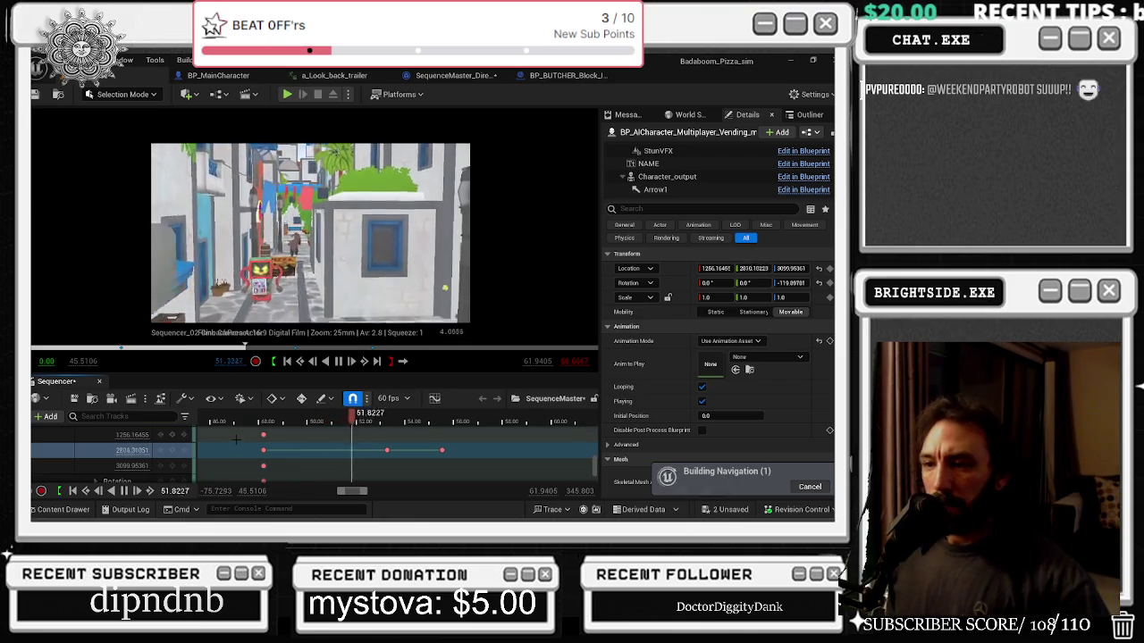
click(259, 421)
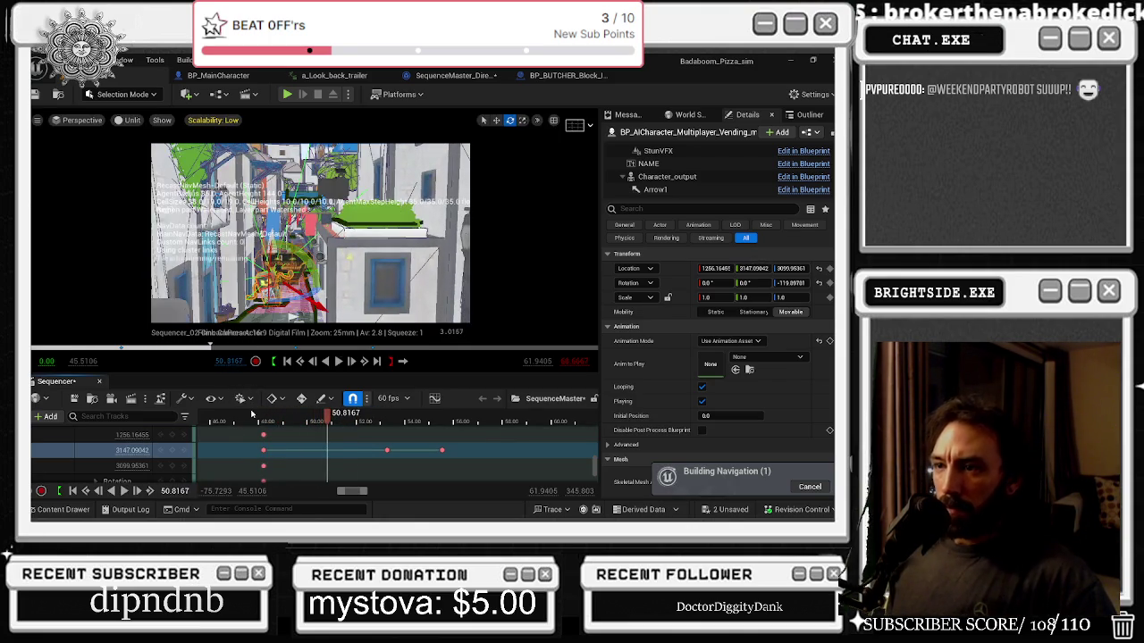
click(294, 258)
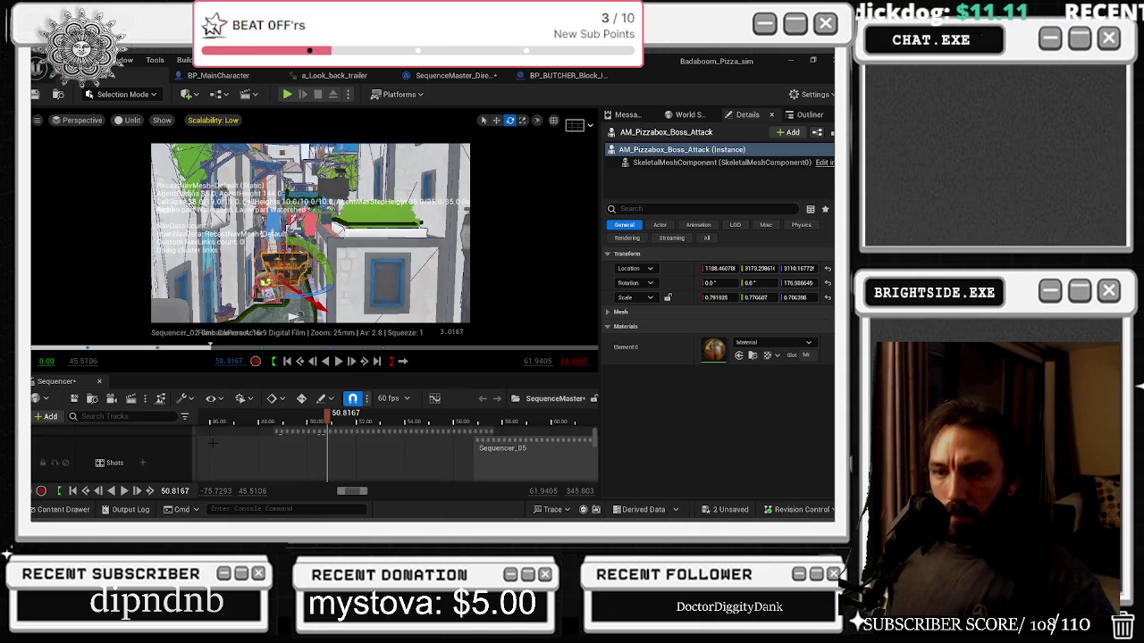
- Set the pizzabox boss's Location Y to 3288, discarding a trial X value of 1148
click(89, 460)
scroll(93, 461, down, 2)
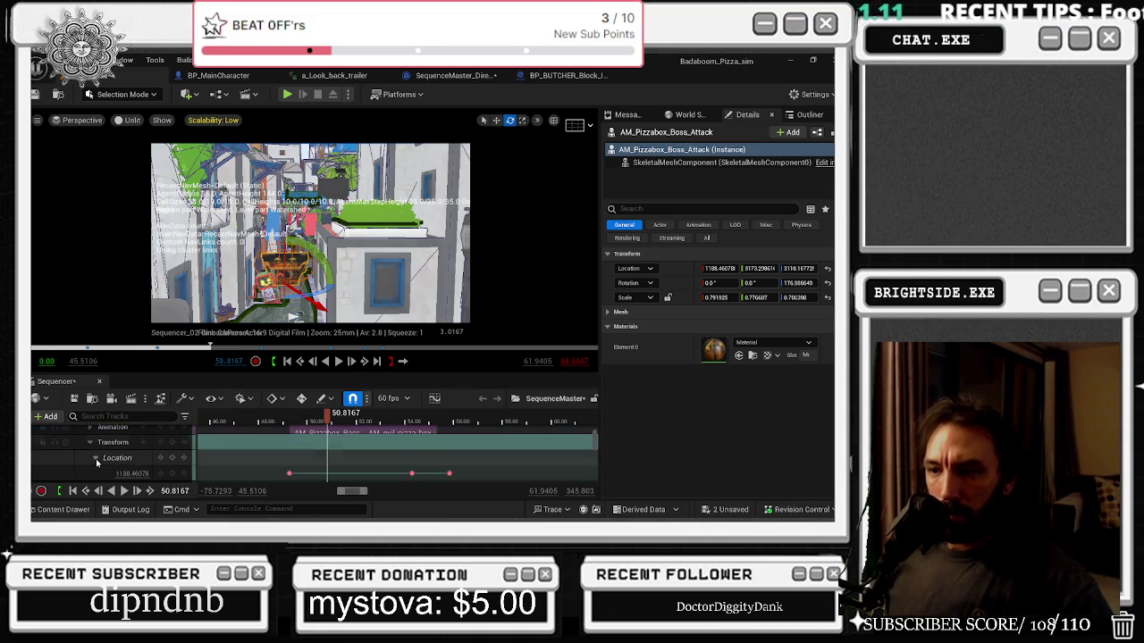
click(136, 474)
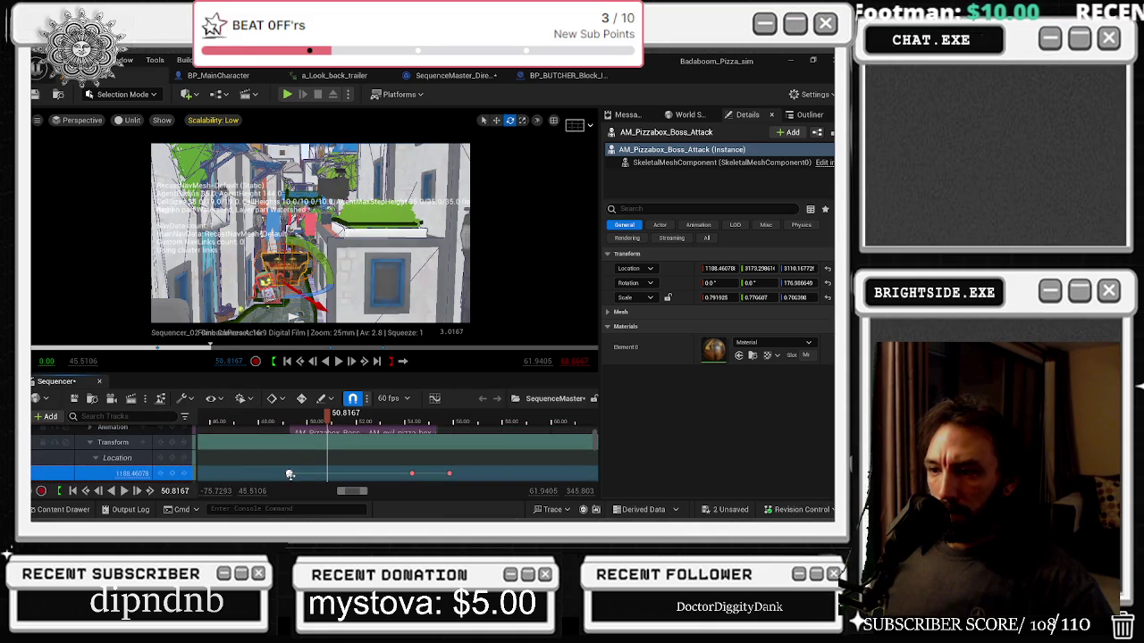
text(1148)
key(Return)
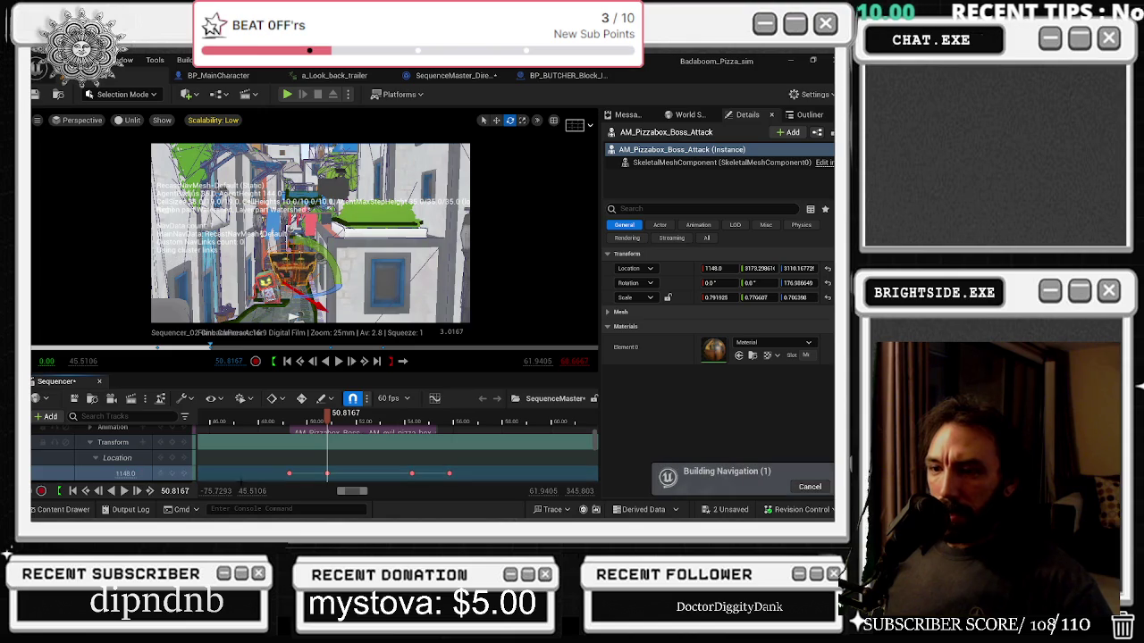
key(ctrl+z)
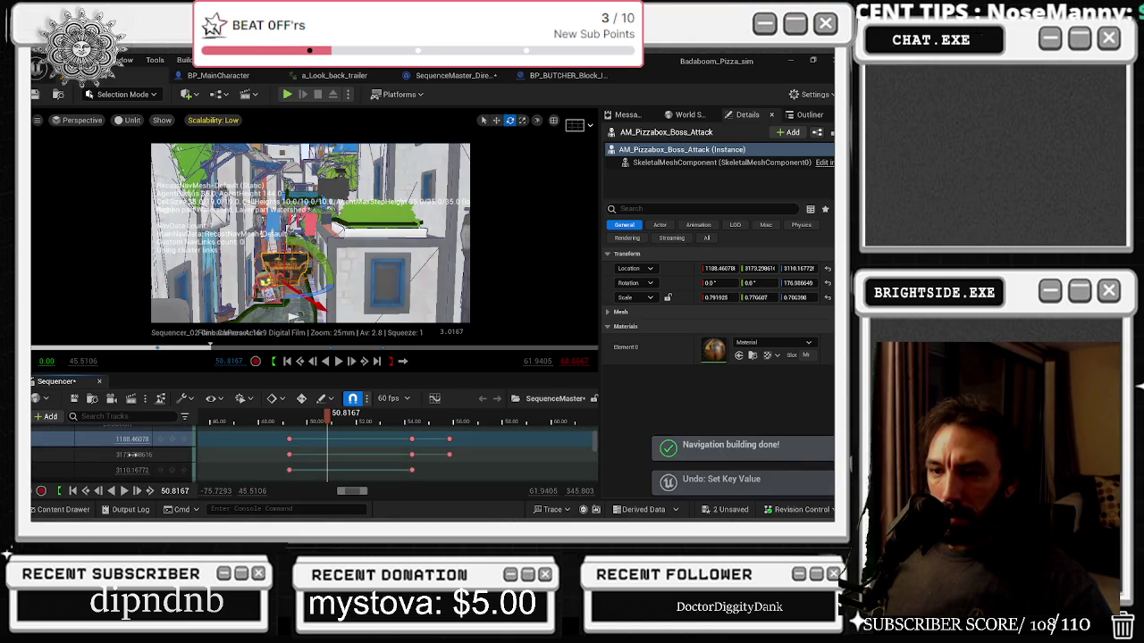
text(3288)
key(Return)
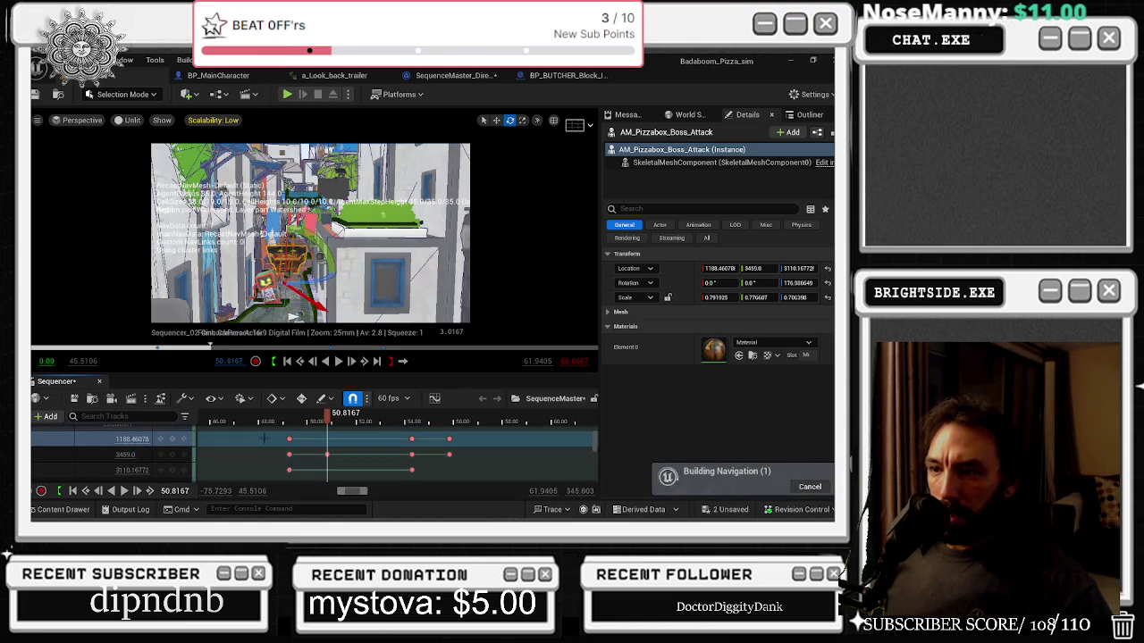
- Play the sequence in reverse and forward to check the boss's movement
key(j)
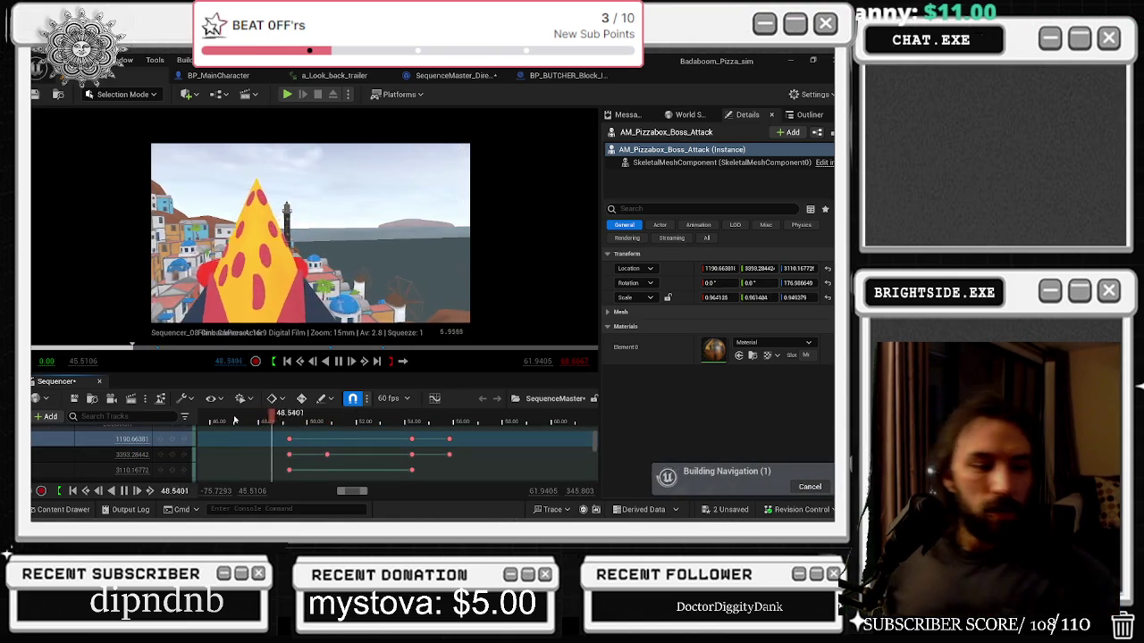
key(l)
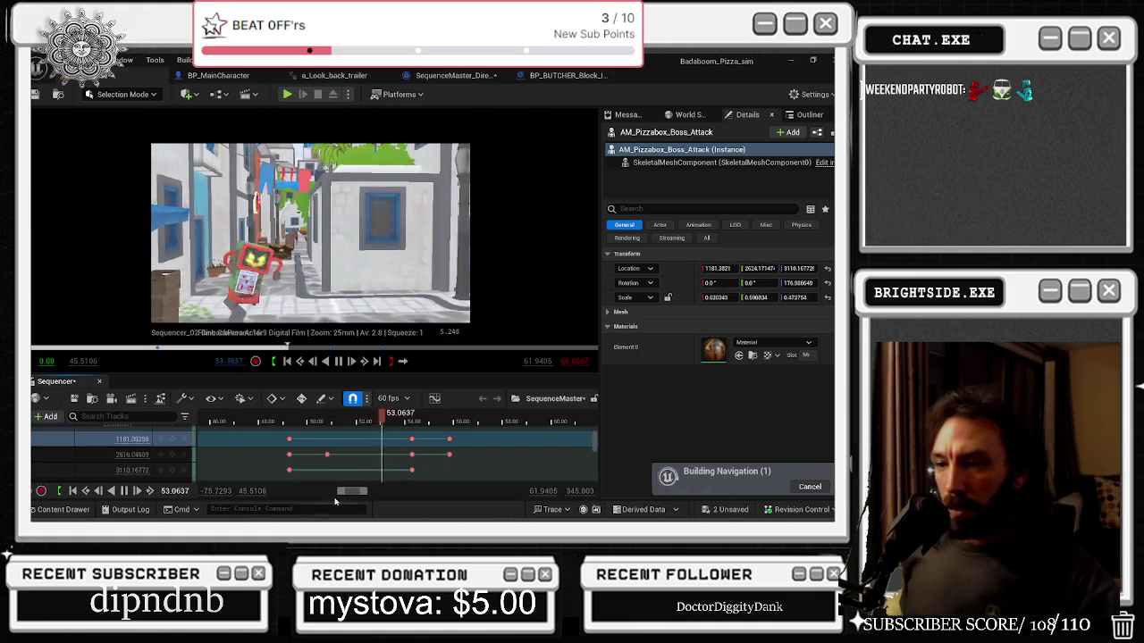
click(227, 420)
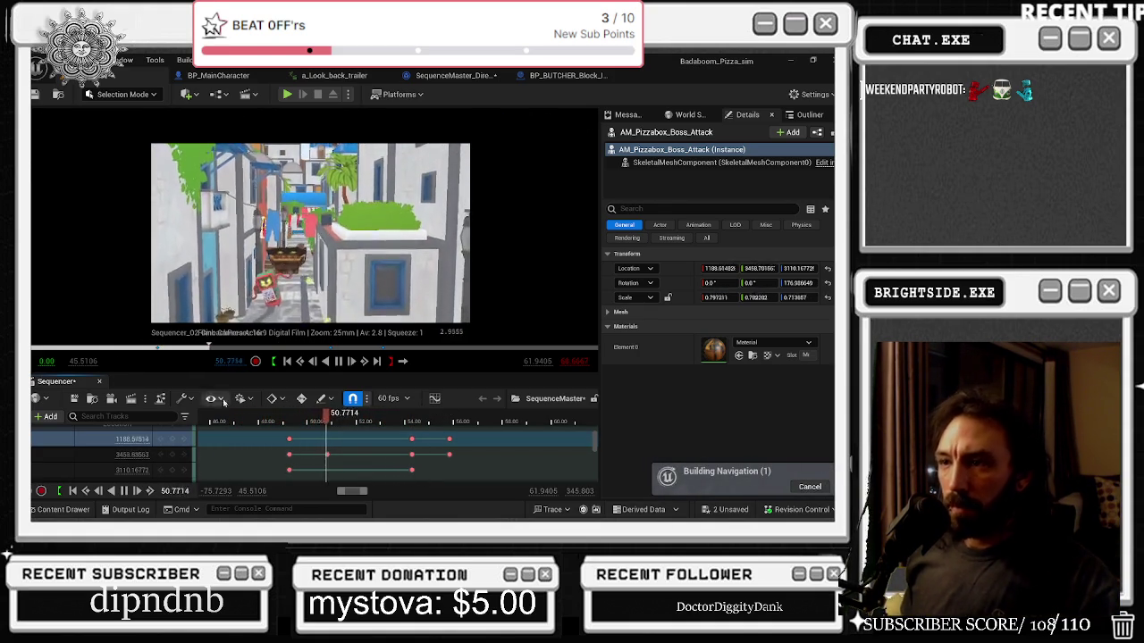
key(space)
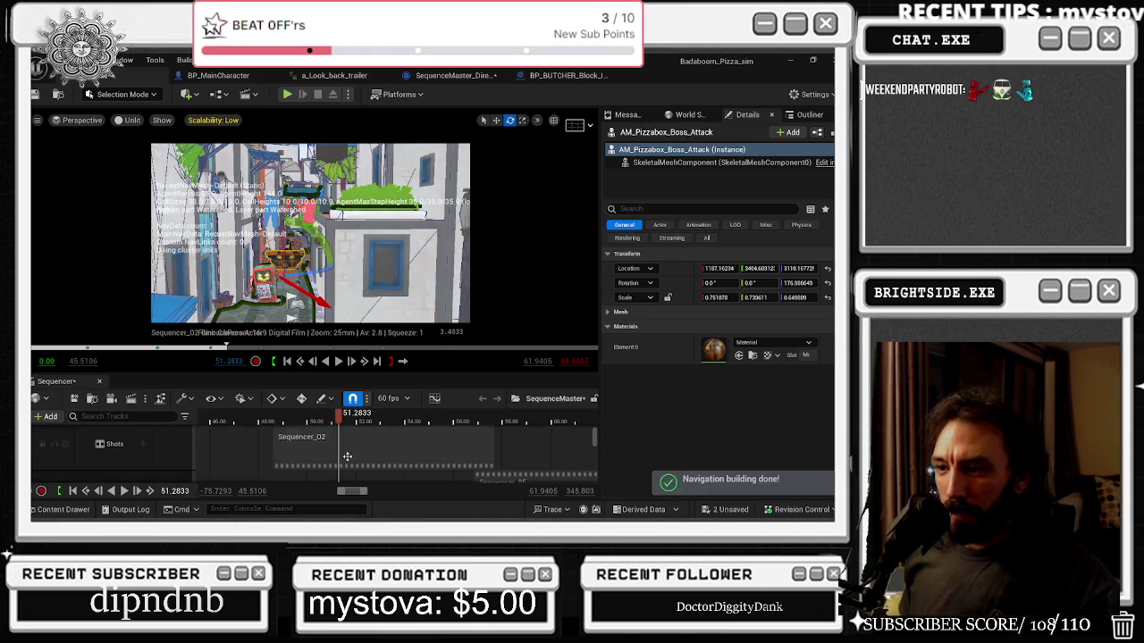
- Open the Sequencer_02 shot and raise the boss's Location Y at the 50.82 key
double_click(357, 456)
scroll(358, 462, down, 3)
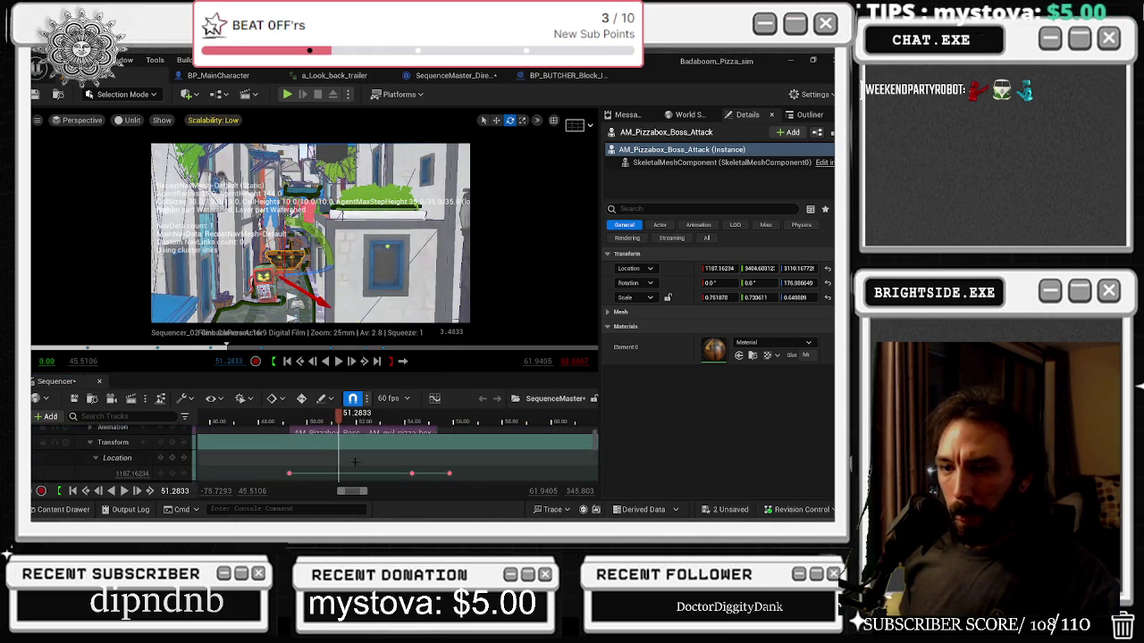
scroll(356, 459, down, 1)
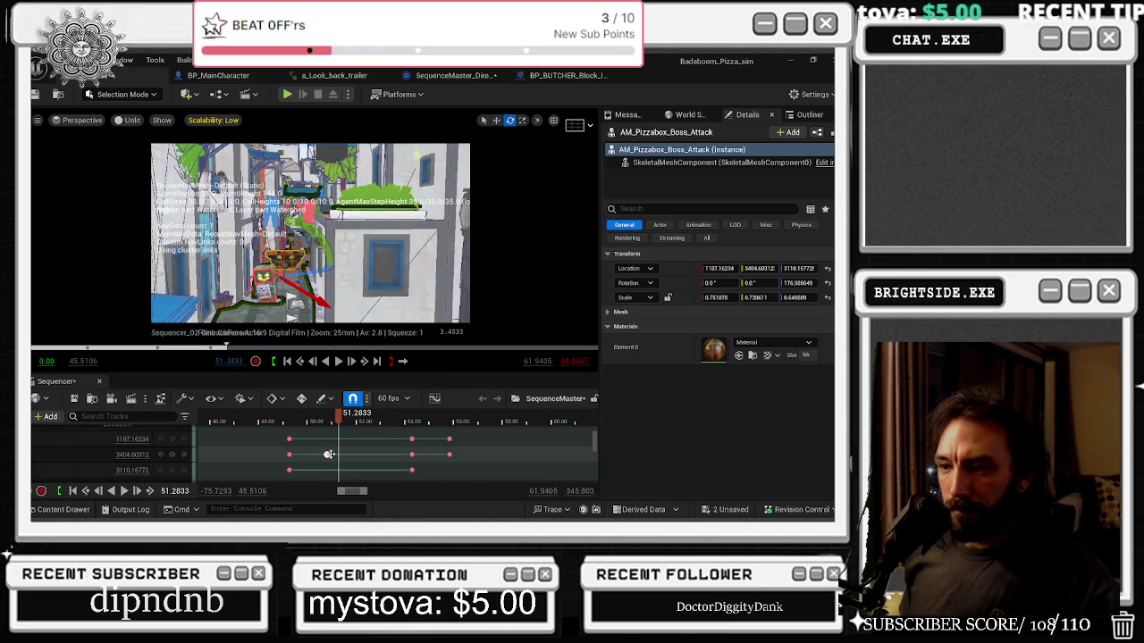
click(327, 454)
mouse_move(125, 454)
mouse_down()
mouse_move(140, 454)
mouse_move(128, 454)
mouse_up()
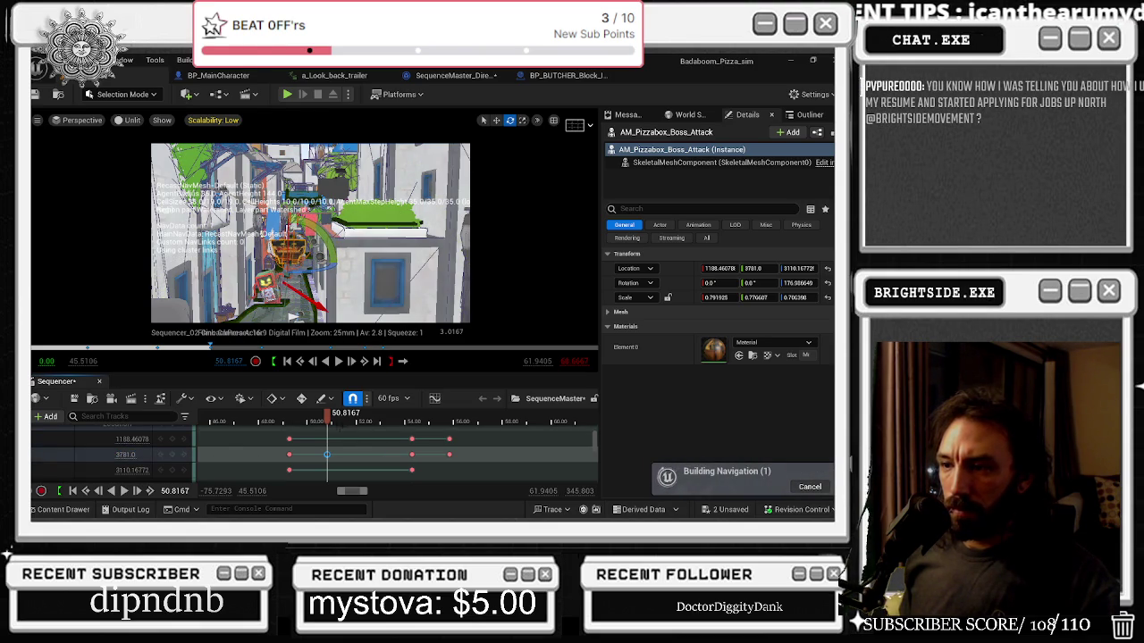
- Replay the boss's move from about 48.8 to 51.5 seconds, then select bp_AI_for_Trailer2
click(287, 422)
key(space)
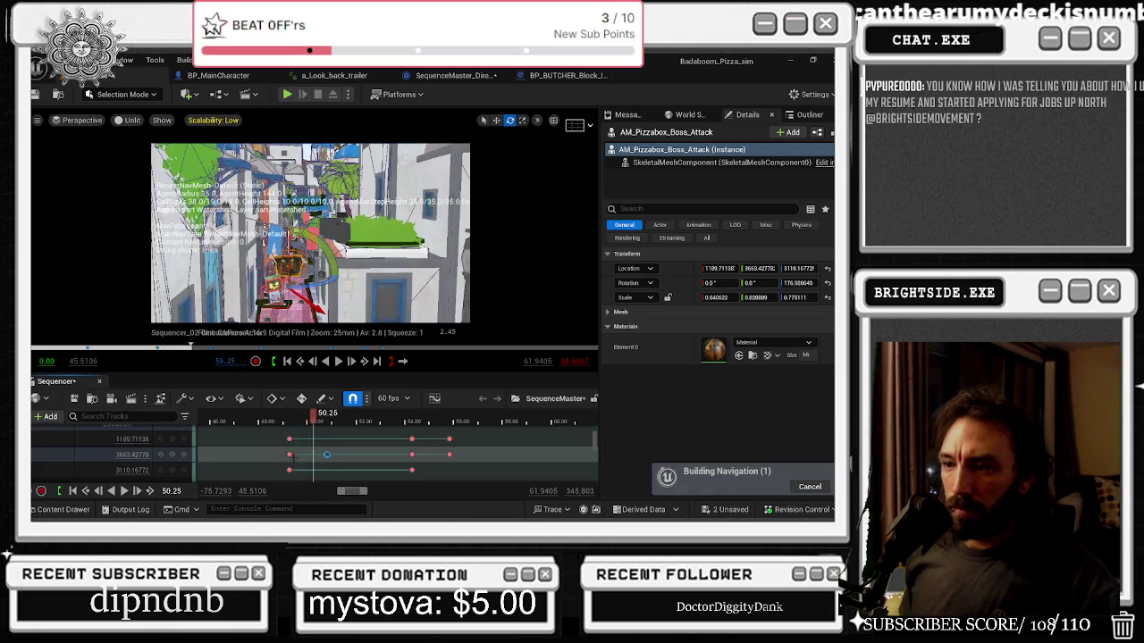
click(287, 421)
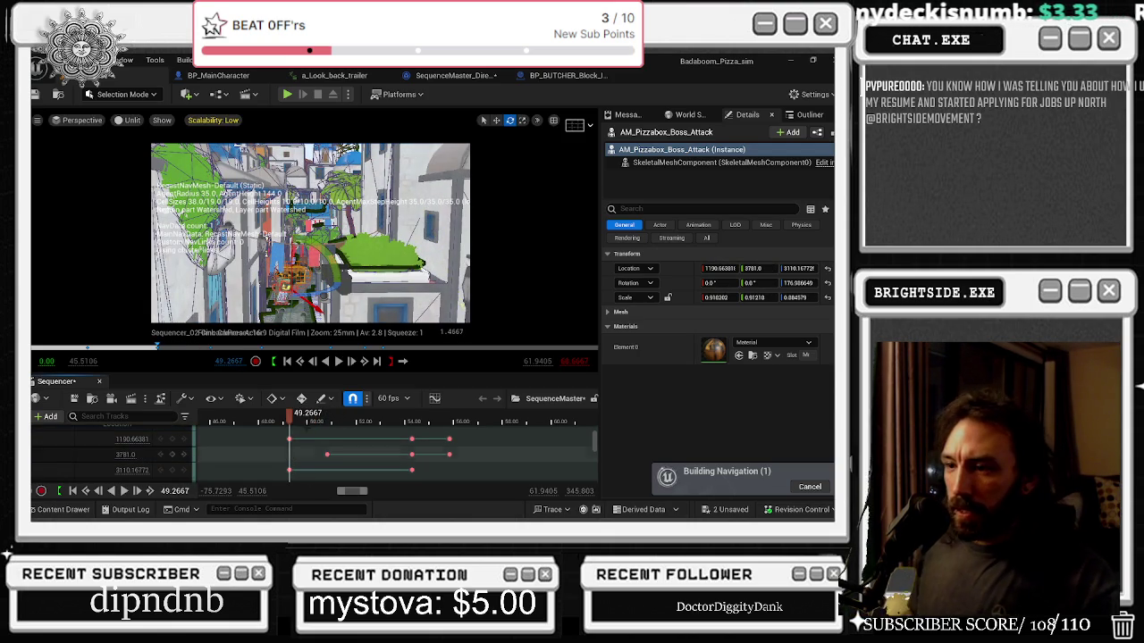
click(287, 417)
key(space)
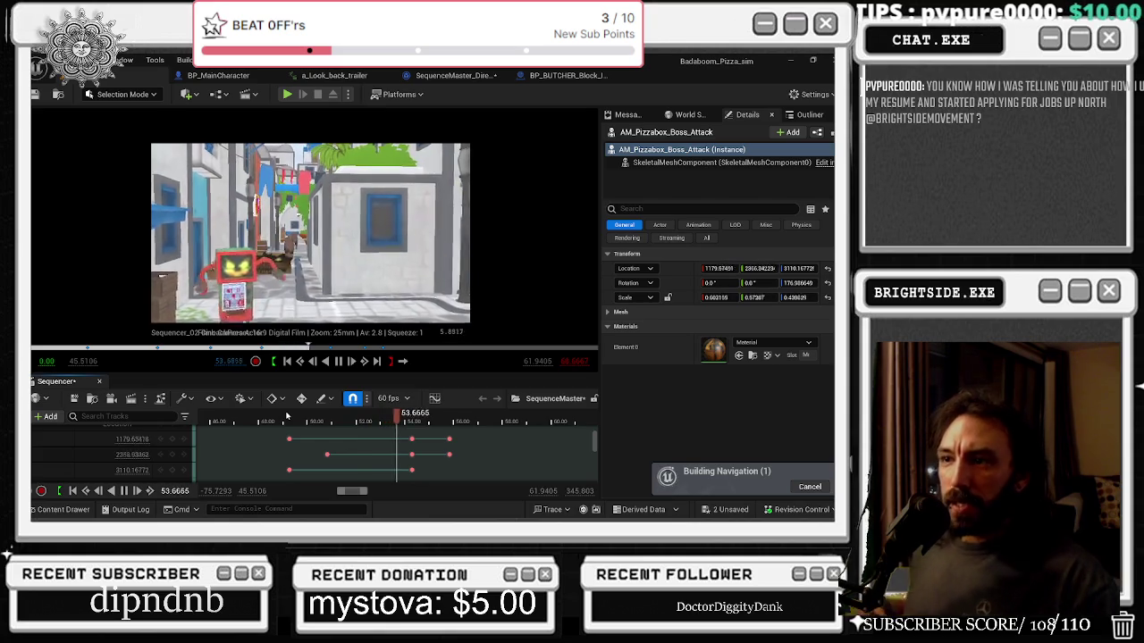
click(279, 418)
mouse_move(279, 418)
mouse_down()
mouse_move(343, 418)
mouse_move(309, 434)
mouse_move(380, 437)
mouse_up()
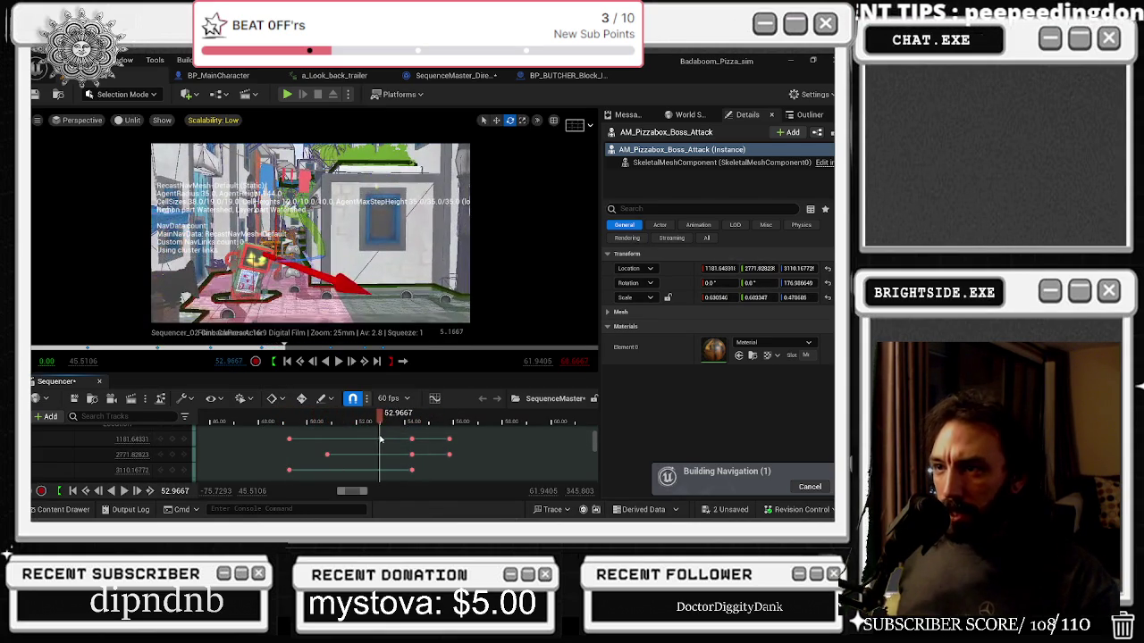
click(460, 458)
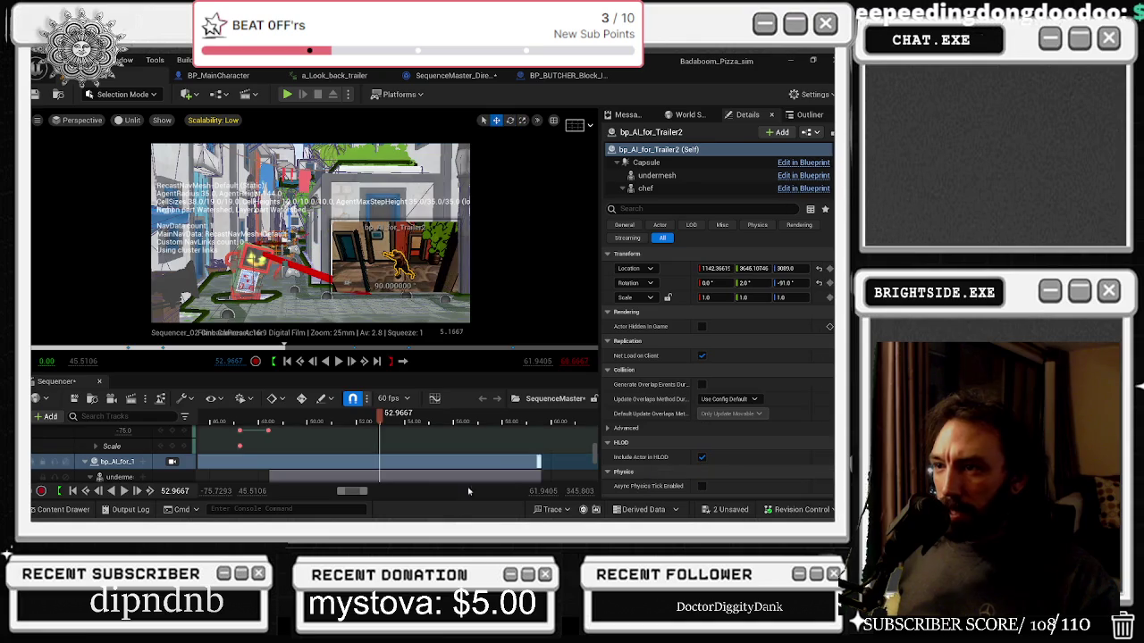
- Key the chef AI's Location X at about 1113 near 53 seconds
scroll(249, 465, down, 3)
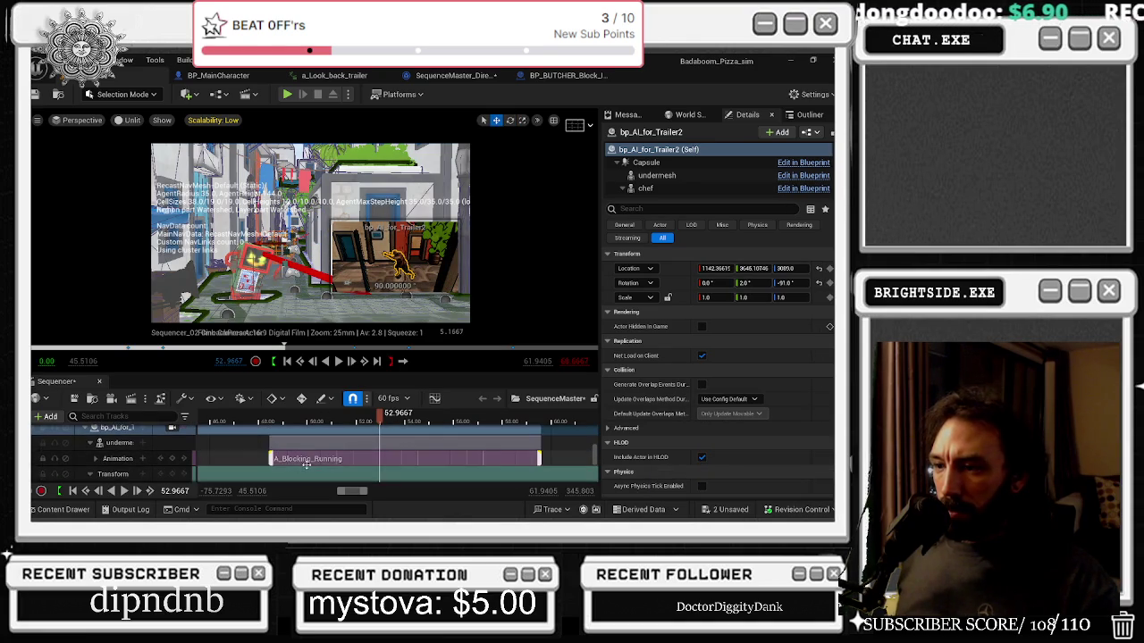
click(90, 473)
scroll(113, 480, down, 2)
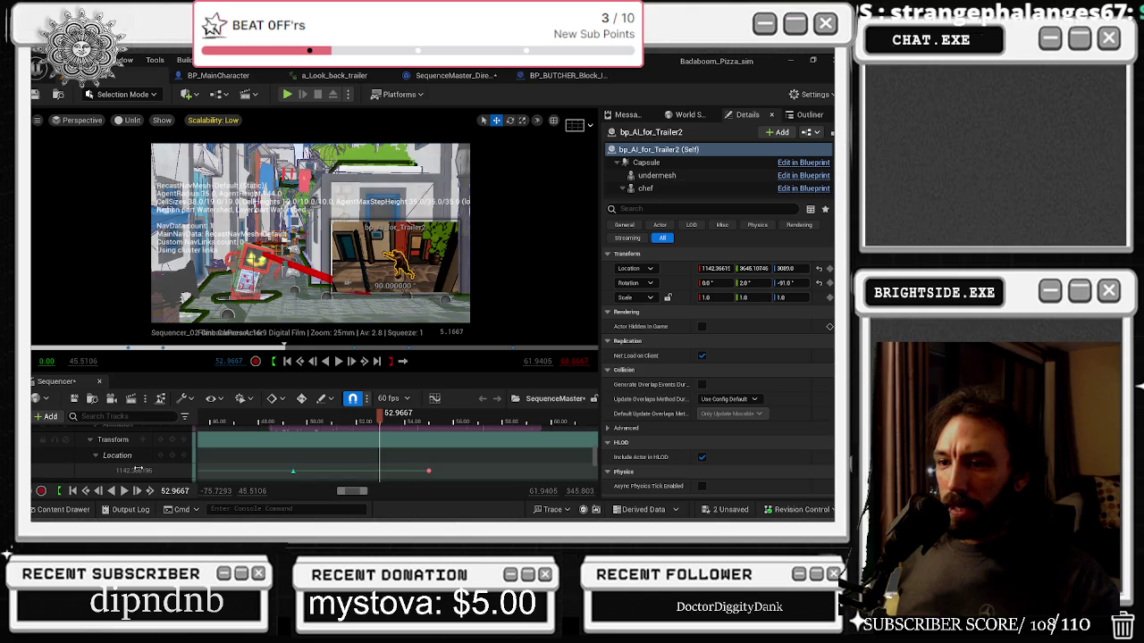
drag(126, 470, 123, 470)
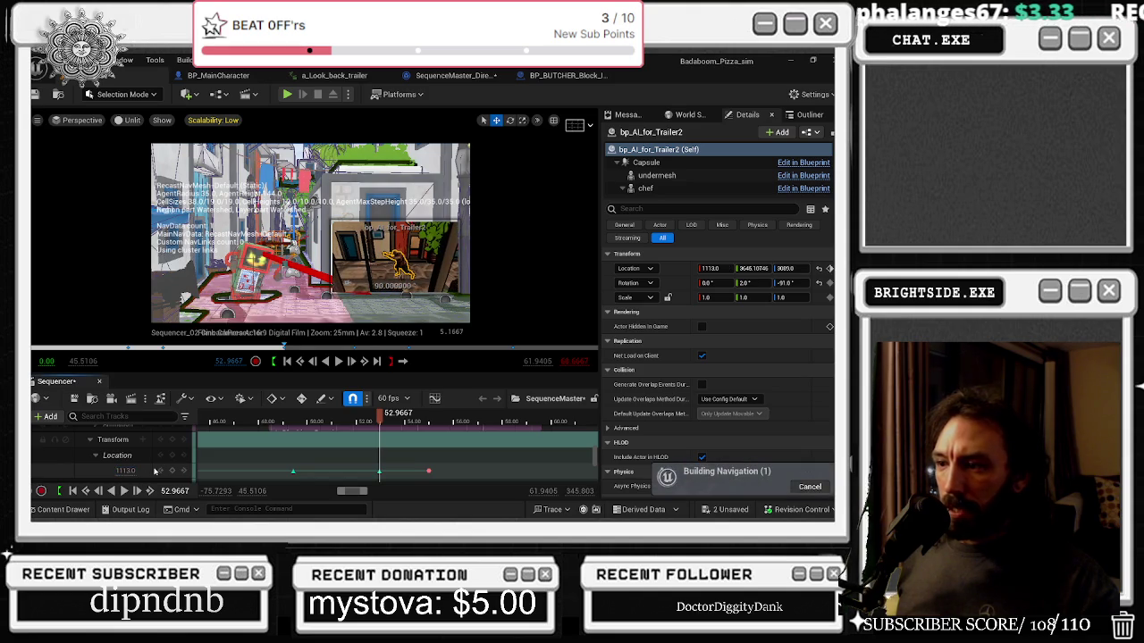
scroll(140, 472, down, 3)
- Scrub and replay the chase between about 47 and 54 seconds to check the chef
click(275, 420)
mouse_move(275, 424)
mouse_down()
mouse_move(336, 423)
mouse_move(265, 423)
mouse_up()
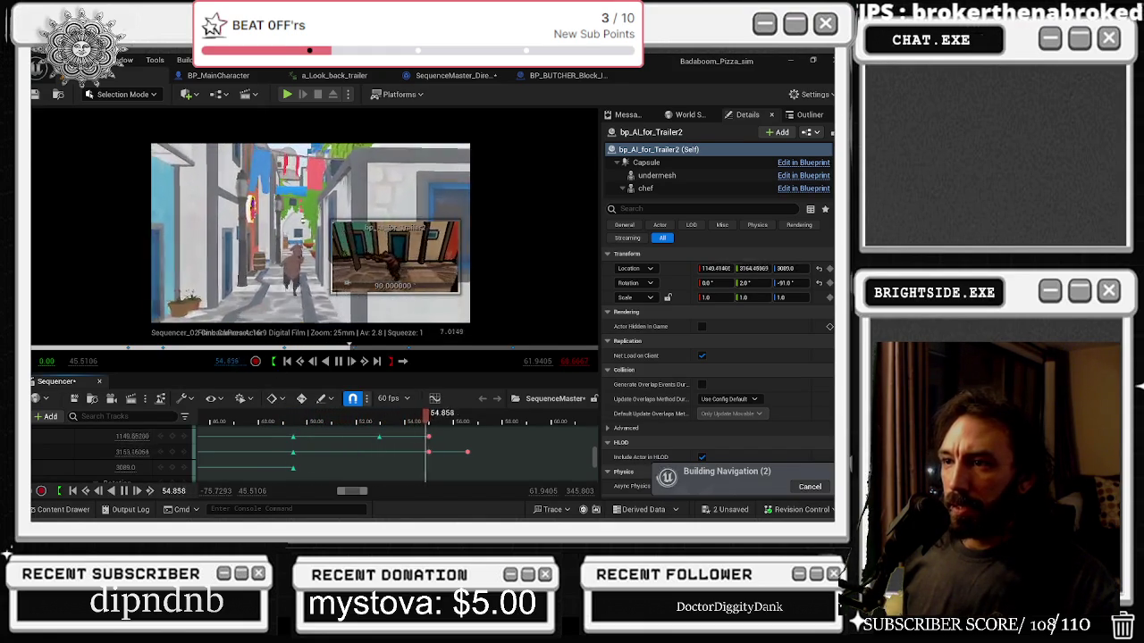
drag(306, 424, 283, 426)
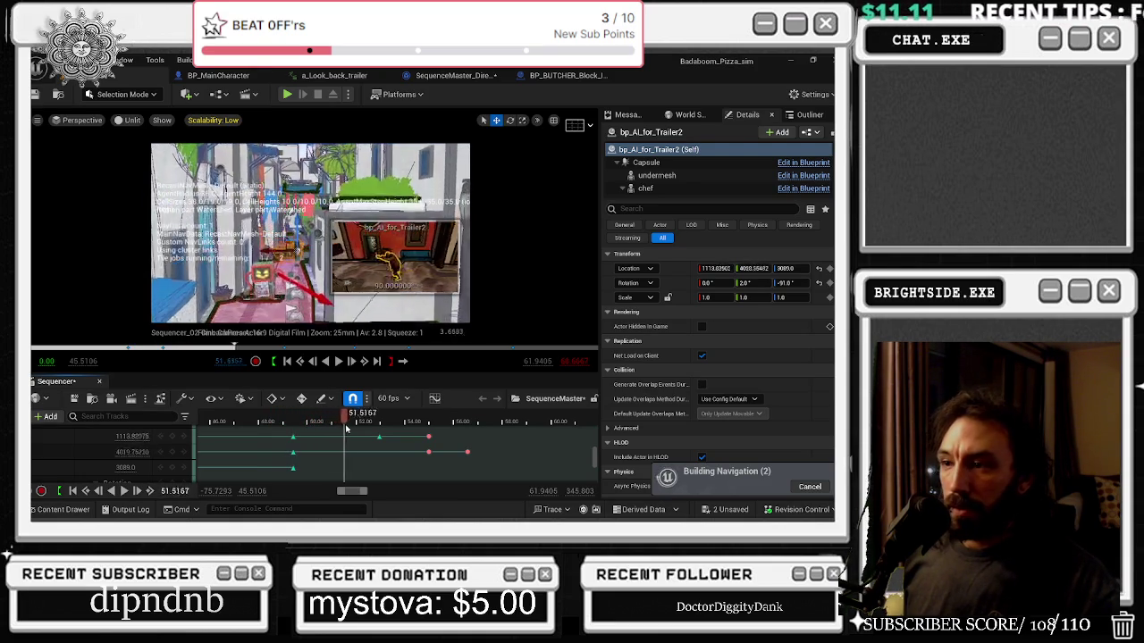
drag(250, 434, 237, 420)
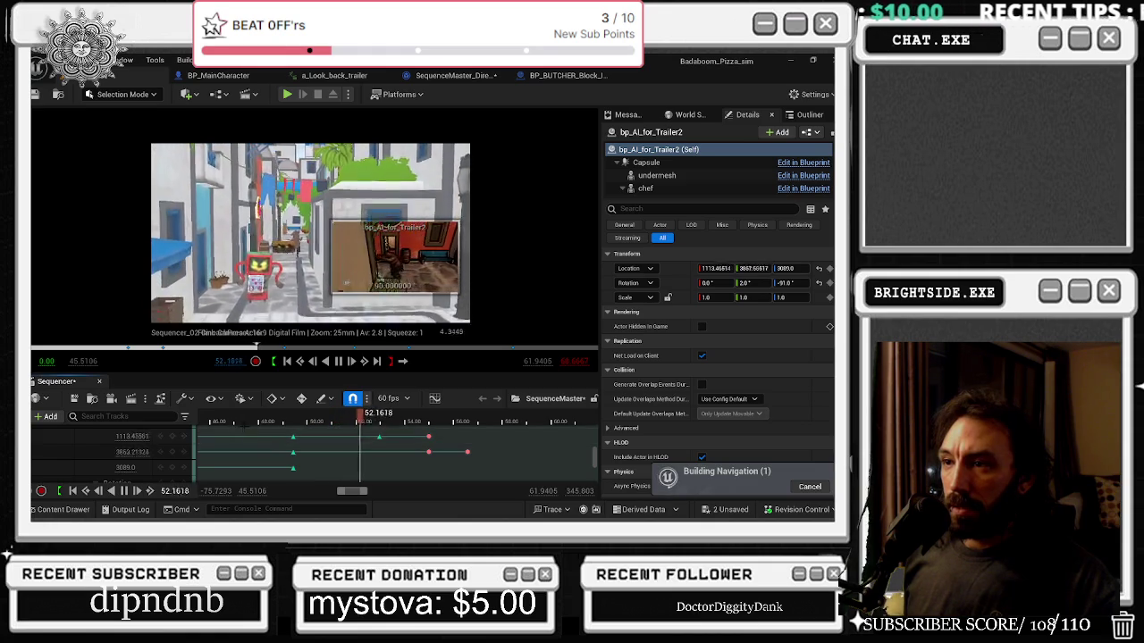
drag(382, 417, 408, 417)
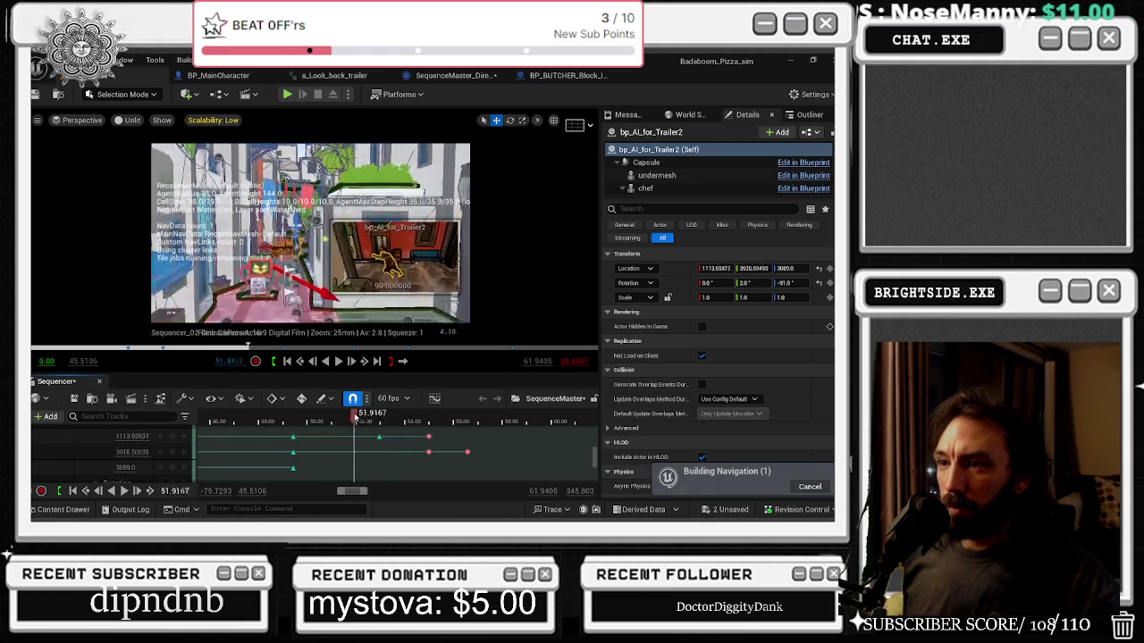
drag(268, 420, 237, 420)
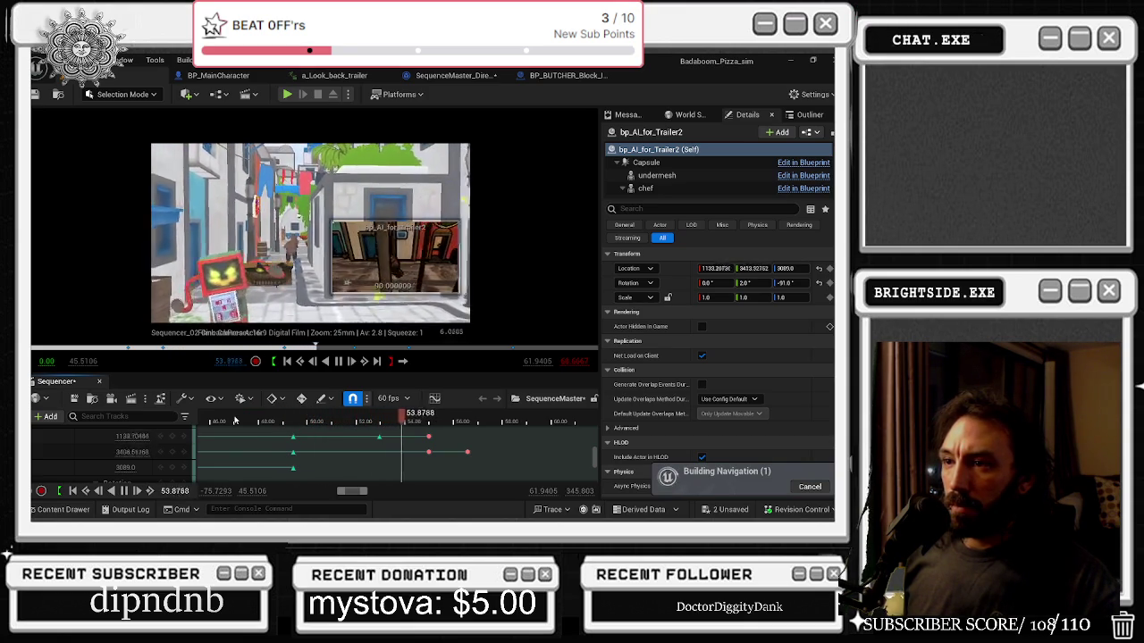
click(227, 420)
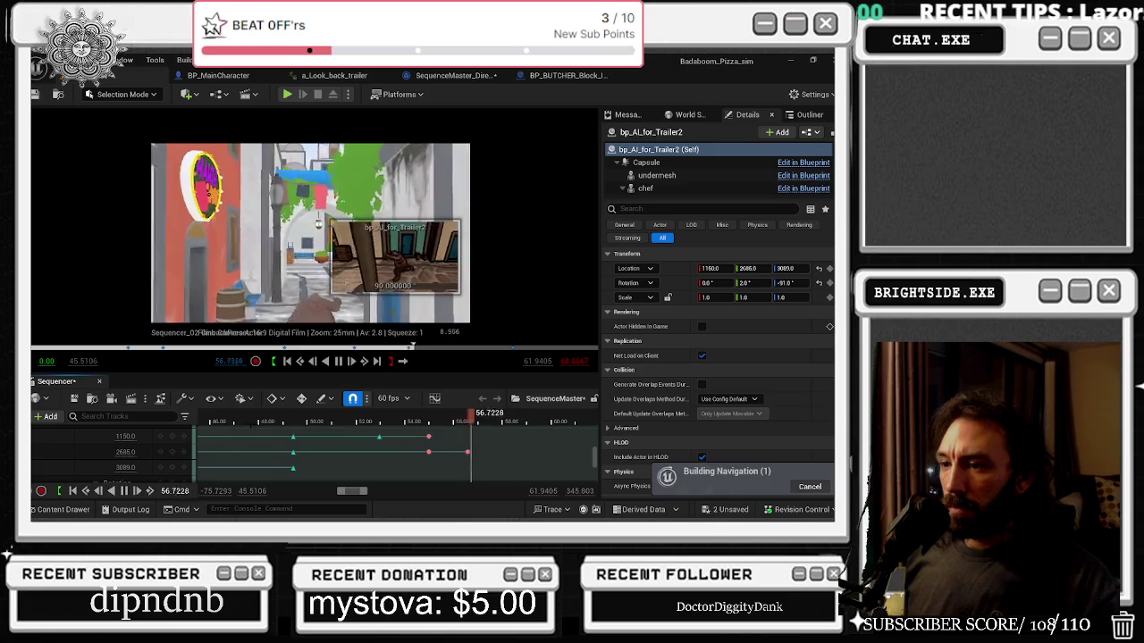
click(236, 424)
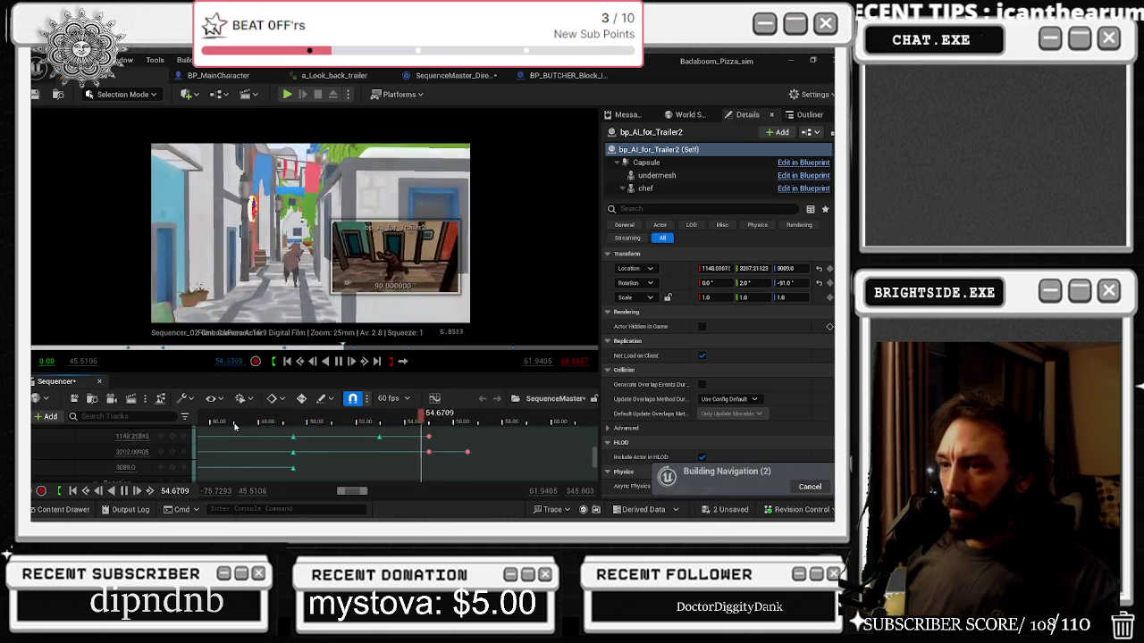
click(400, 425)
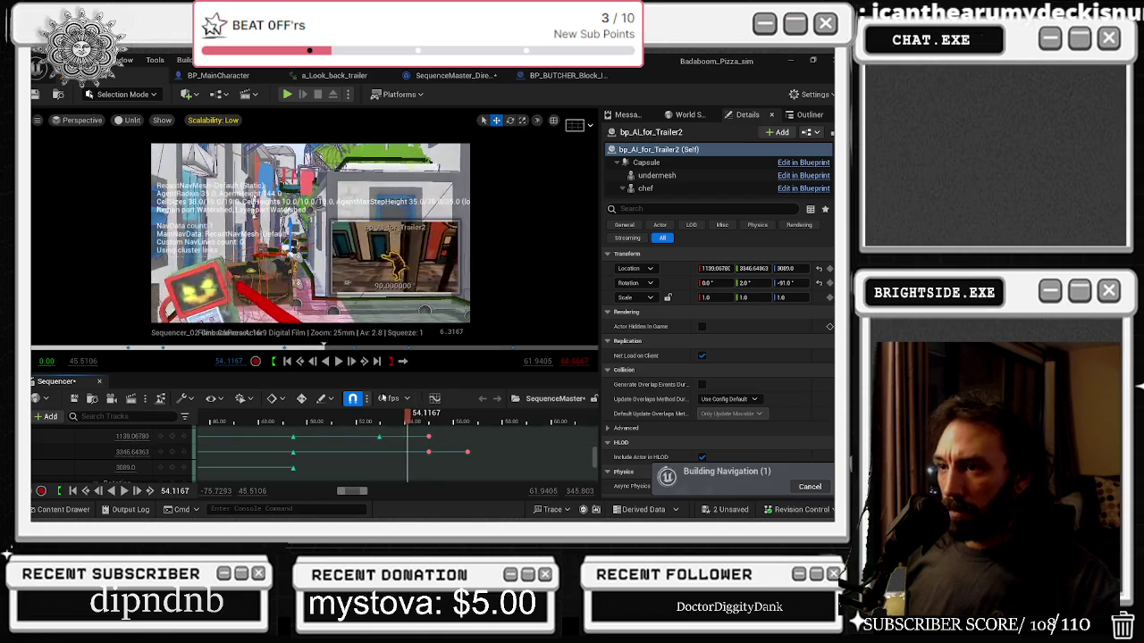
- Shift AM_Pizzabox_Boss_Attack's X 1167 / Y 2242 keys about half a second earlier and replay
click(412, 442)
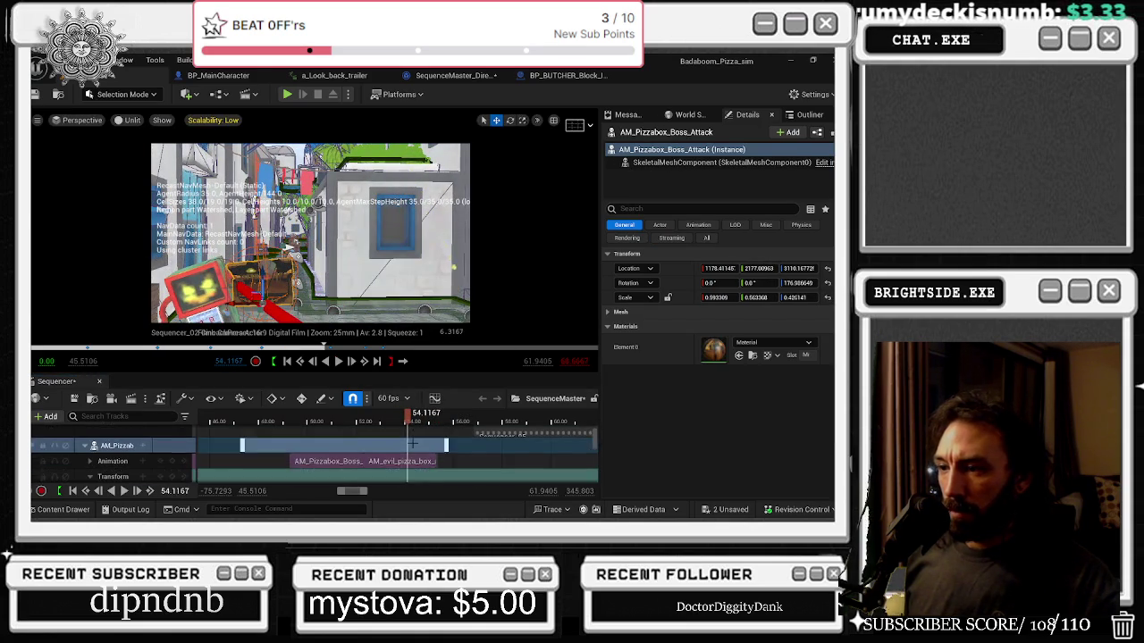
scroll(120, 471, down, 2)
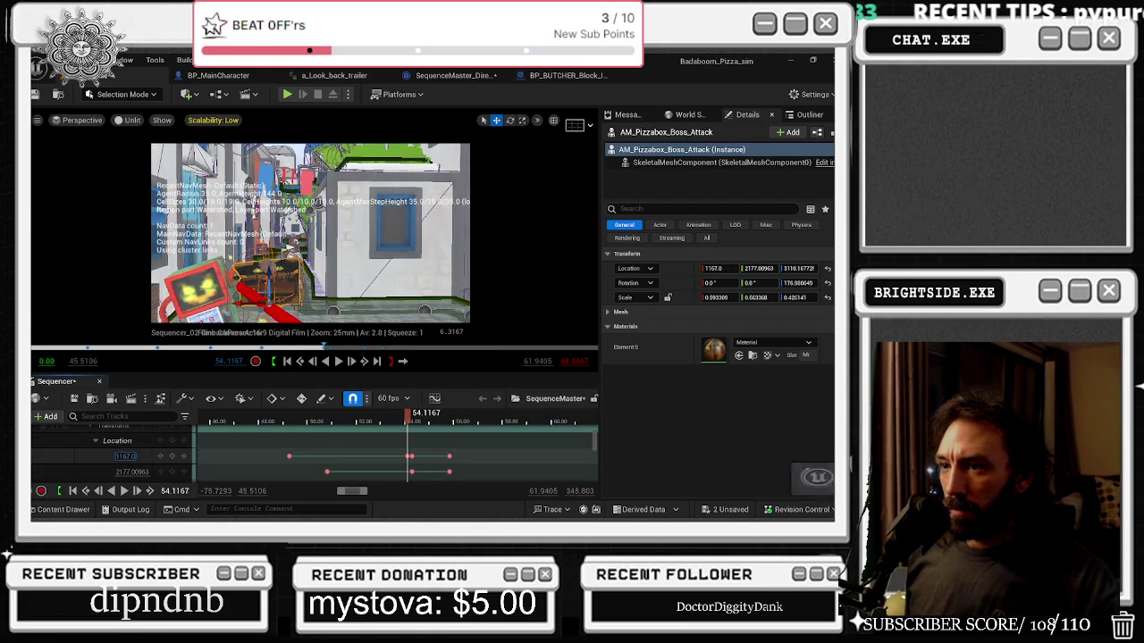
scroll(125, 457, down, 1)
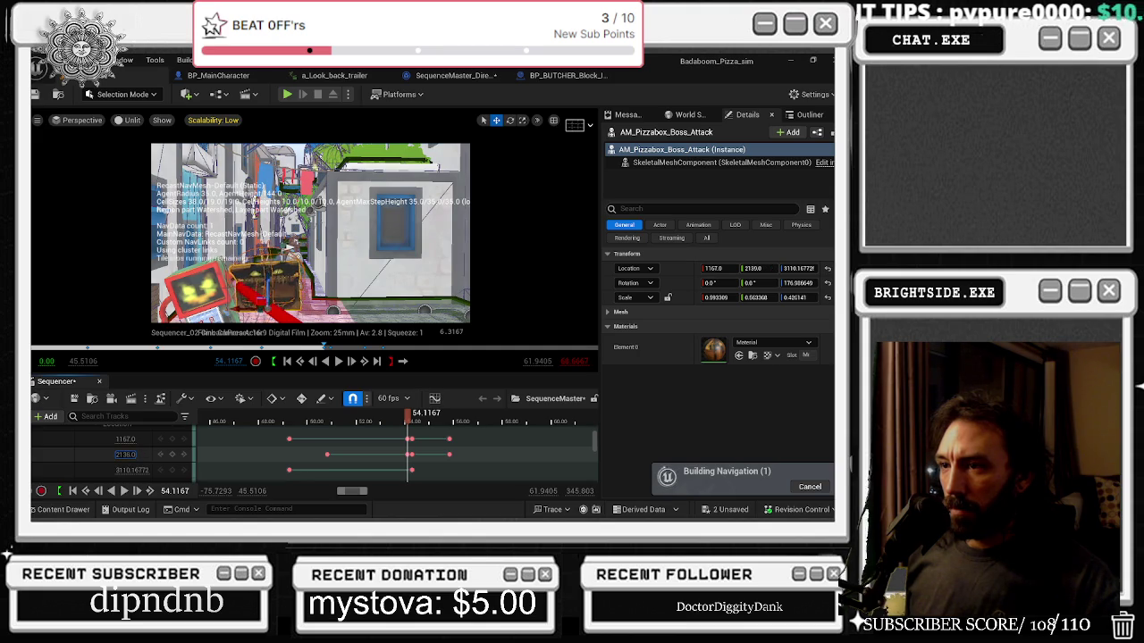
mouse_move(424, 460)
mouse_down()
mouse_move(396, 438)
mouse_move(389, 456)
mouse_up()
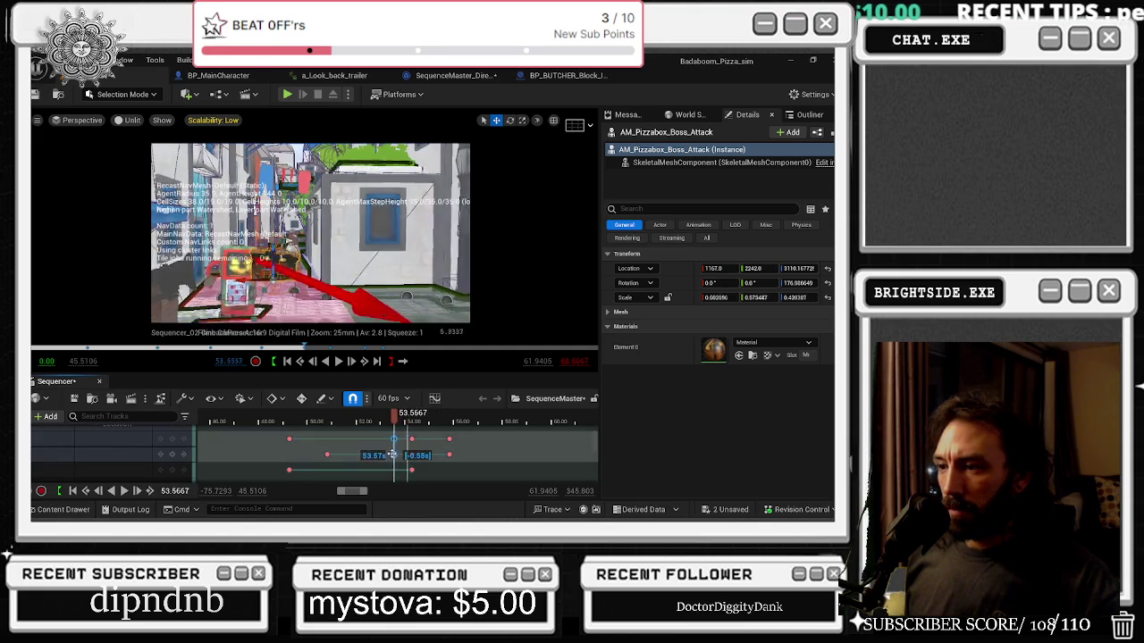
key(space)
click(264, 421)
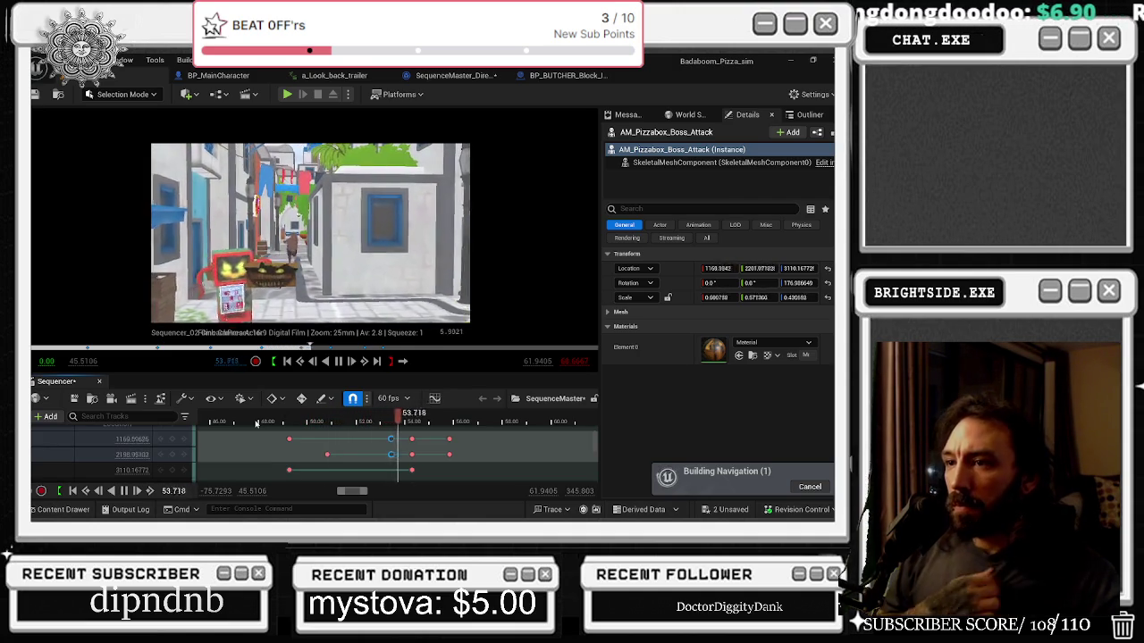
drag(426, 424, 394, 420)
- Key the creature's Location Y at 2038 near 55.9 s and lower it around 53.3 s
scroll(408, 424, down, 3)
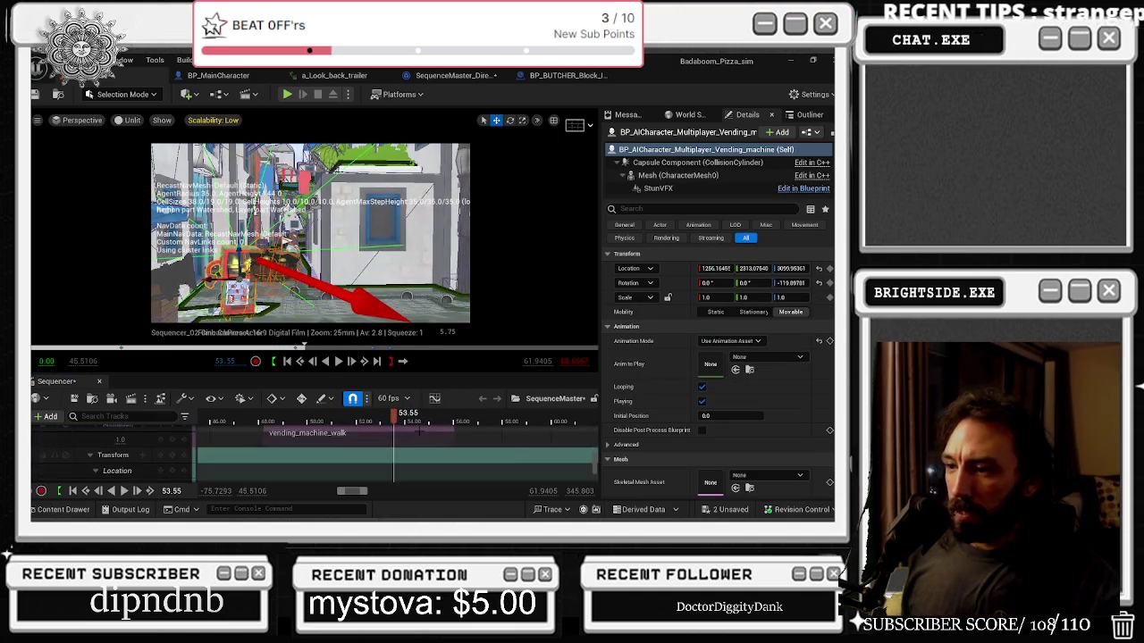
drag(409, 423, 453, 413)
double_click(125, 450)
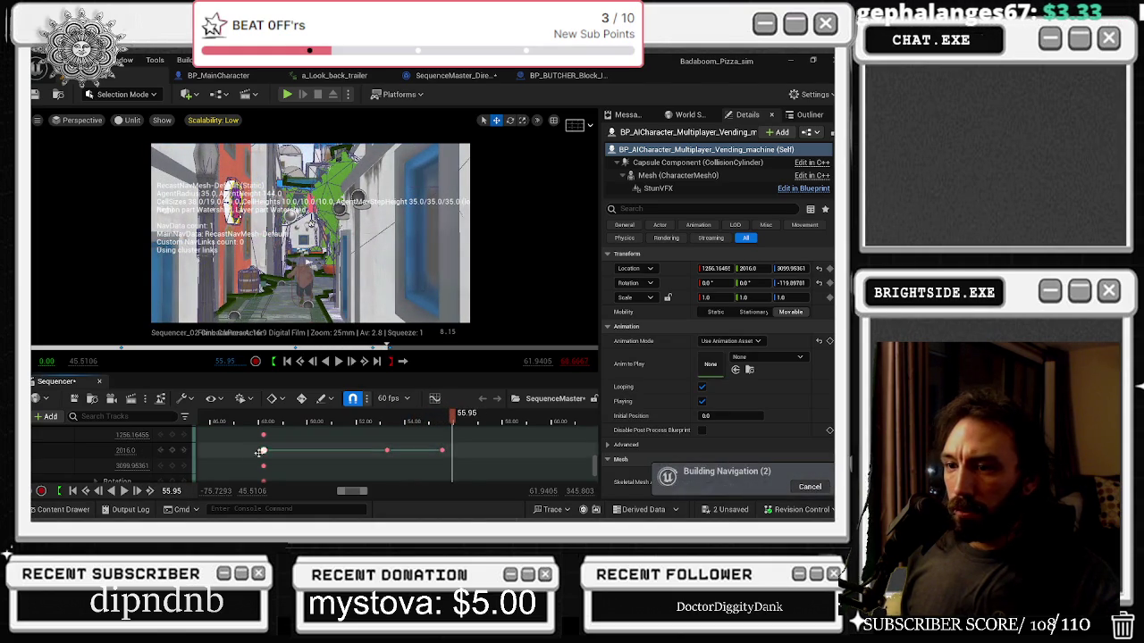
text(2038)
key(Return)
drag(125, 449, 127, 450)
click(388, 449)
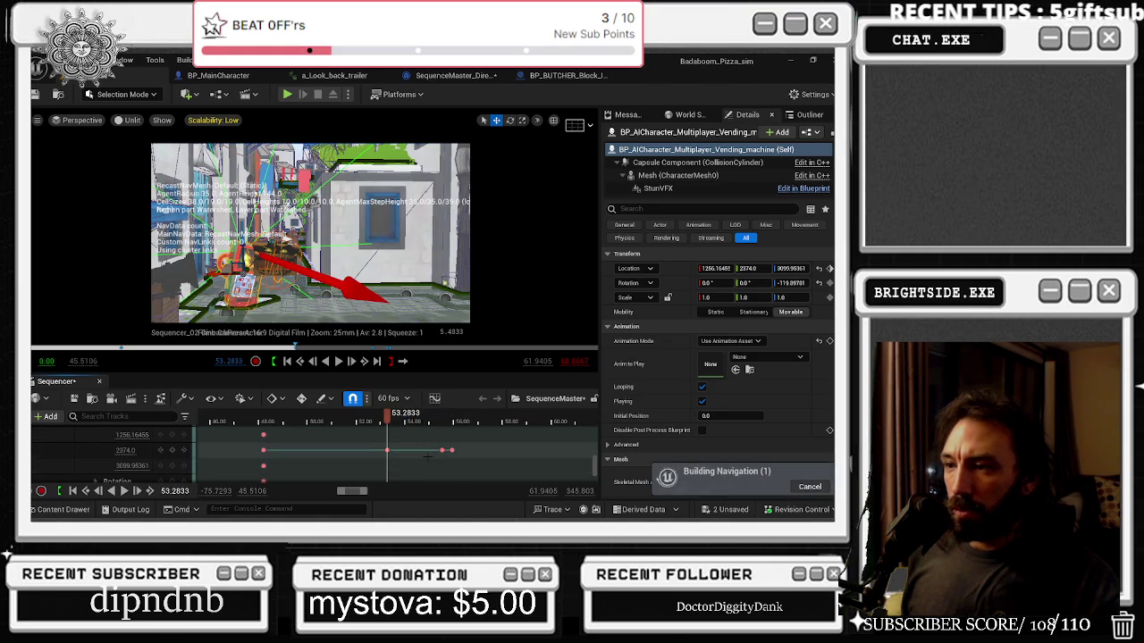
drag(125, 449, 120, 449)
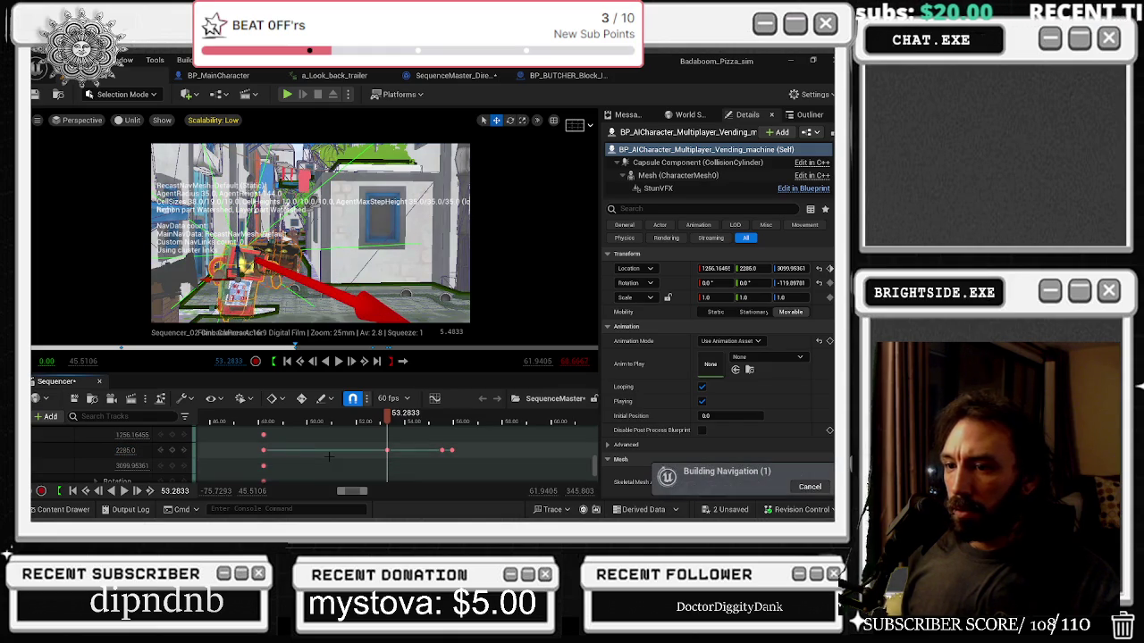
- Set the last Location Y key to 1476 and slide it later
click(443, 450)
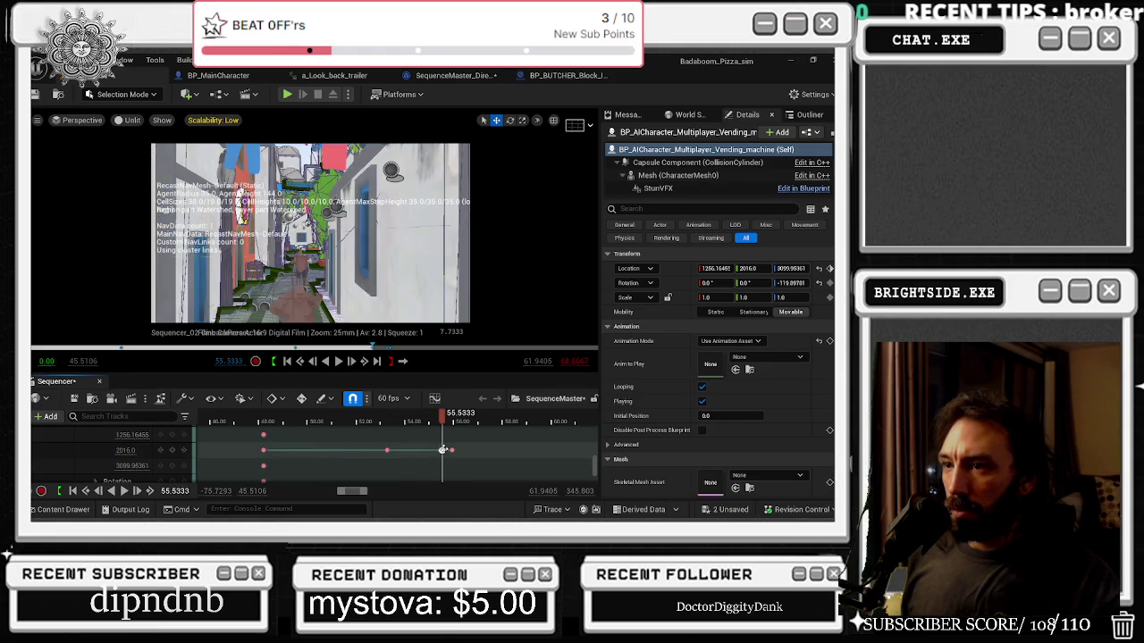
click(453, 451)
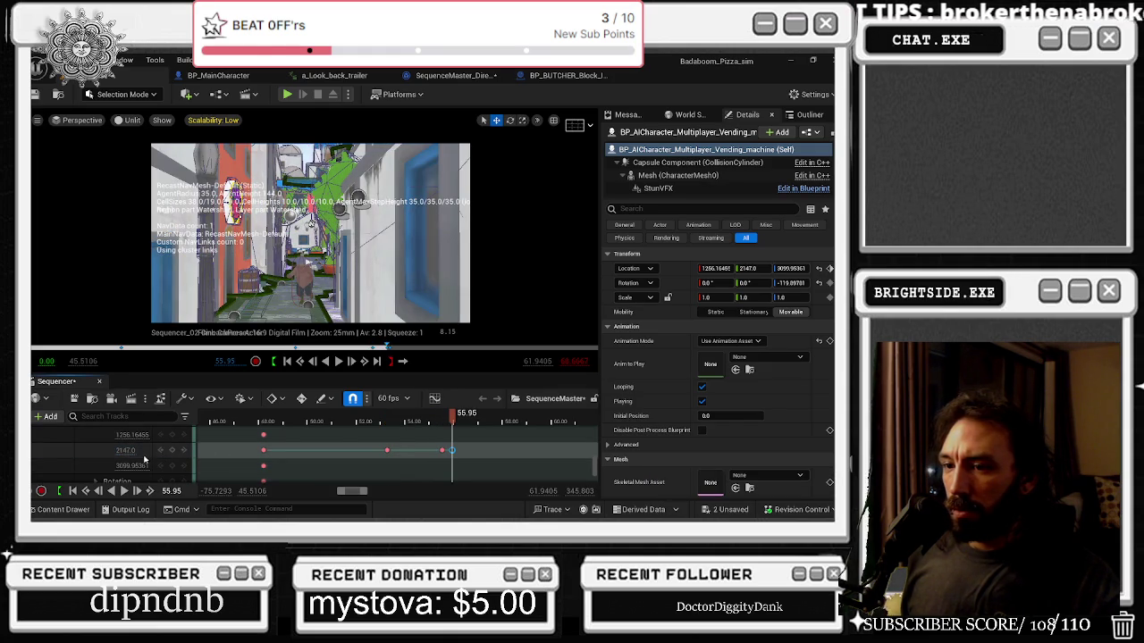
text(1476)
key(Return)
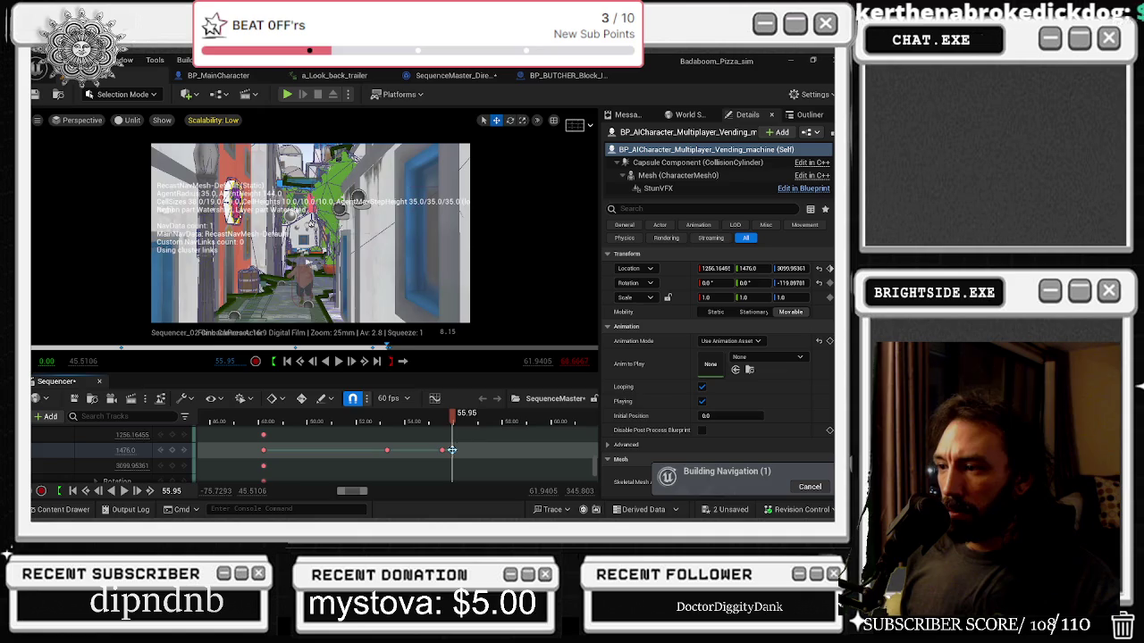
drag(452, 450, 474, 449)
- Replay the shot, scrub to about 53.9 seconds, and reopen the pizzabox boss tracks
click(214, 421)
key(space)
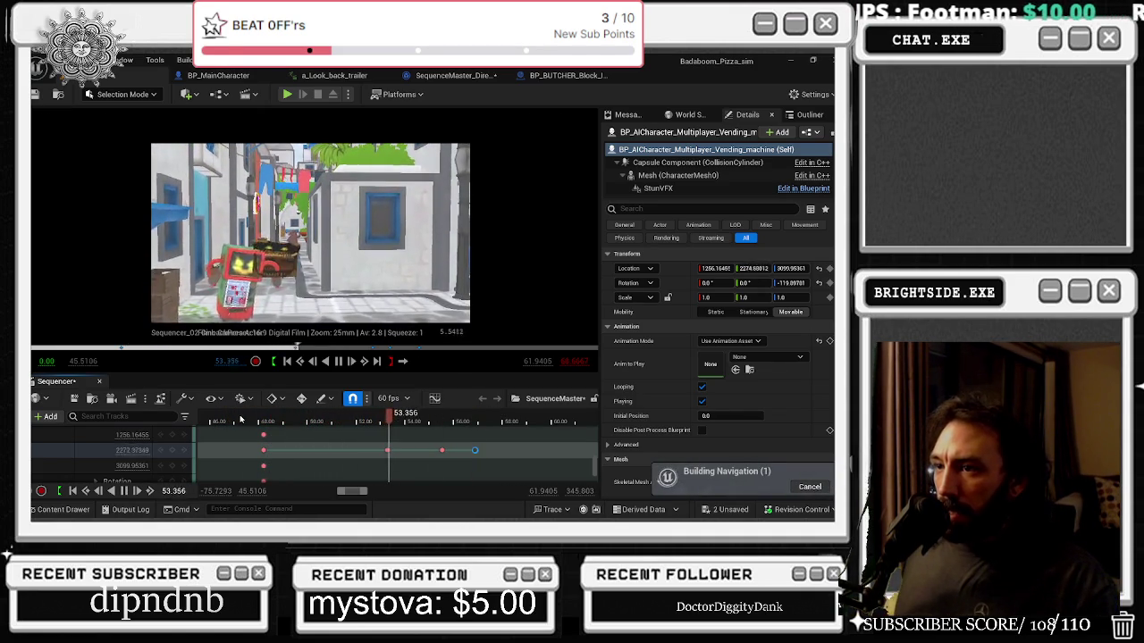
key(space)
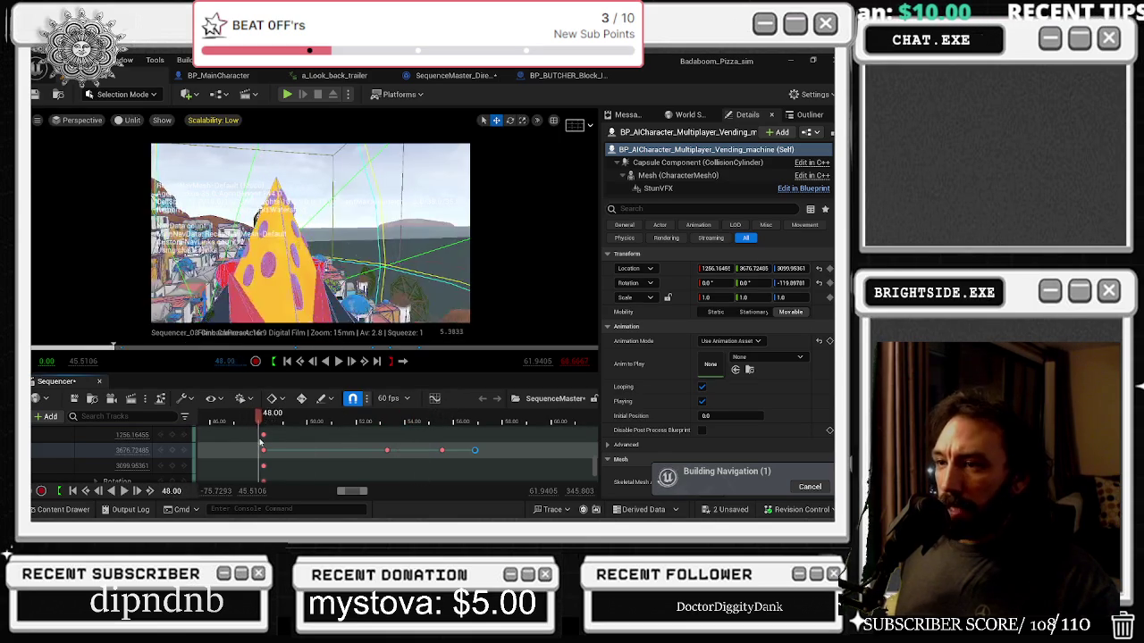
drag(342, 446, 402, 436)
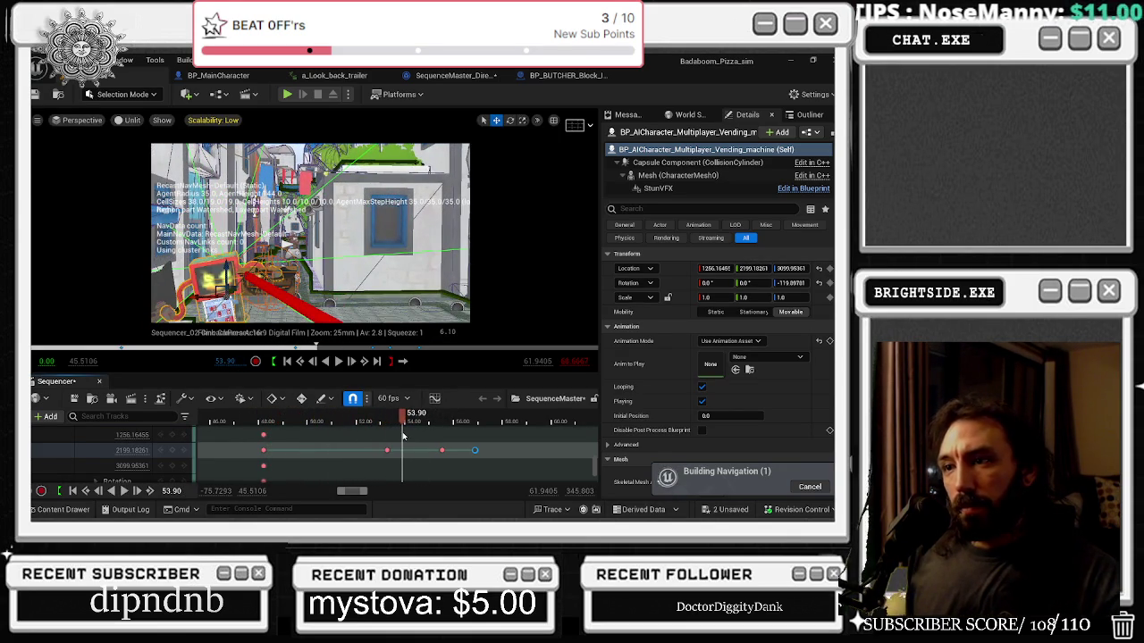
double_click(305, 444)
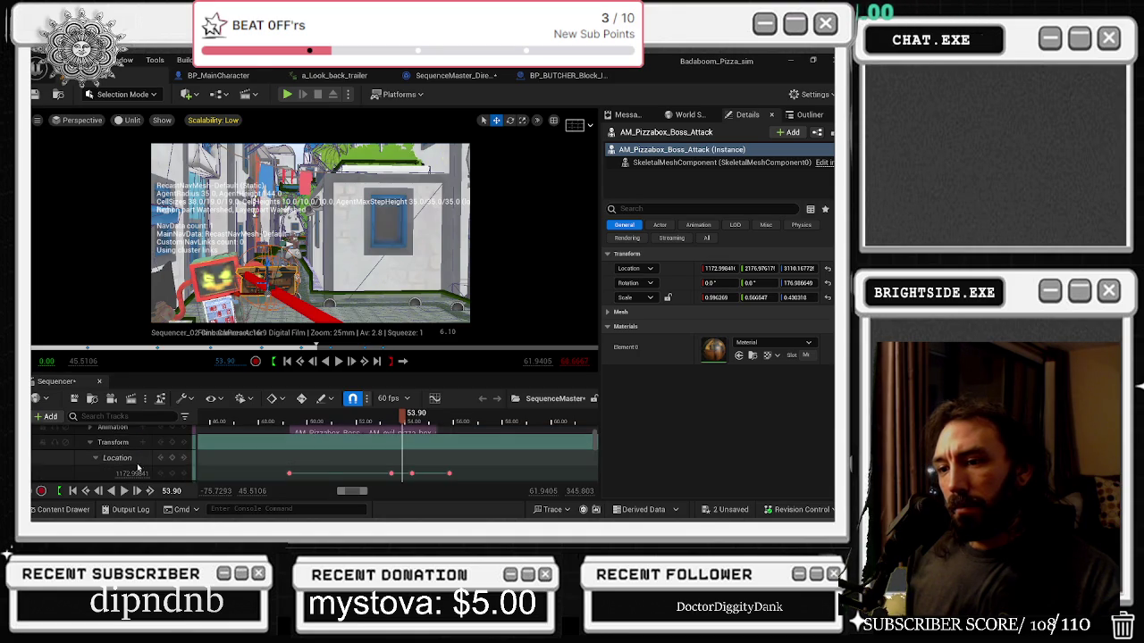
- Shift the boss's last Location keys later, preview to 53.75, and select the vending machine
scroll(411, 456, down, 1)
mouse_move(406, 453)
mouse_down()
mouse_move(460, 478)
mouse_move(430, 435)
mouse_move(386, 413)
mouse_move(416, 413)
mouse_up()
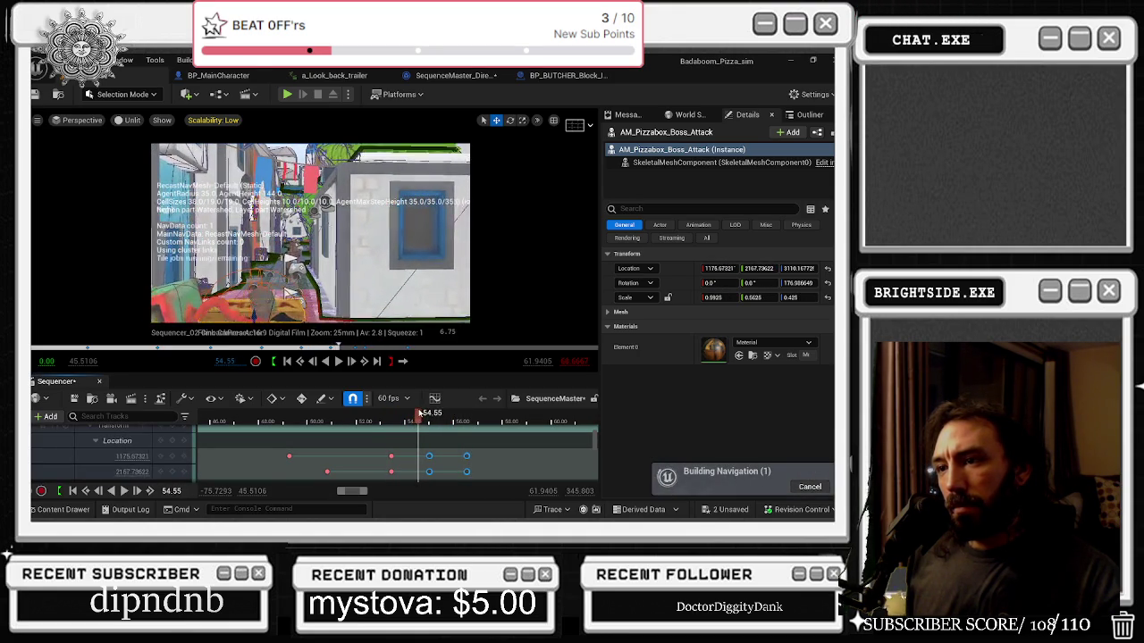
click(329, 413)
key(space)
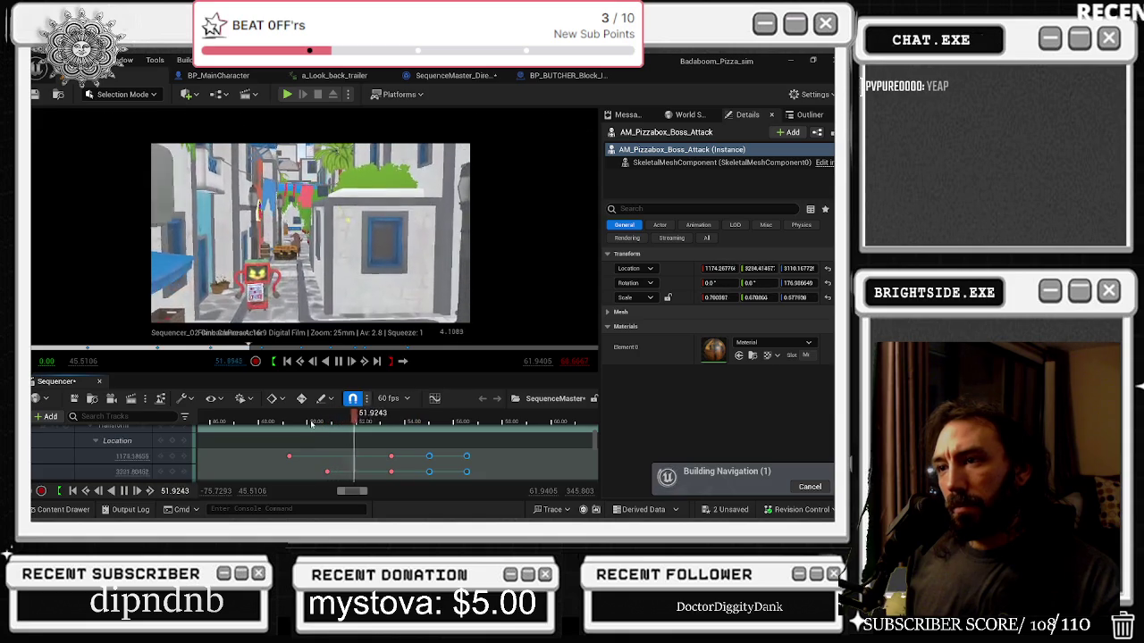
key(space)
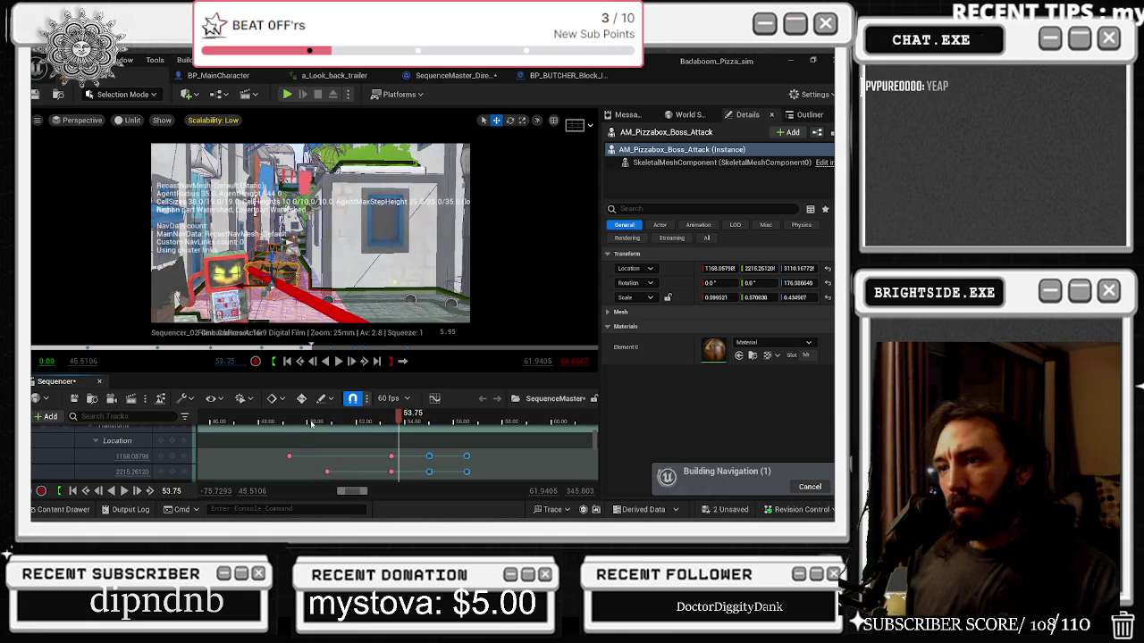
click(396, 433)
scroll(395, 443, down, 3)
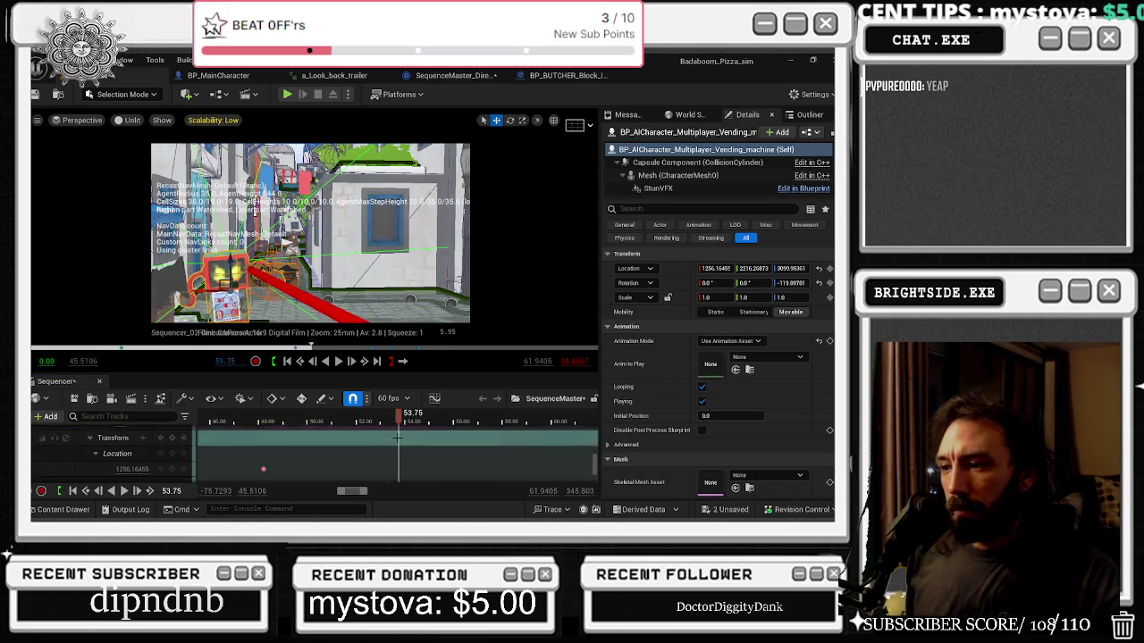
- Key the vending machine's Location Y at 2193, shift it later at 1946, and preview
drag(118, 450, 105, 451)
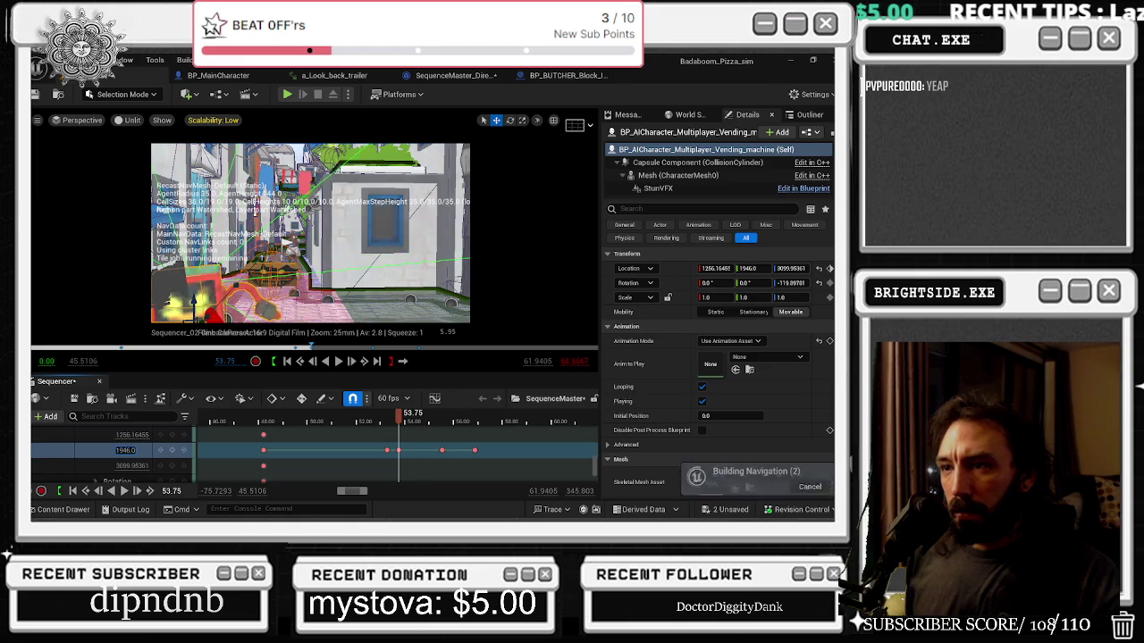
drag(398, 449, 410, 449)
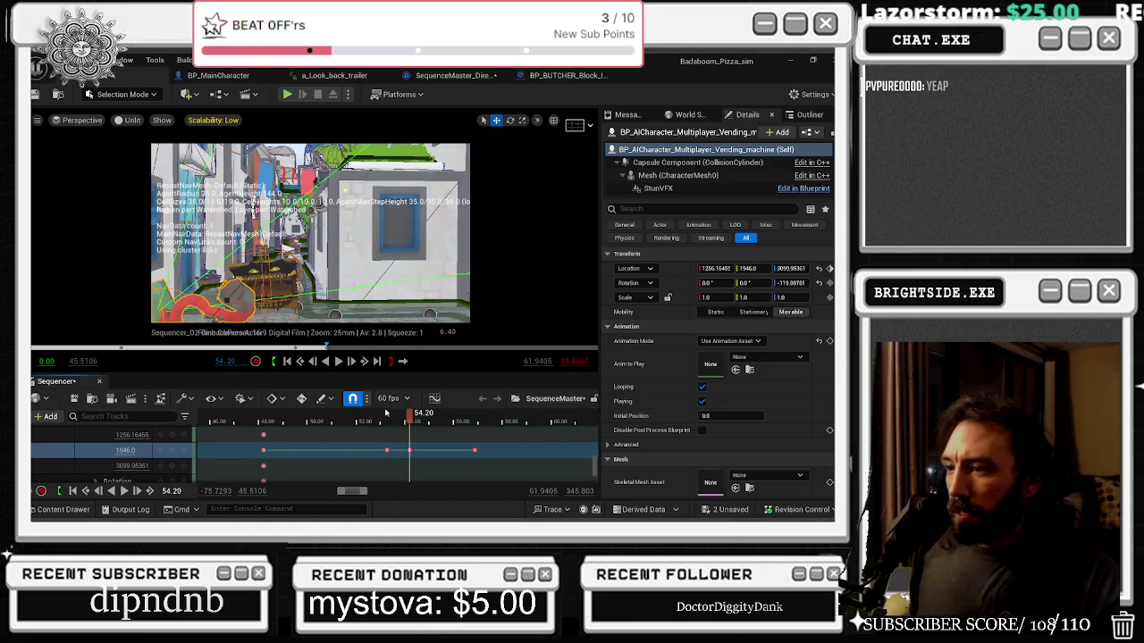
click(277, 419)
key(space)
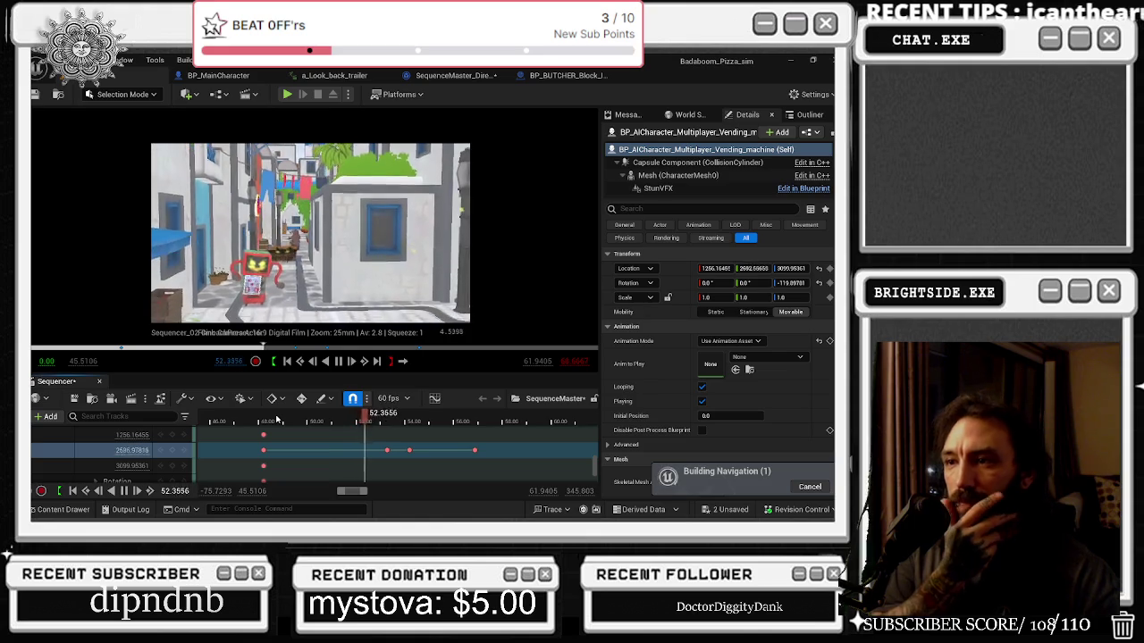
key(space)
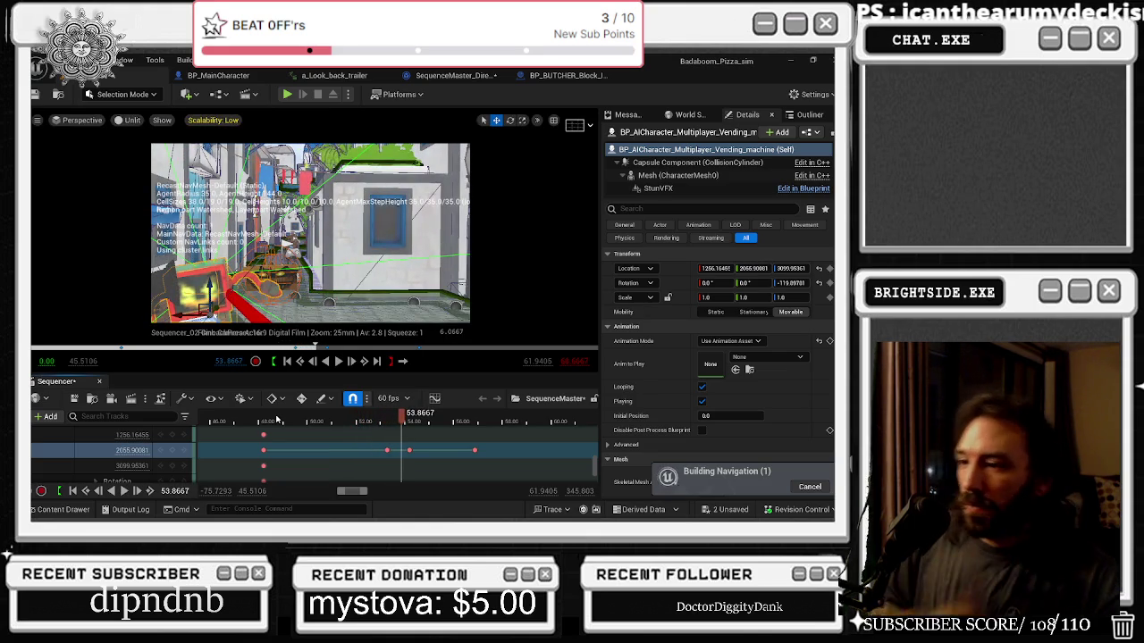
- Retime a Location Y key to 51.70, slide the next key later, and replay the chase
drag(387, 449, 349, 449)
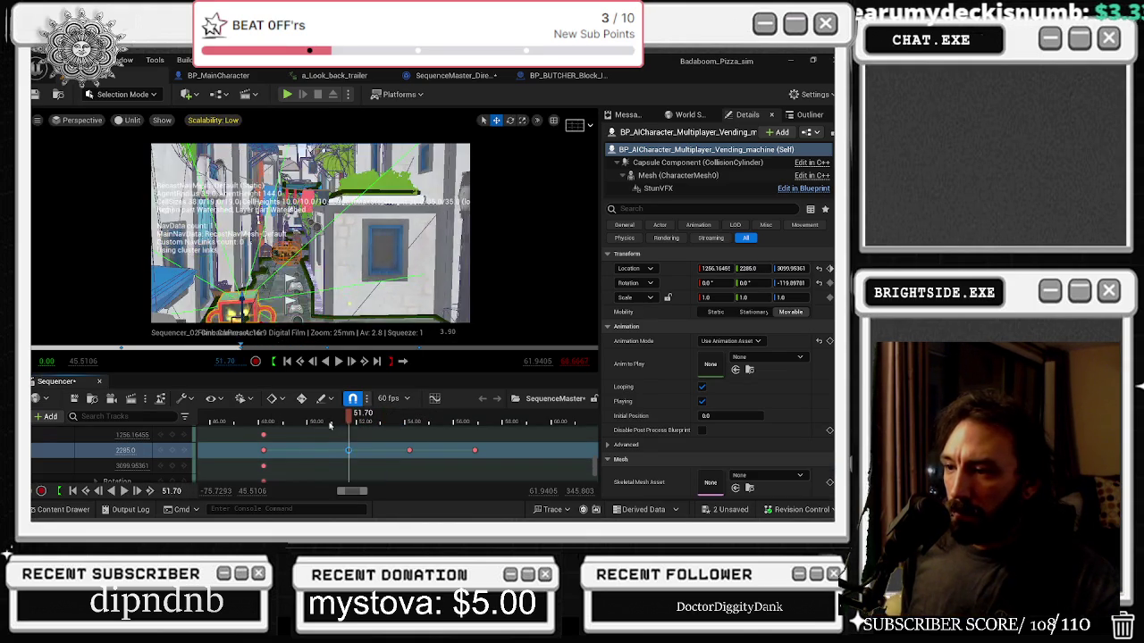
key(space)
drag(351, 451, 369, 450)
click(277, 416)
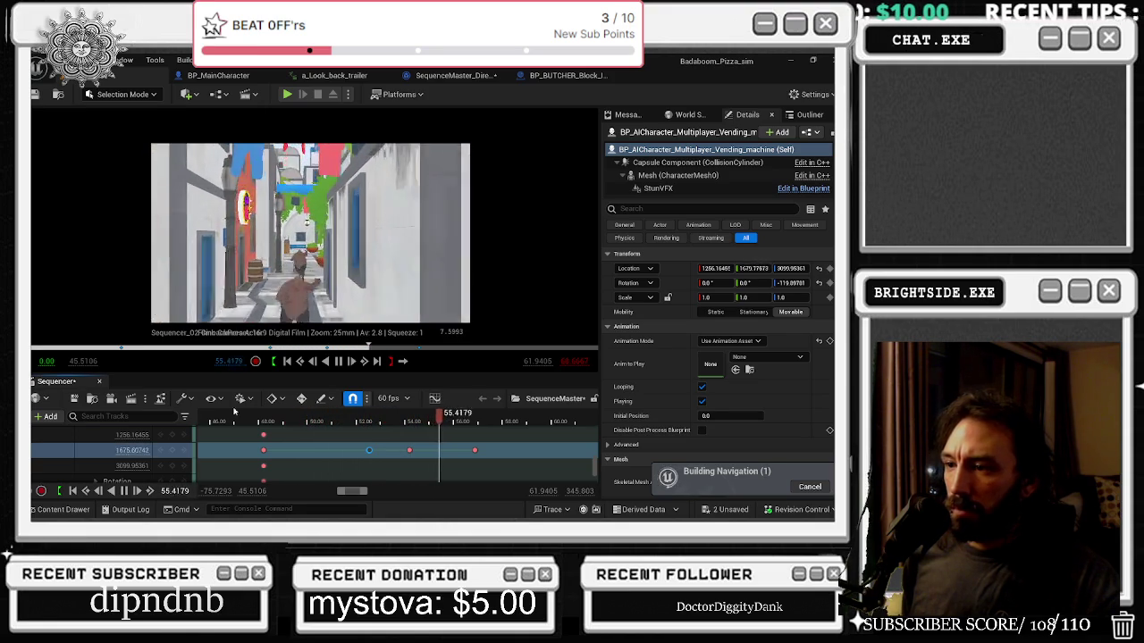
click(237, 419)
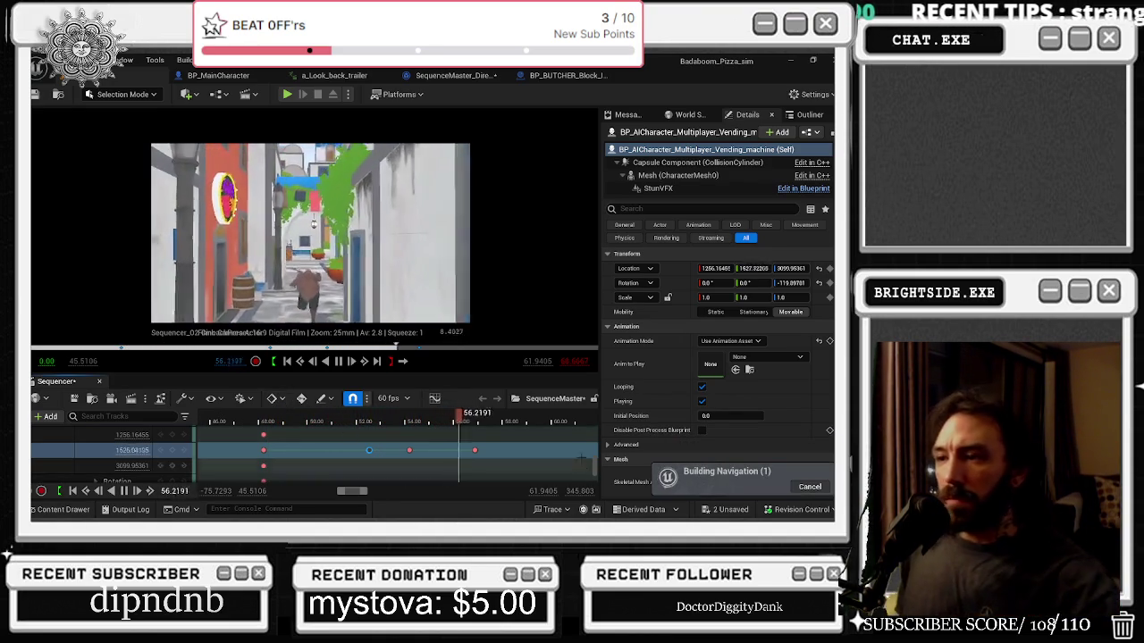
ctrl+scroll(527, 451, down, 8)
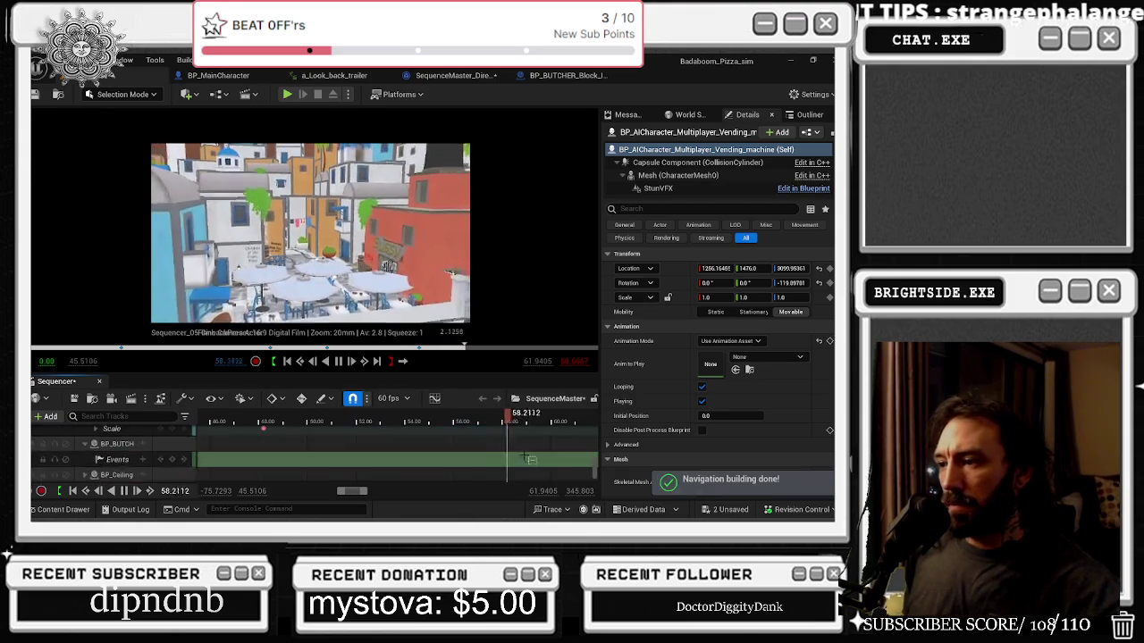
- Stop the trailer preview and browse the Content Drawer to Content > BMMCSystem > Blueprints > AI
click(351, 421)
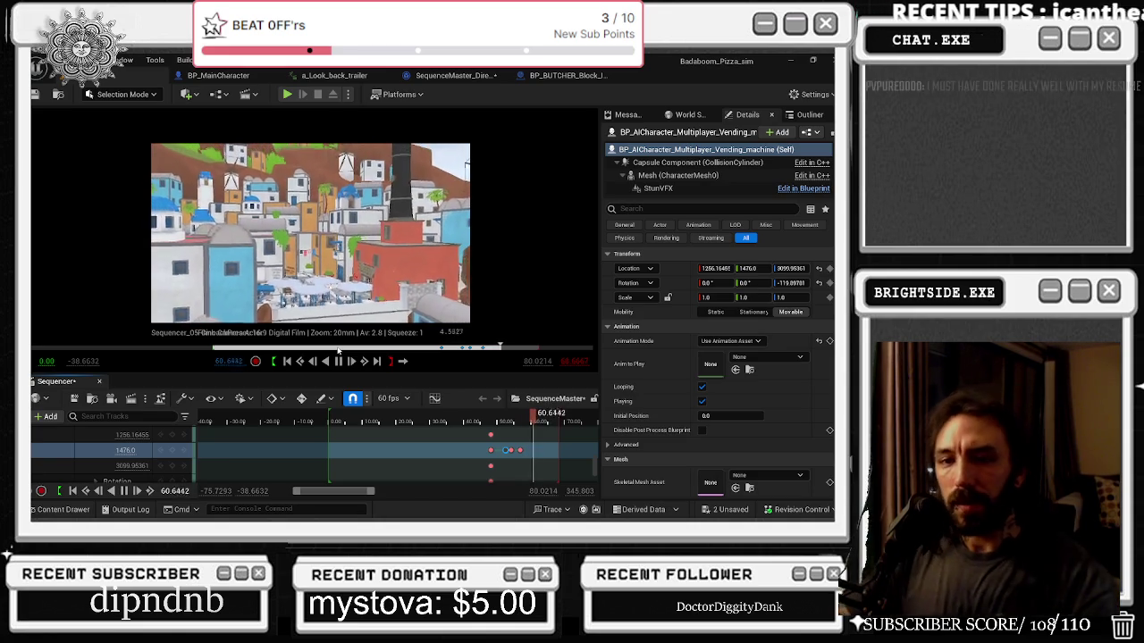
click(484, 421)
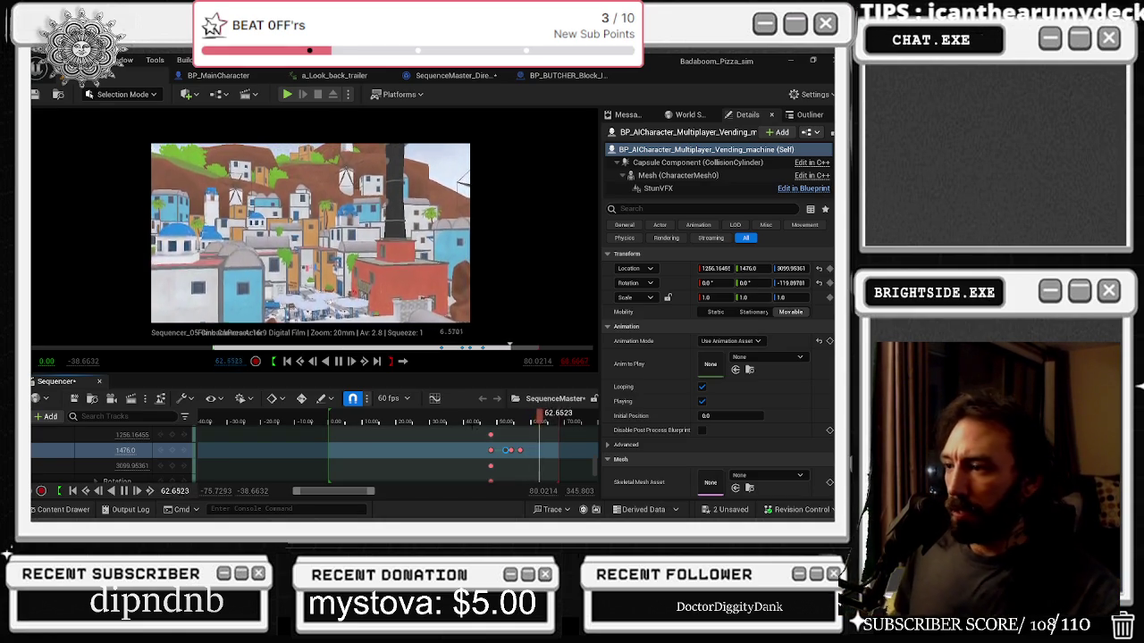
click(63, 509)
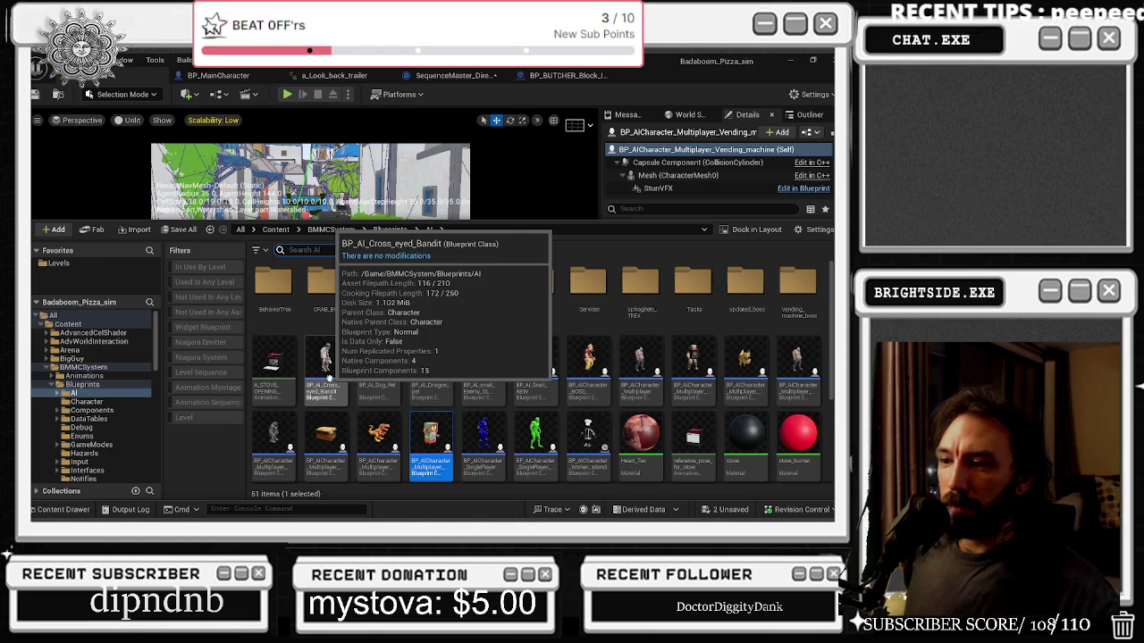
- Place BP_AICharacter_Multiplayer_CRAB_DELIVERY into the alley and show the level's actor list
click(745, 362)
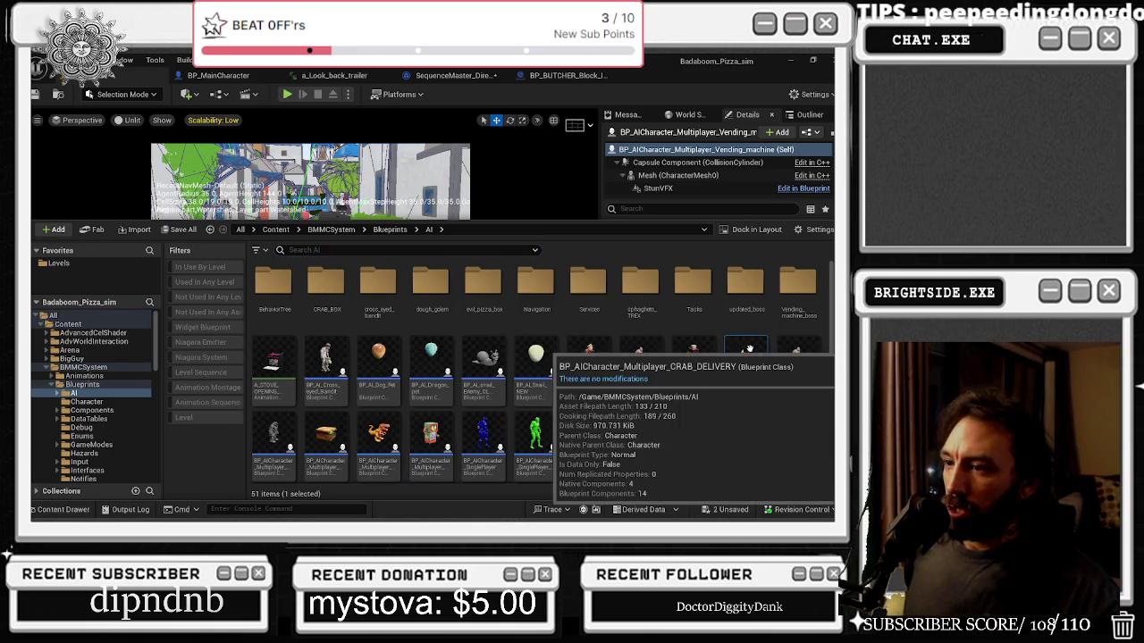
click(49, 510)
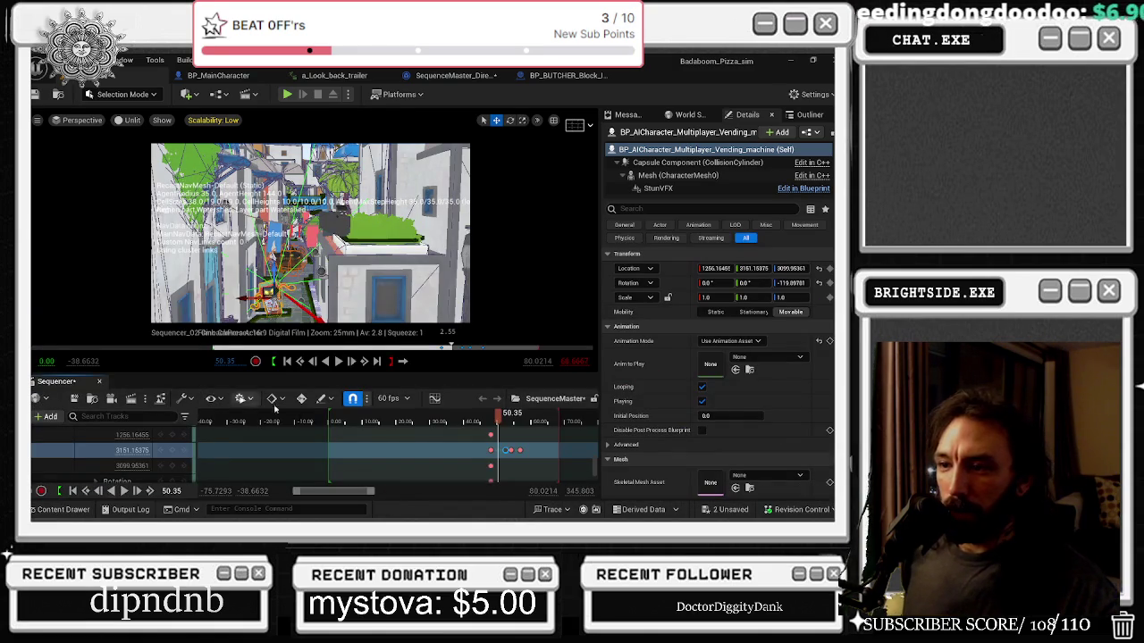
click(71, 511)
mouse_move(745, 362)
mouse_down()
mouse_move(327, 268)
mouse_move(274, 210)
mouse_move(326, 216)
mouse_up()
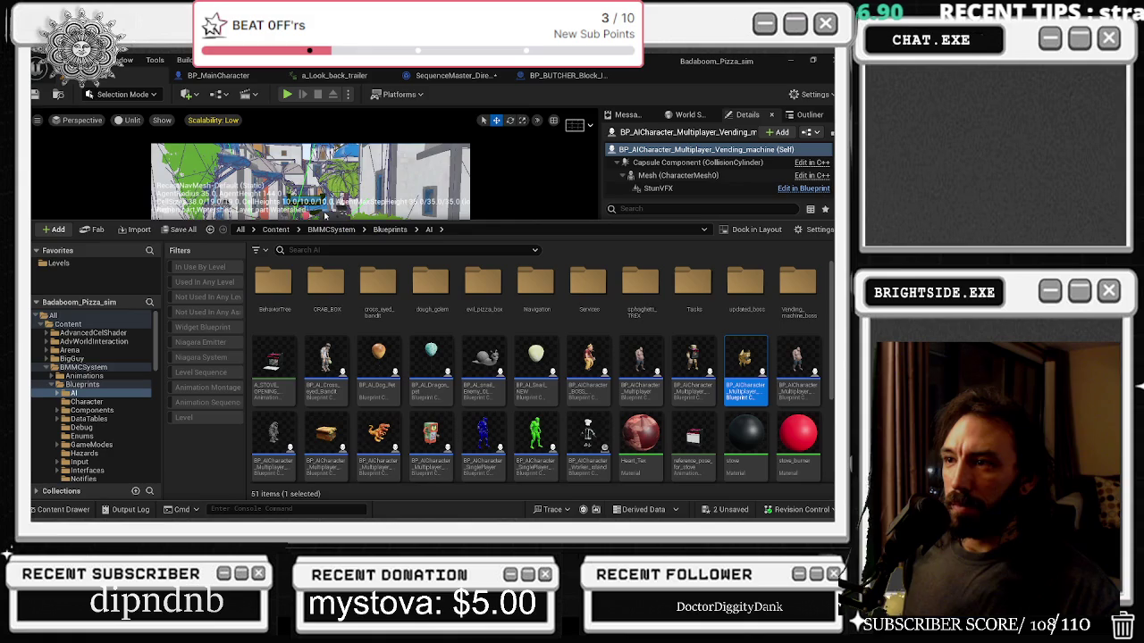
click(81, 506)
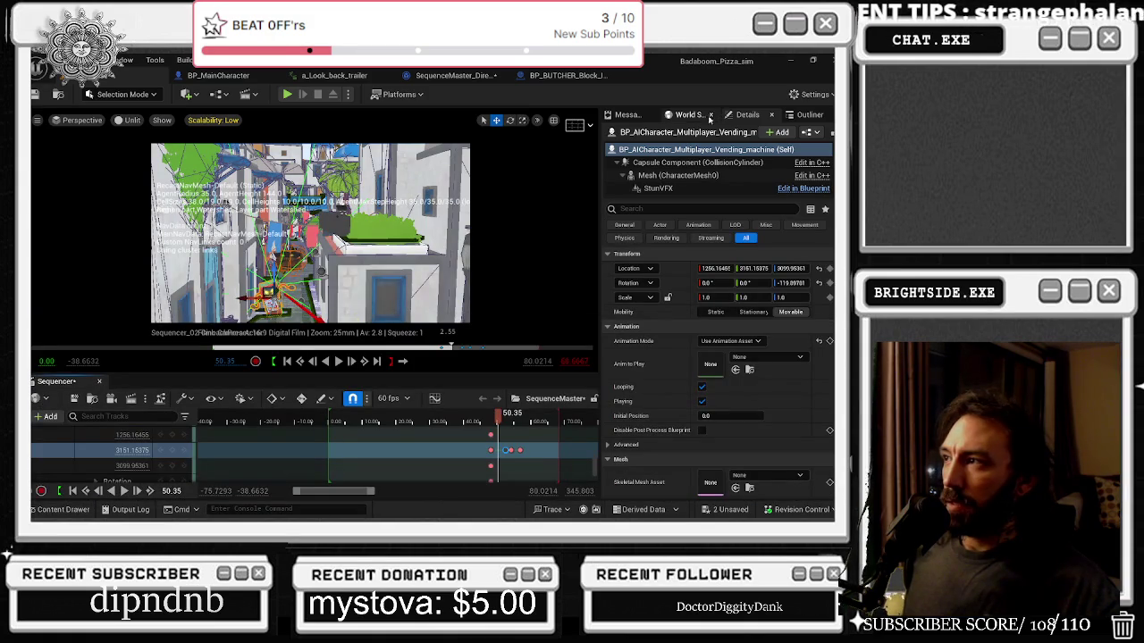
click(688, 115)
click(635, 117)
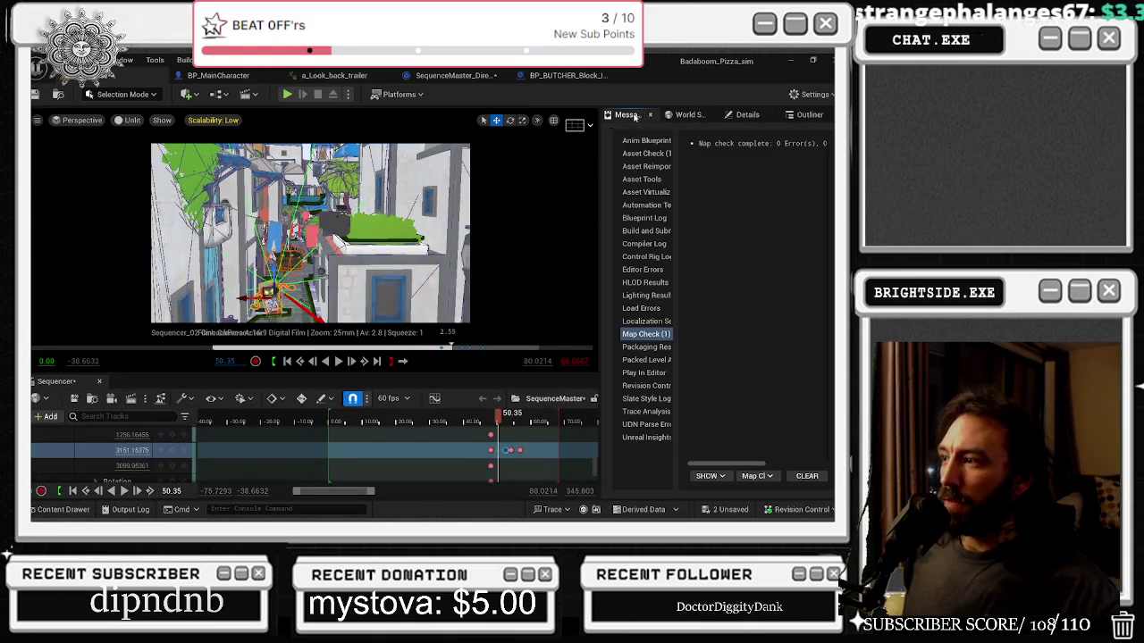
click(805, 117)
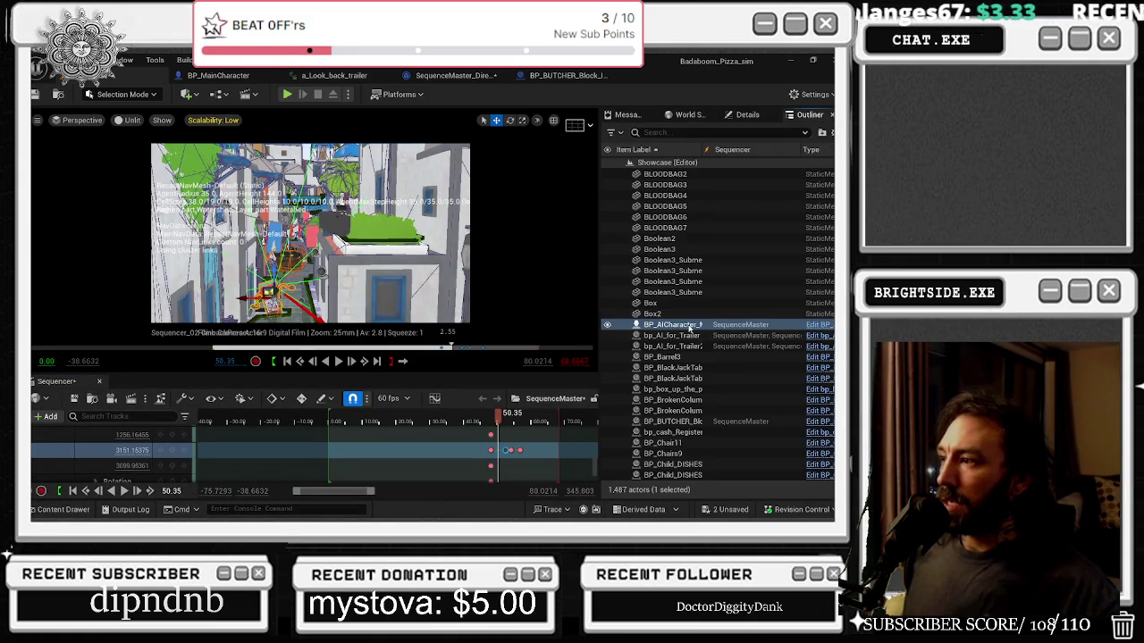
- Locate the crab character's blueprint asset and rotate the placed crab to about -91 degrees
key(ctrl+b)
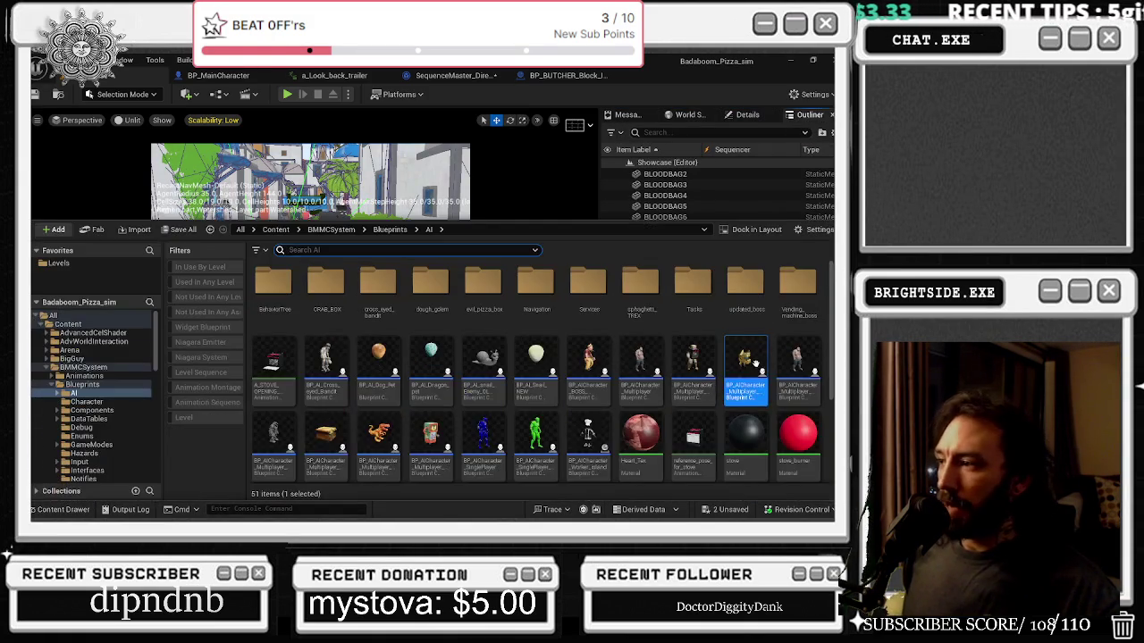
drag(311, 222, 308, 341)
mouse_move(745, 466)
mouse_down()
mouse_move(641, 460)
mouse_move(301, 293)
mouse_up()
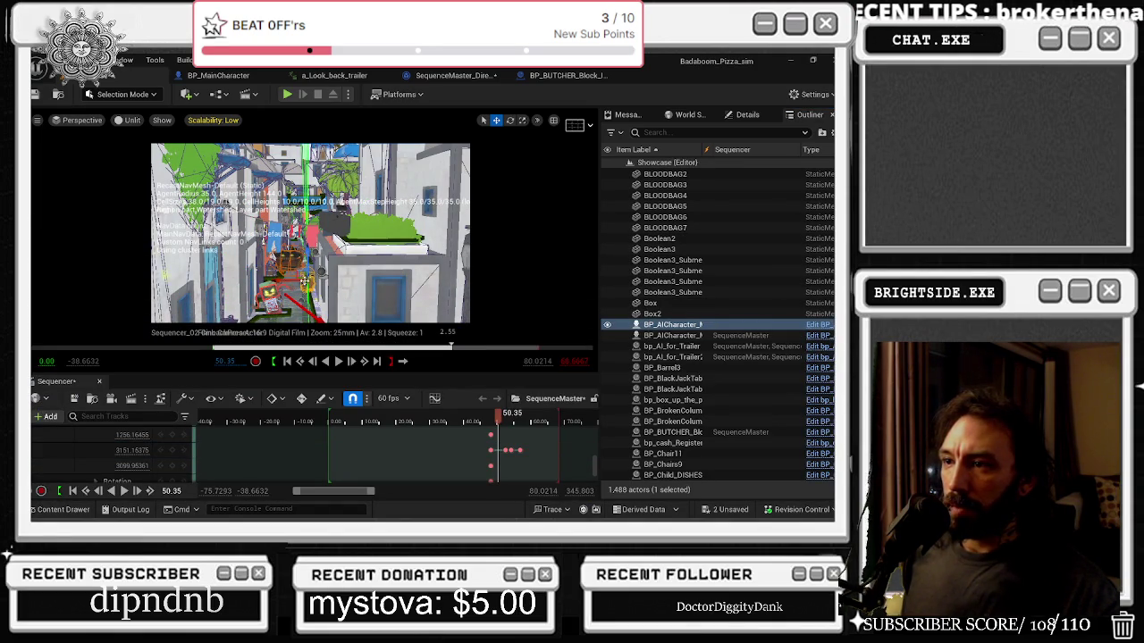
key(e)
drag(268, 314, 254, 304)
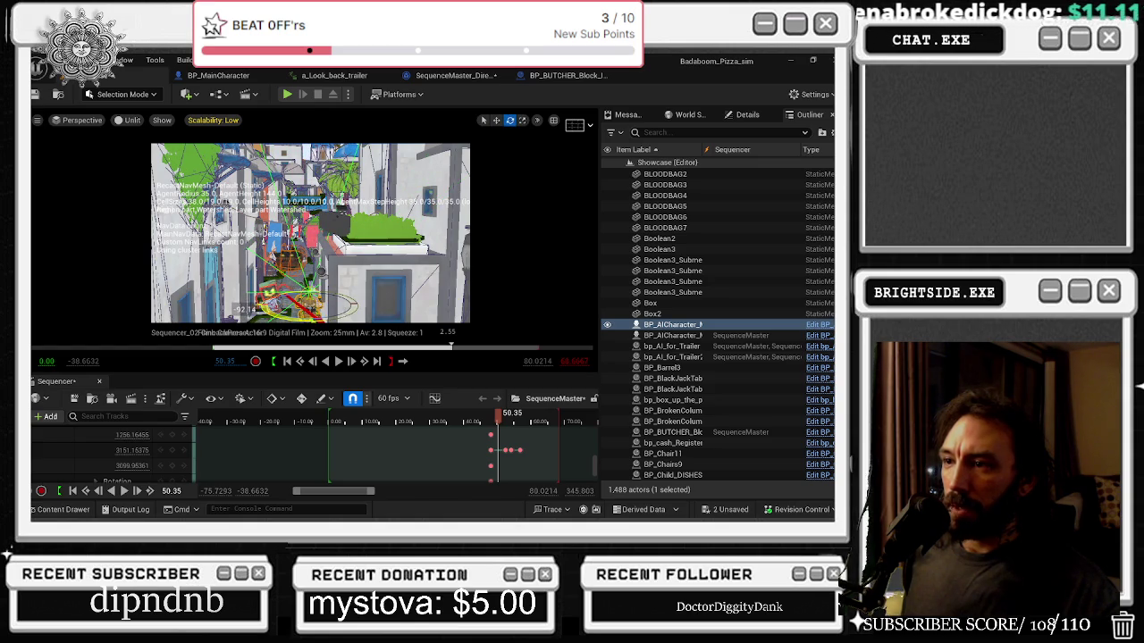
key(r)
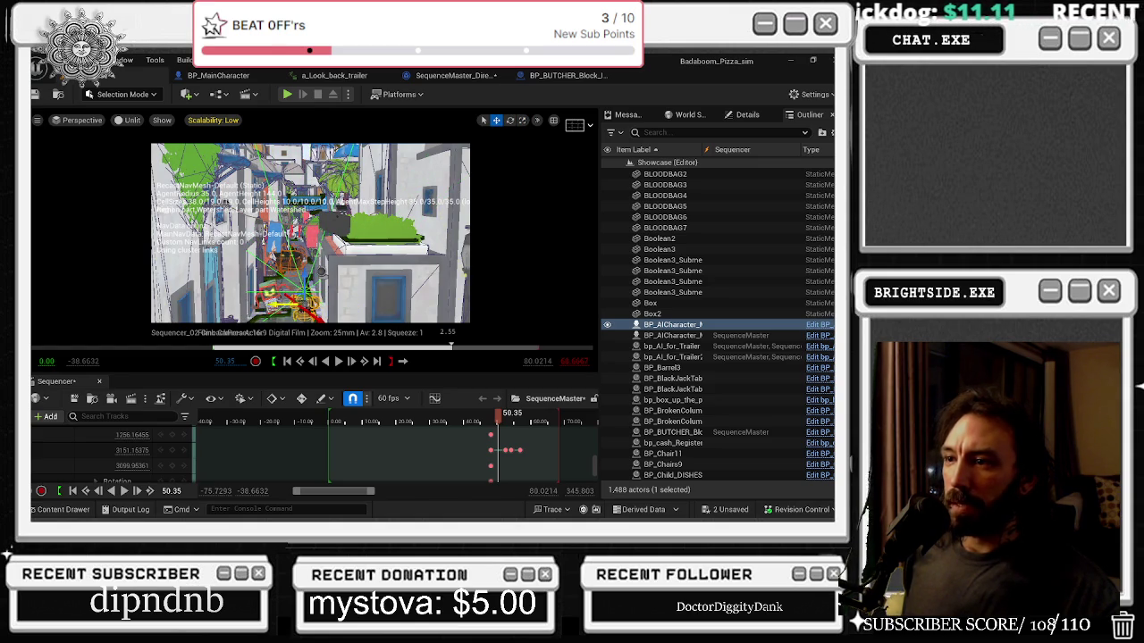
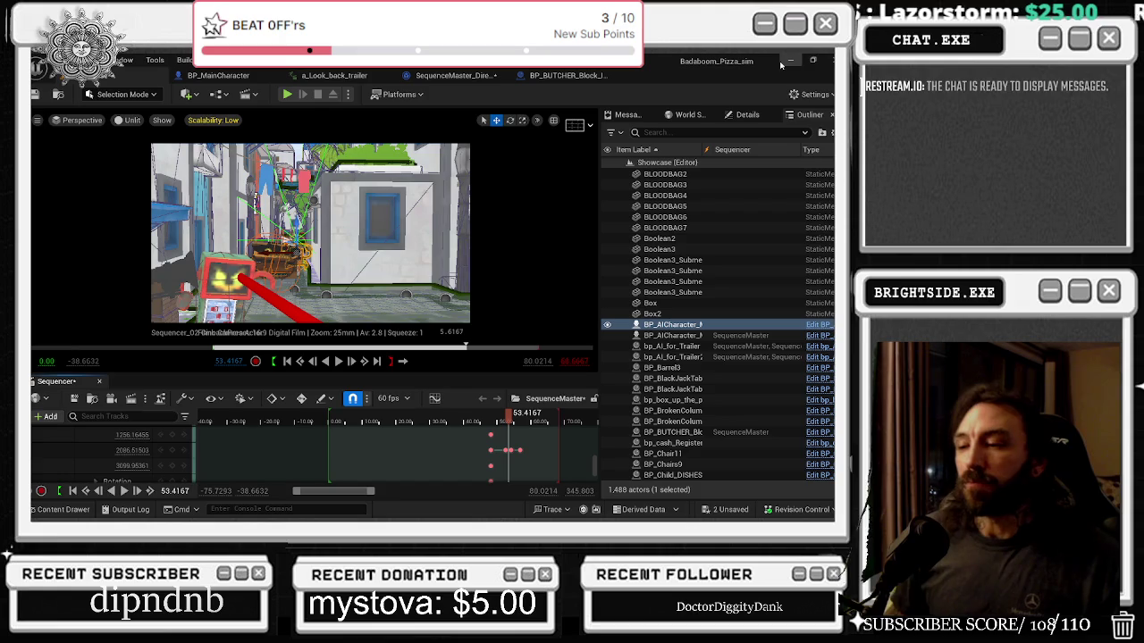
- Drag the Sequencer playhead to about 52.65 and watch that shot in the viewport
drag(348, 416, 389, 416)
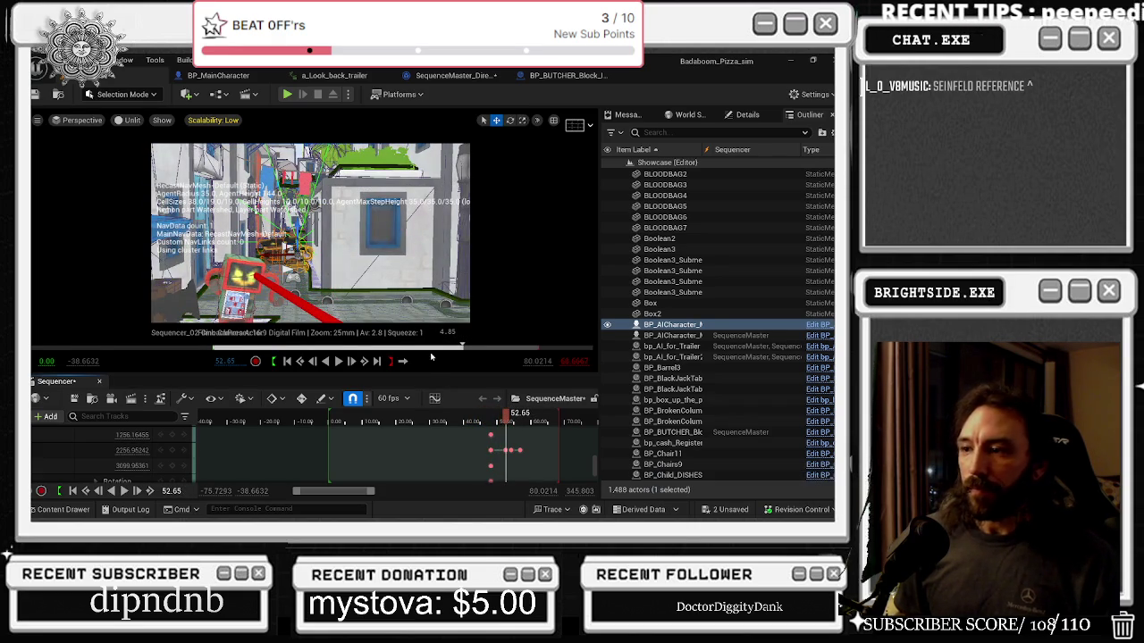
click(93, 120)
- Check the viewport options, view mode, Scalability and Show menus, then scrub back to 52.61
click(37, 120)
click(38, 119)
click(132, 120)
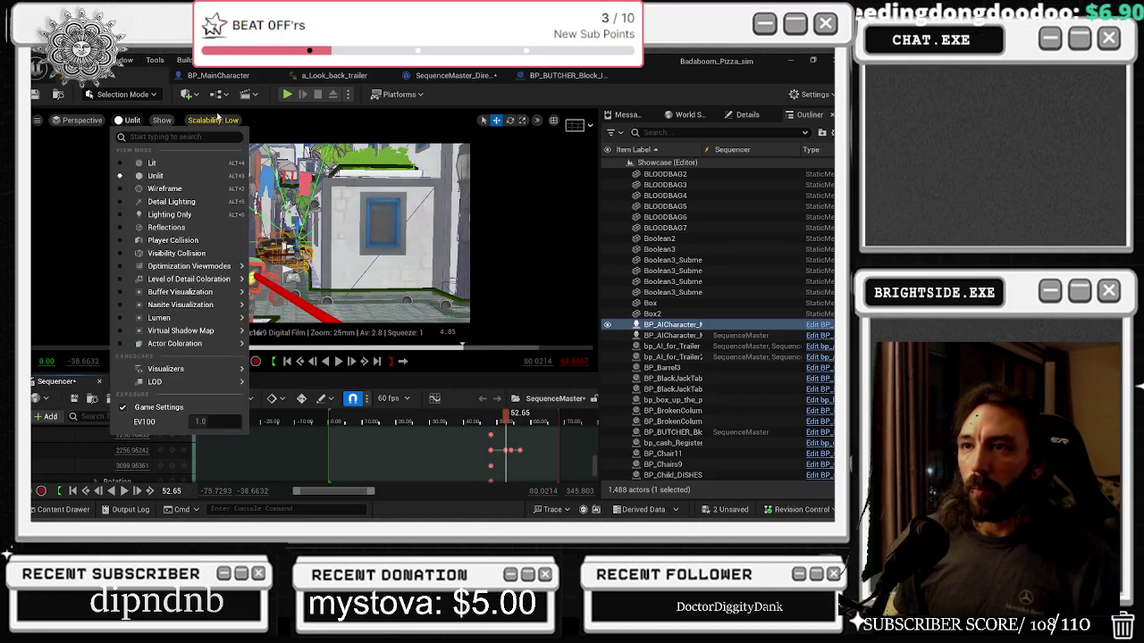
click(213, 120)
click(162, 120)
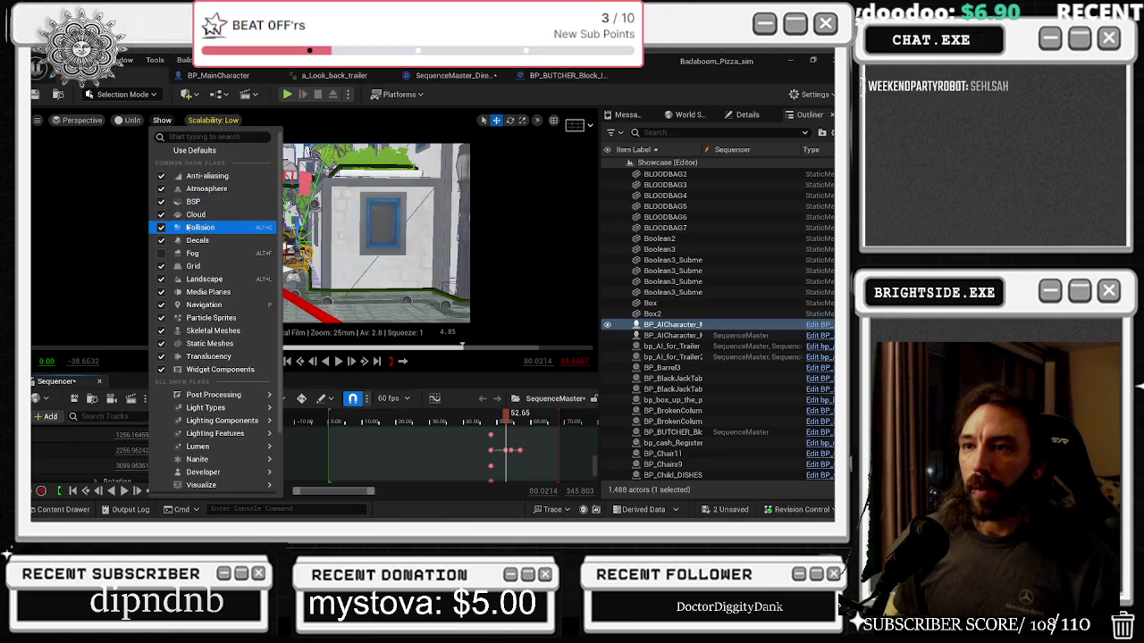
key(Escape)
drag(481, 417, 465, 415)
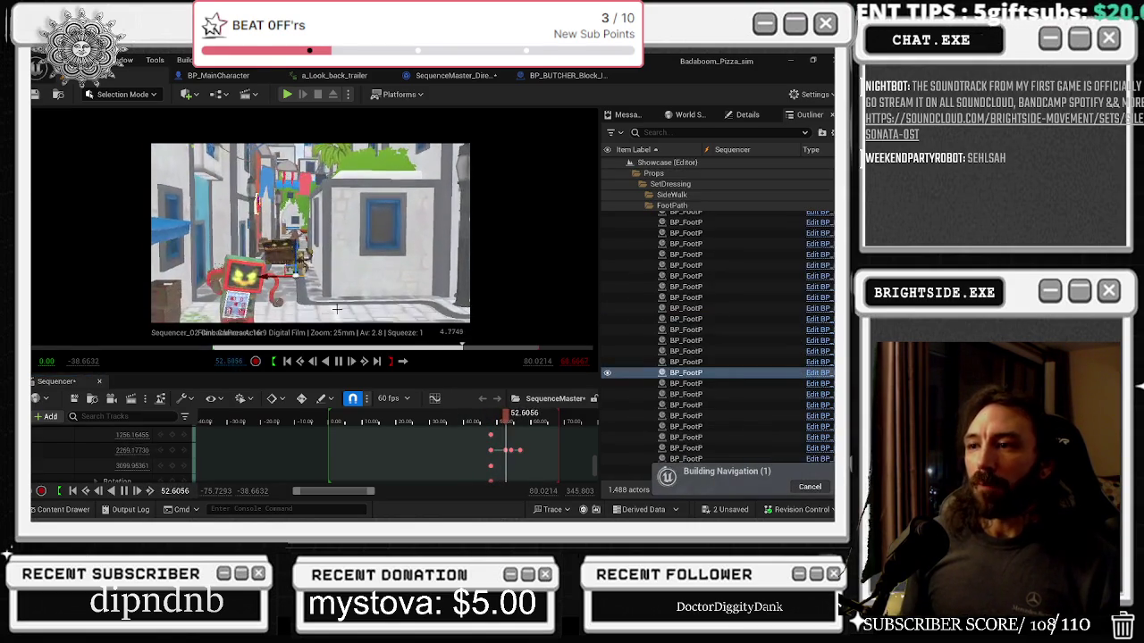
- Move the playhead to 49.97 and add BP_FootPath4m4 to the sequence
click(490, 418)
drag(490, 418, 497, 418)
click(46, 416)
mouse_move(89, 224)
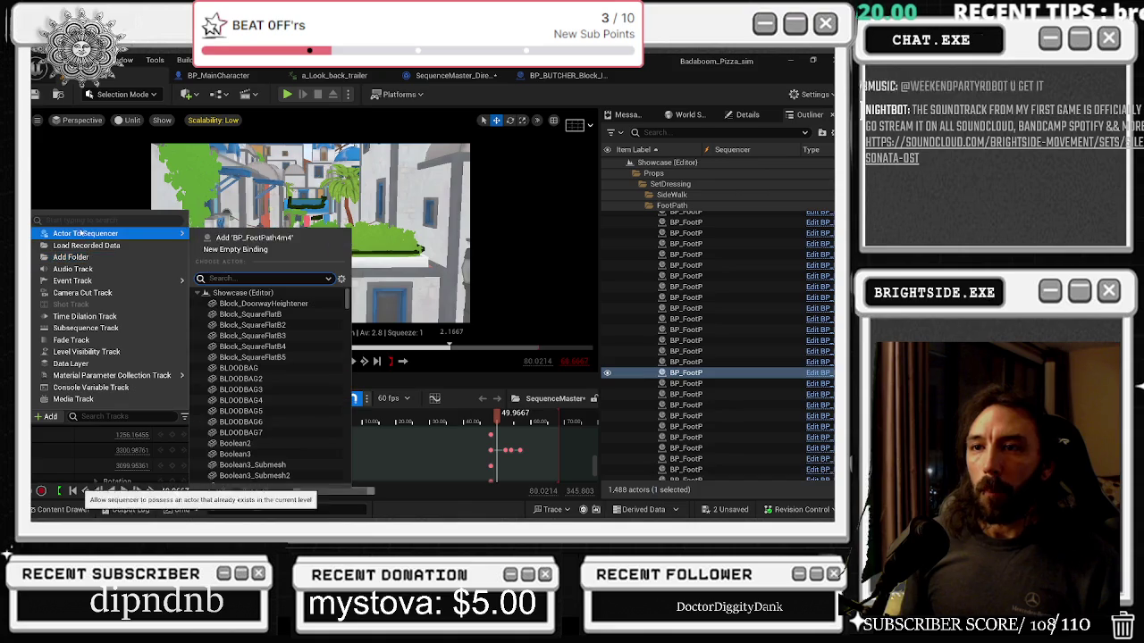
click(244, 237)
scroll(519, 434, down, 3)
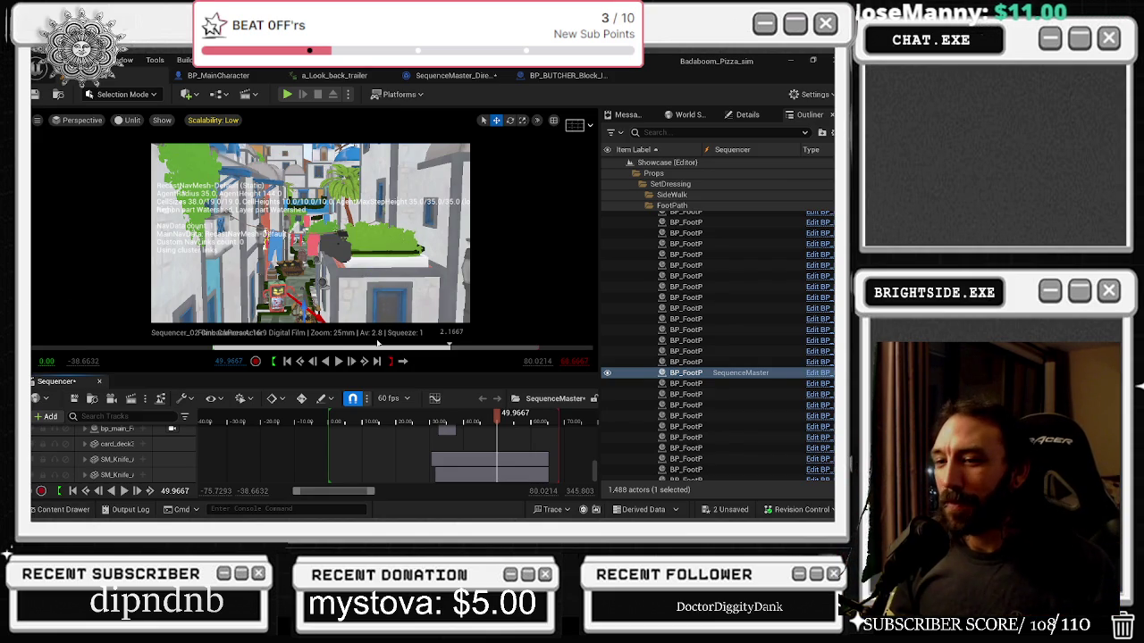
scroll(178, 451, up, 2)
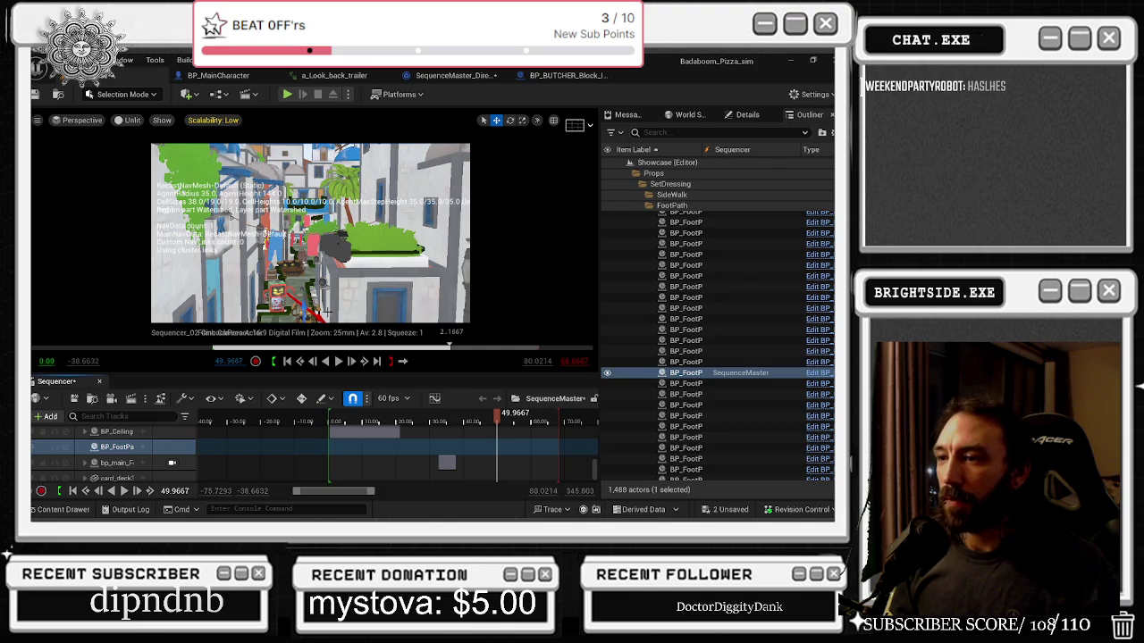
- Select the AI character and browse the butcher's available tracks without adding any
click(279, 295)
scroll(150, 457, down, 1)
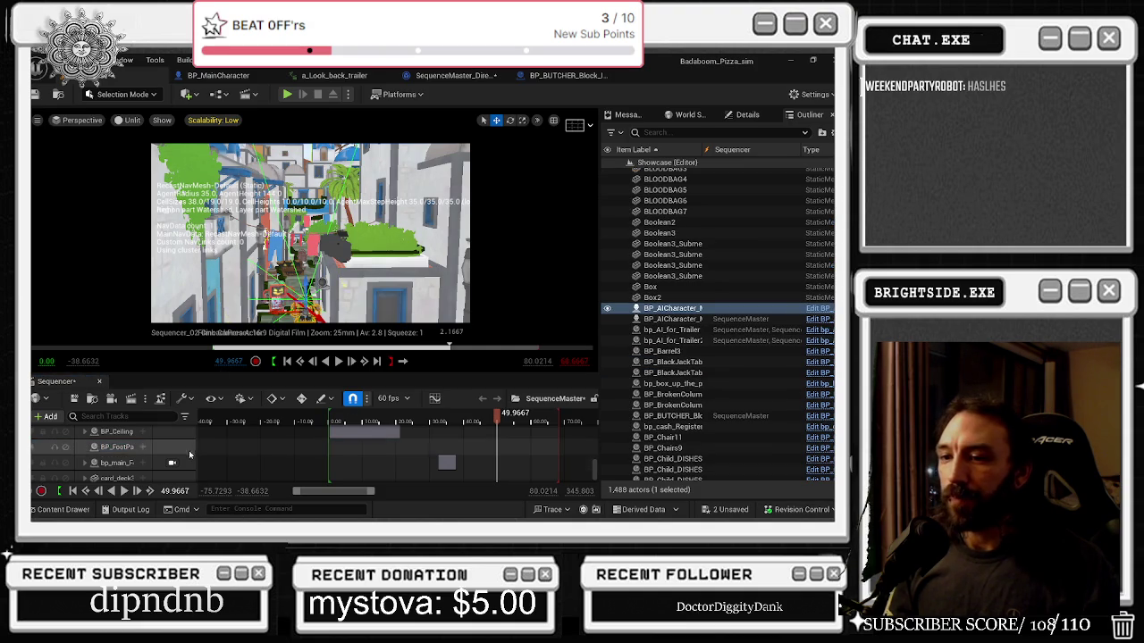
scroll(150, 456, down, 5)
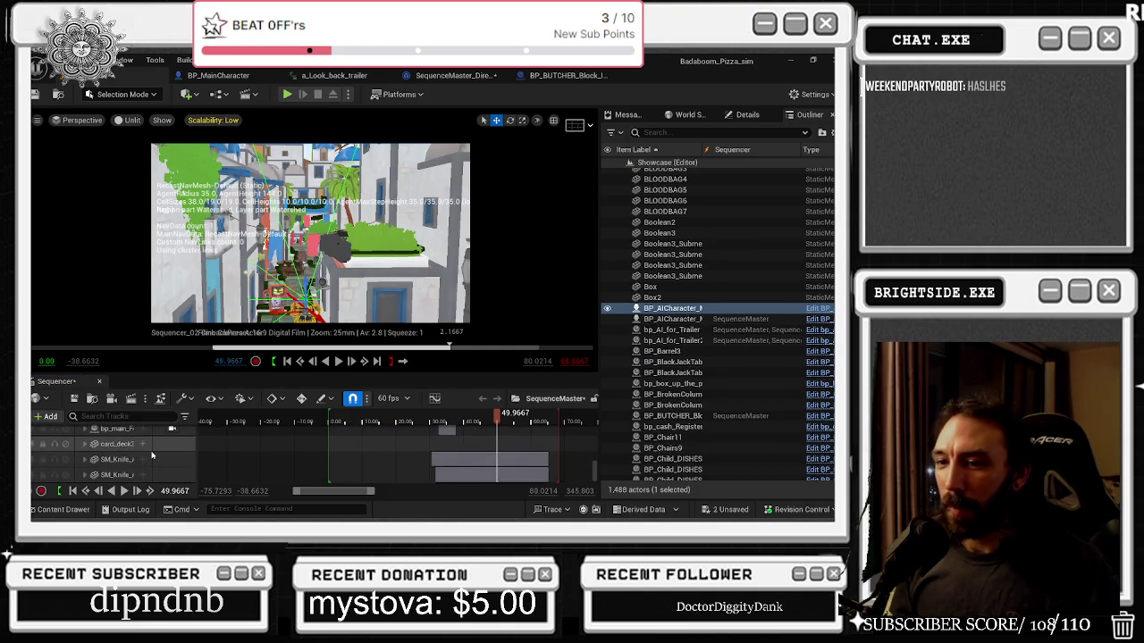
click(143, 453)
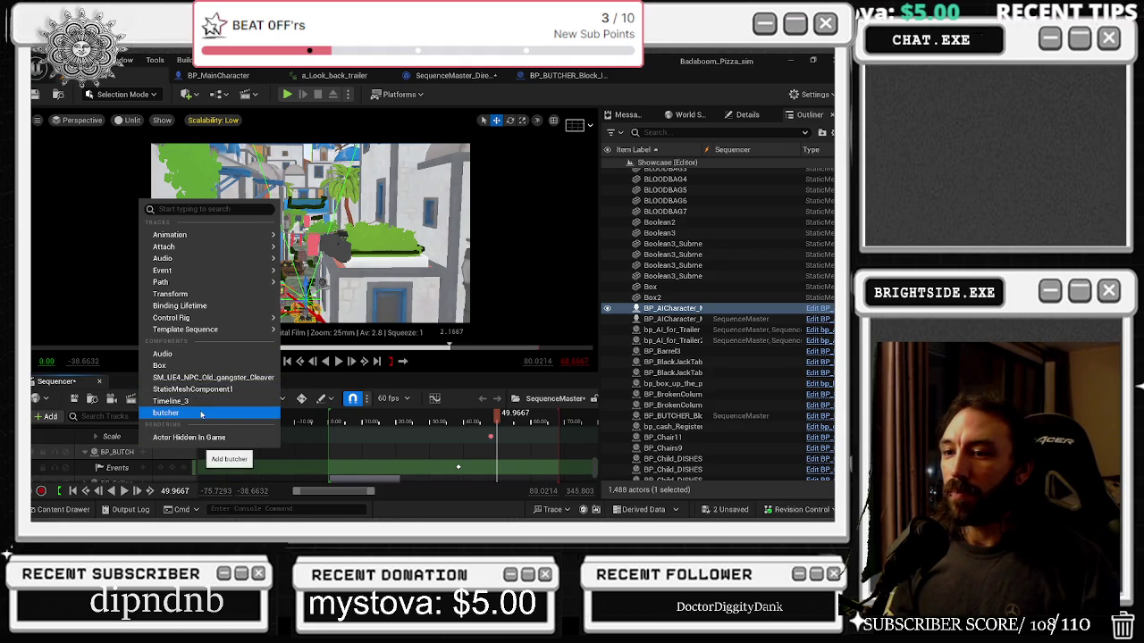
key(Escape)
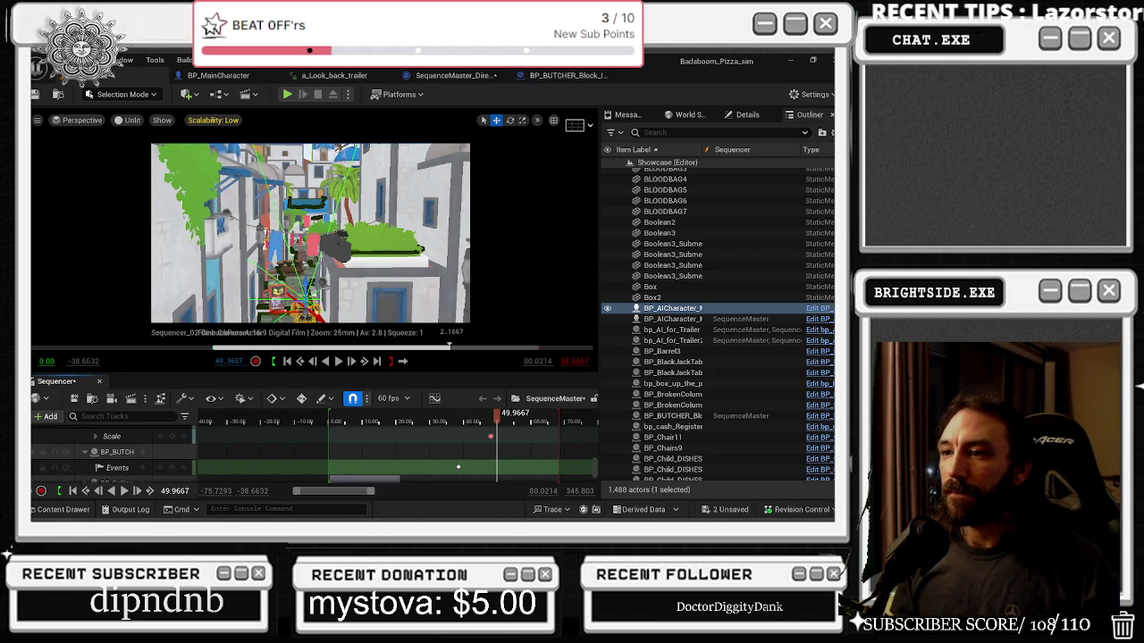
scroll(116, 451, up, 2)
click(117, 455)
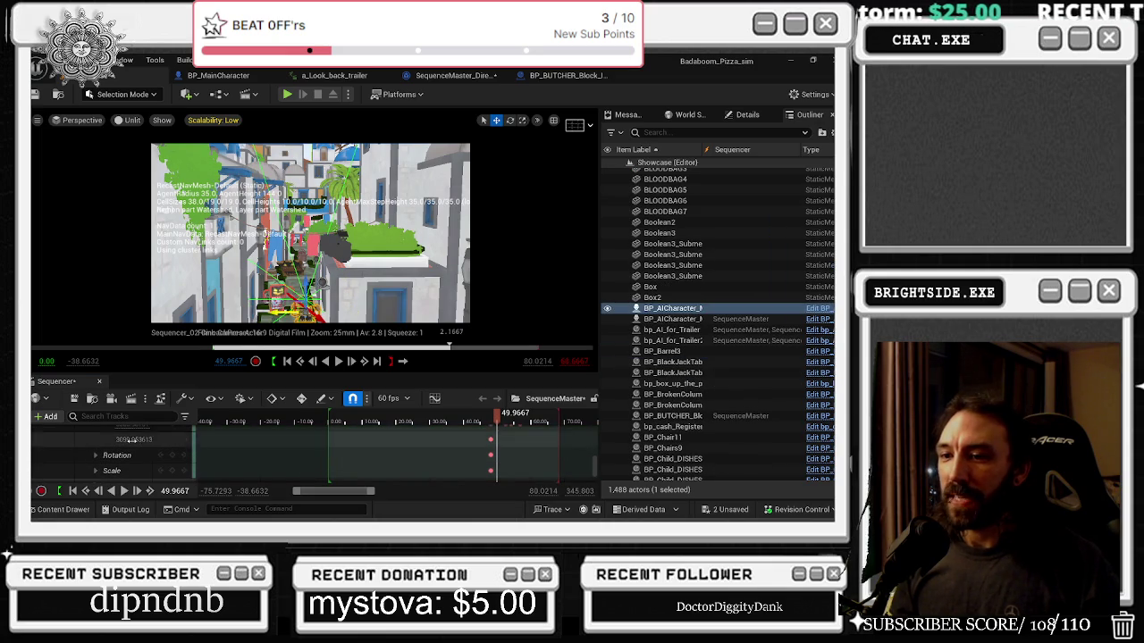
- Add the crab delivery AI character to the sequence with a Transform track
click(50, 417)
mouse_move(84, 233)
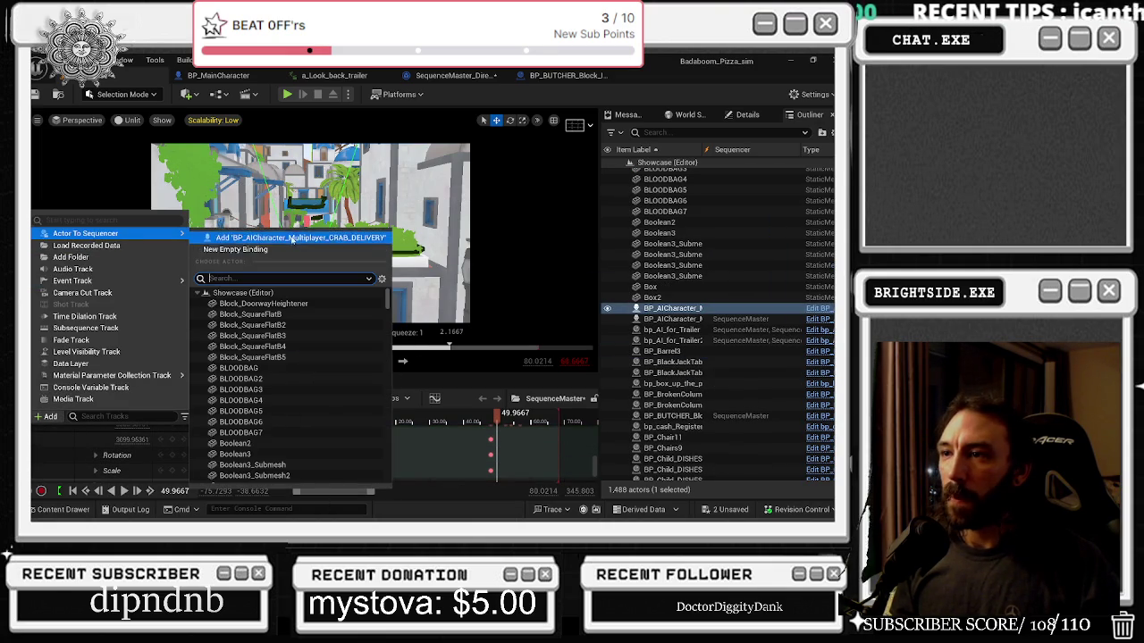
click(268, 229)
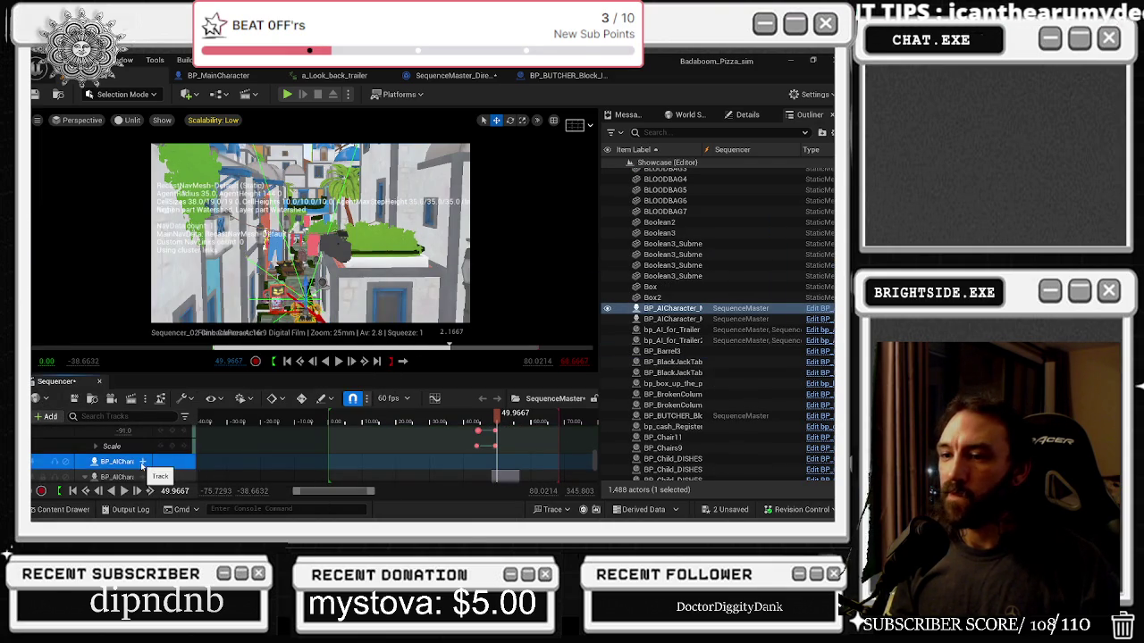
click(157, 461)
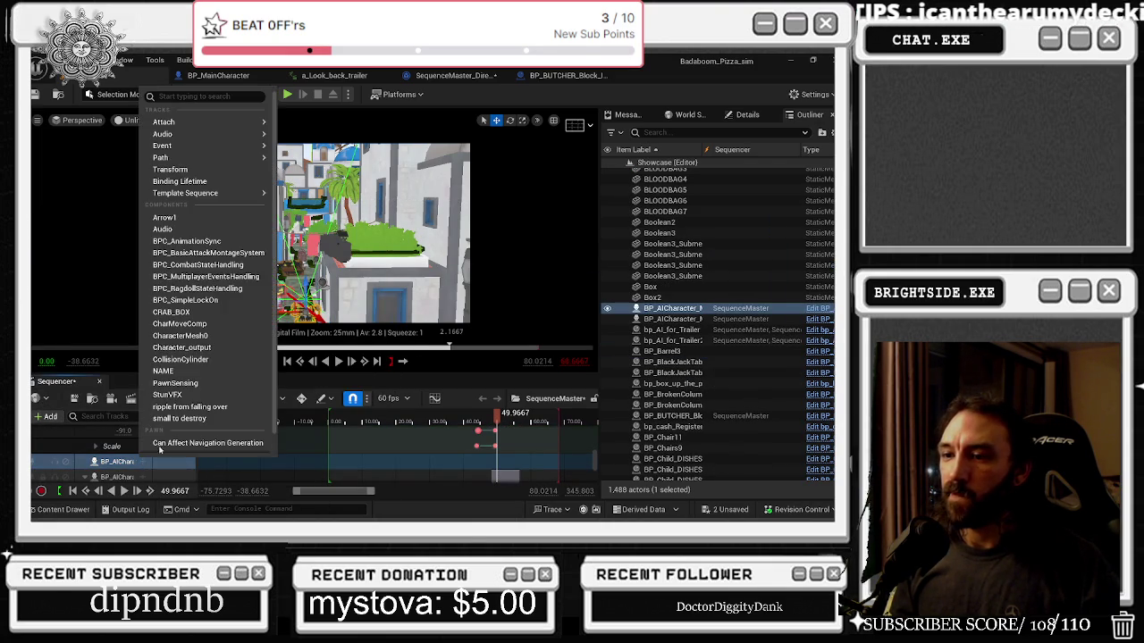
click(175, 170)
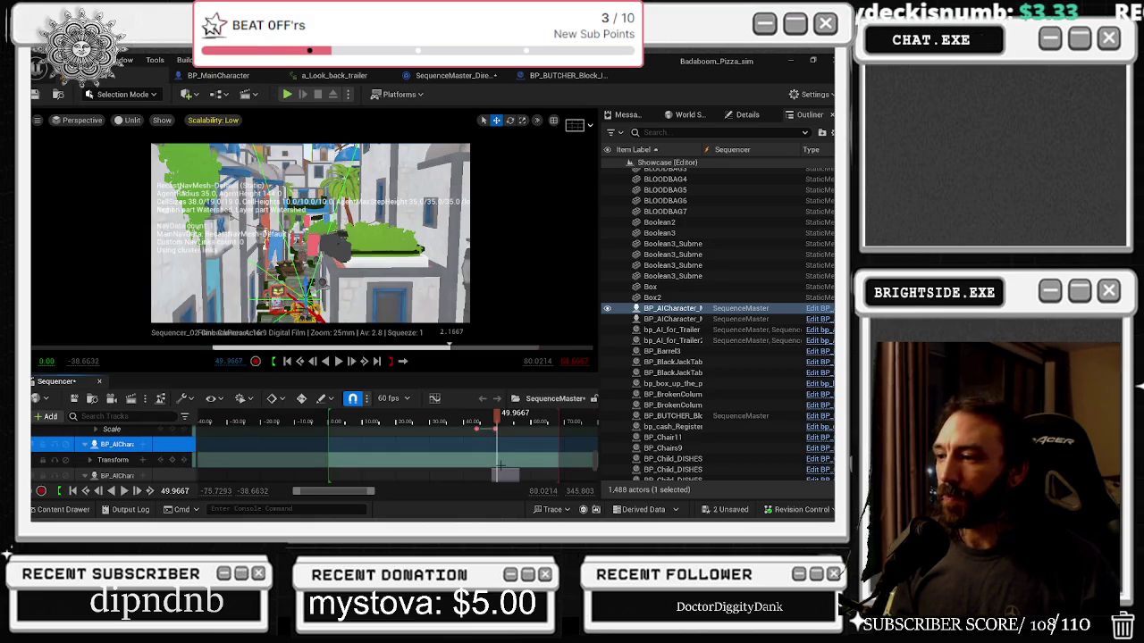
- Add the AI character's Character_output component as a track
scroll(500, 465, up, 3)
scroll(500, 465, up, 2)
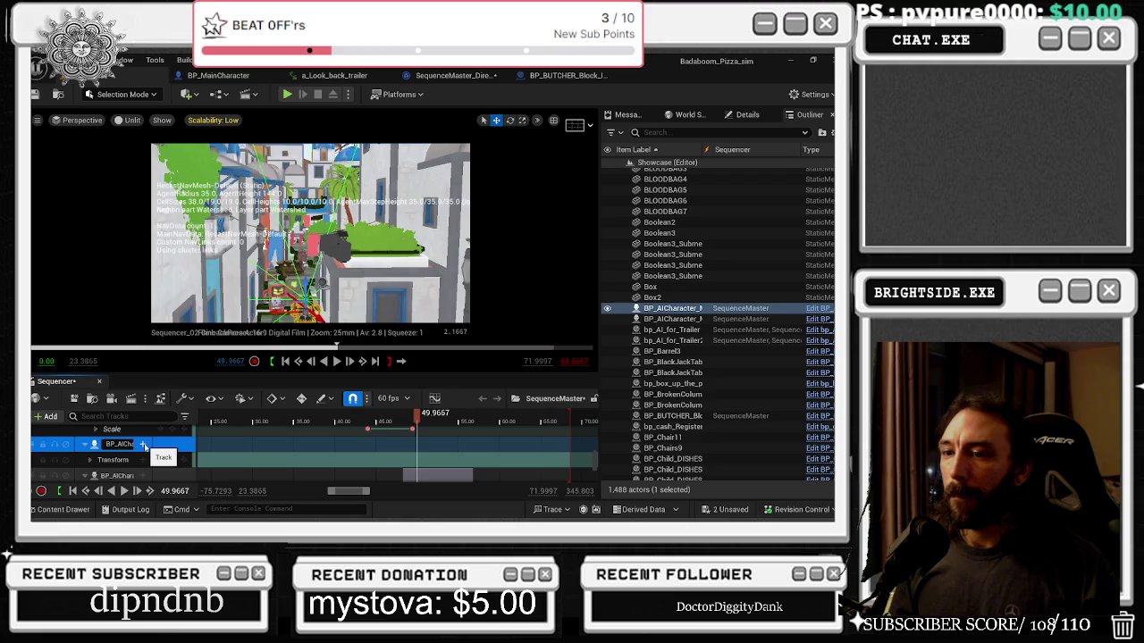
click(143, 444)
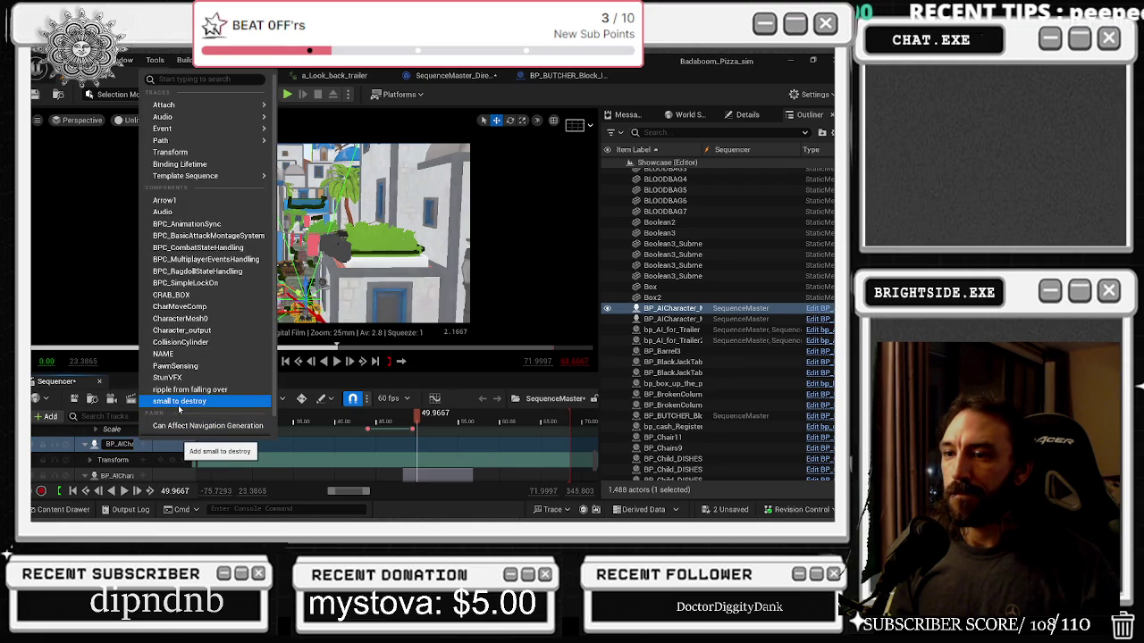
click(206, 330)
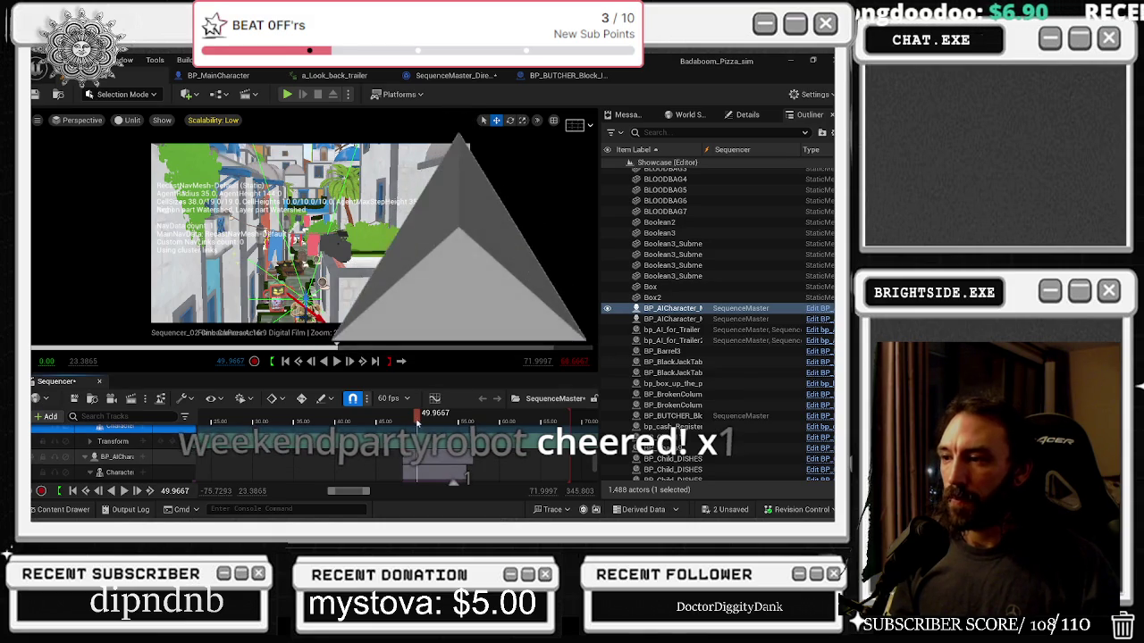
- Scrub to about 48.30 and reveal the AI character's transform keys
drag(417, 423, 396, 424)
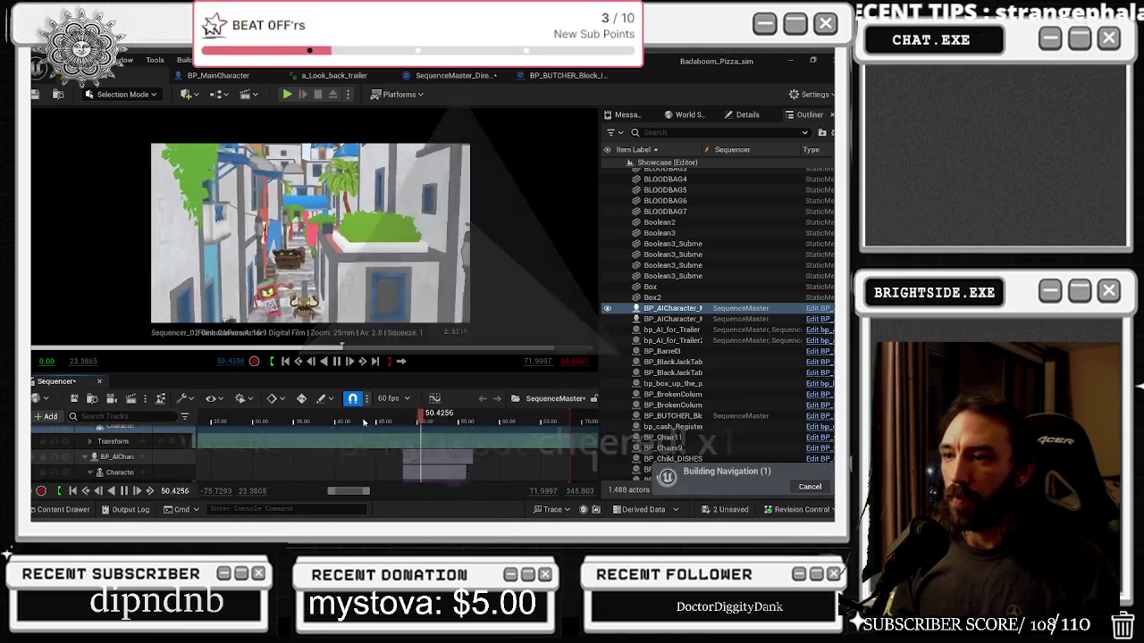
click(405, 415)
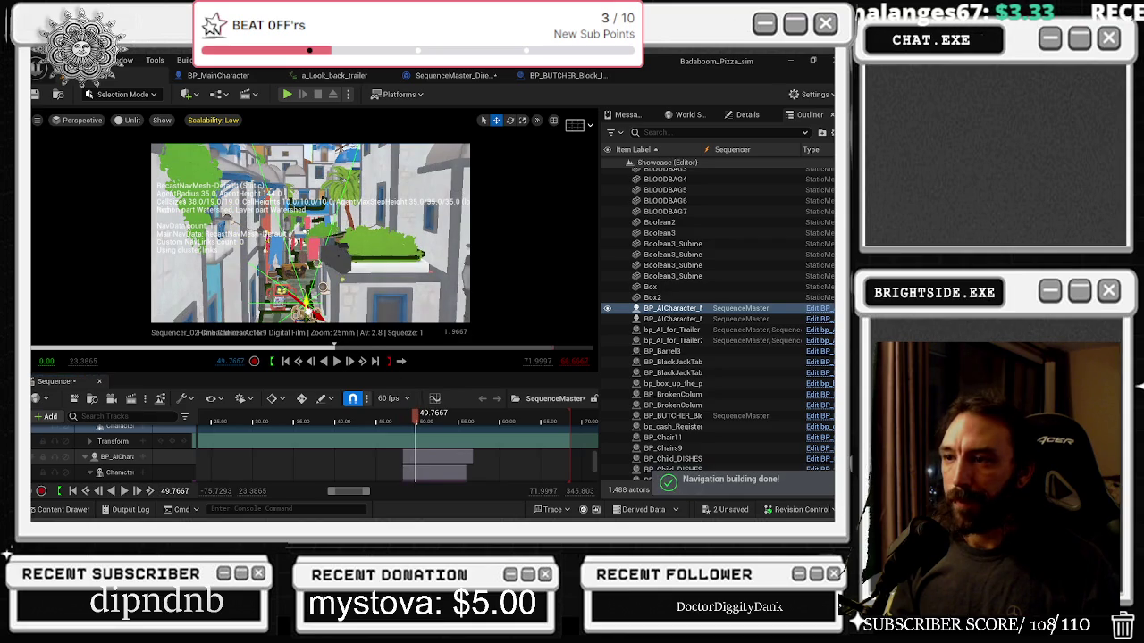
click(116, 457)
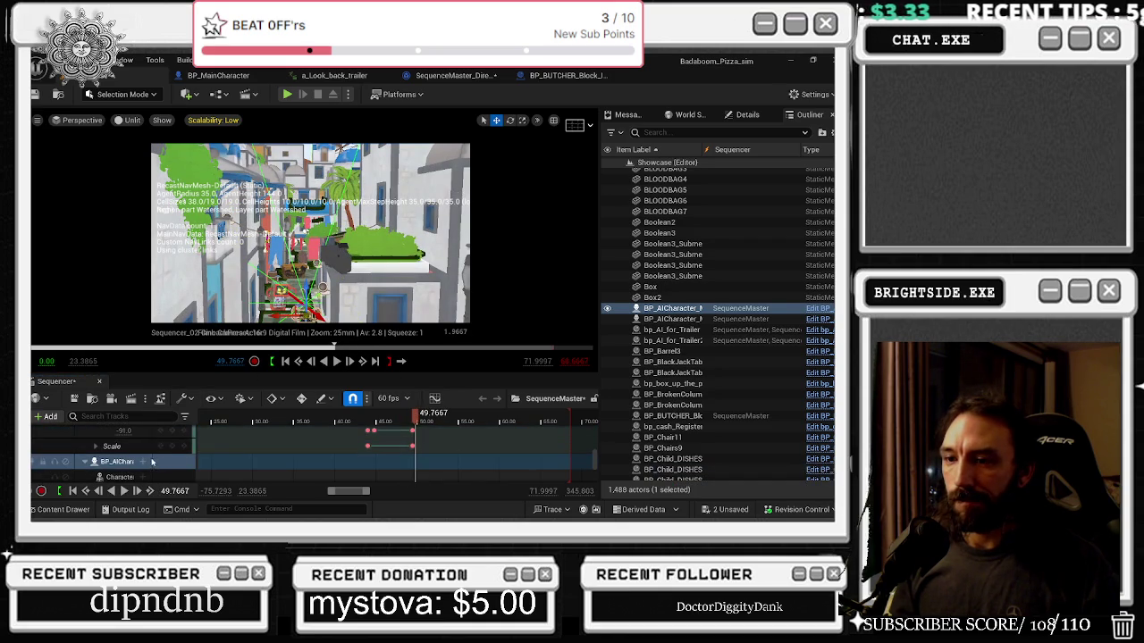
scroll(147, 460, down, 1)
- Remove the CharacterMesh0 track from the sequence
click(145, 460)
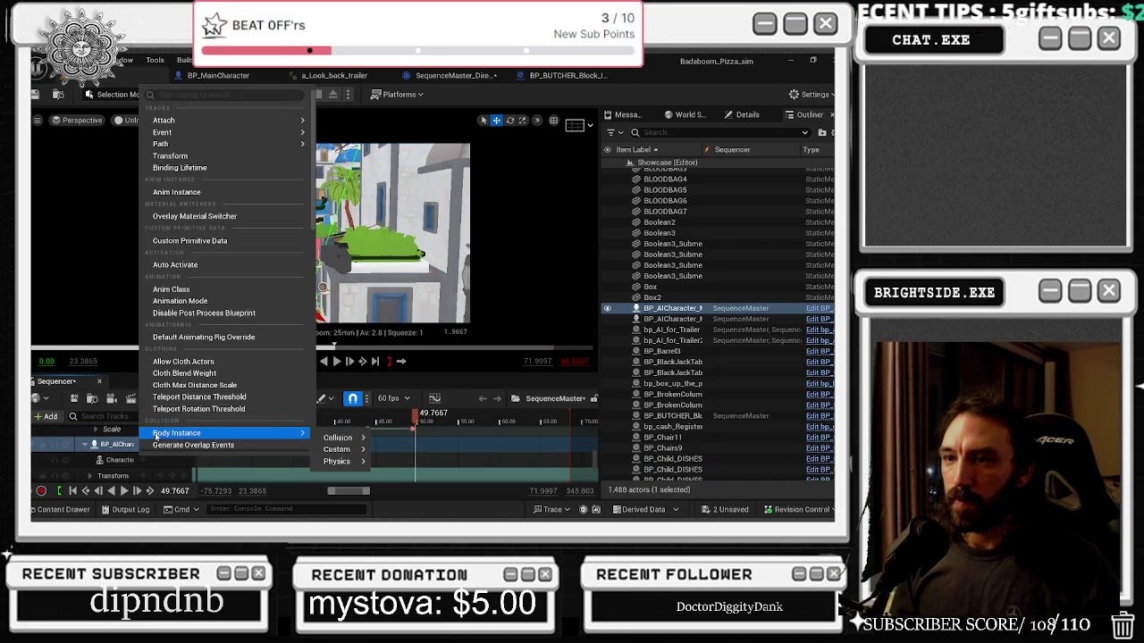
mouse_move(179, 144)
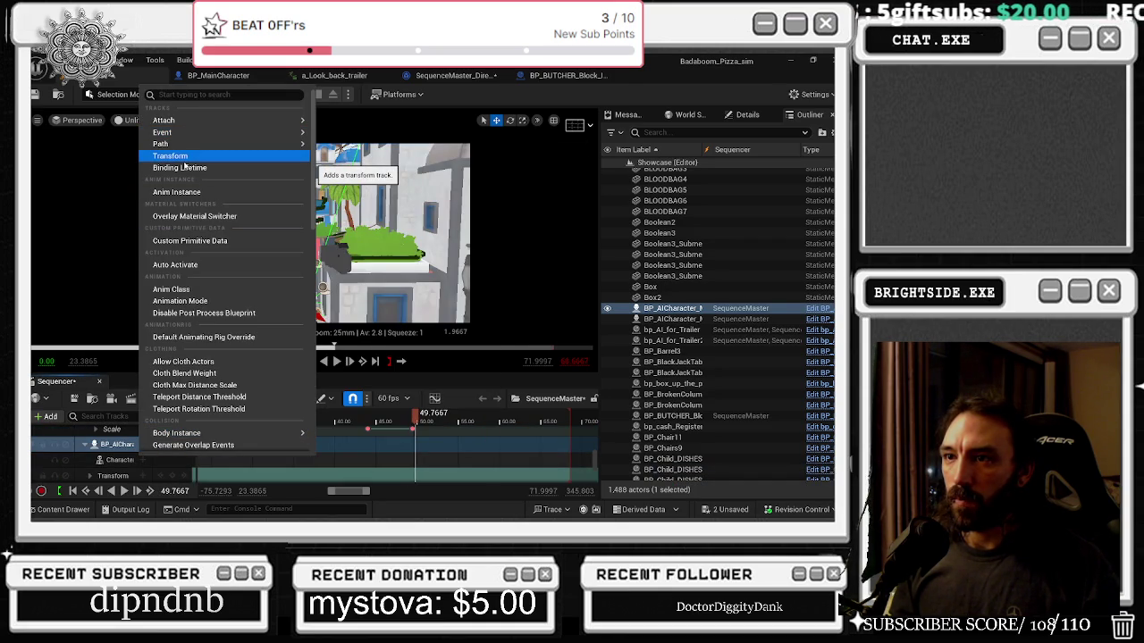
click(113, 459)
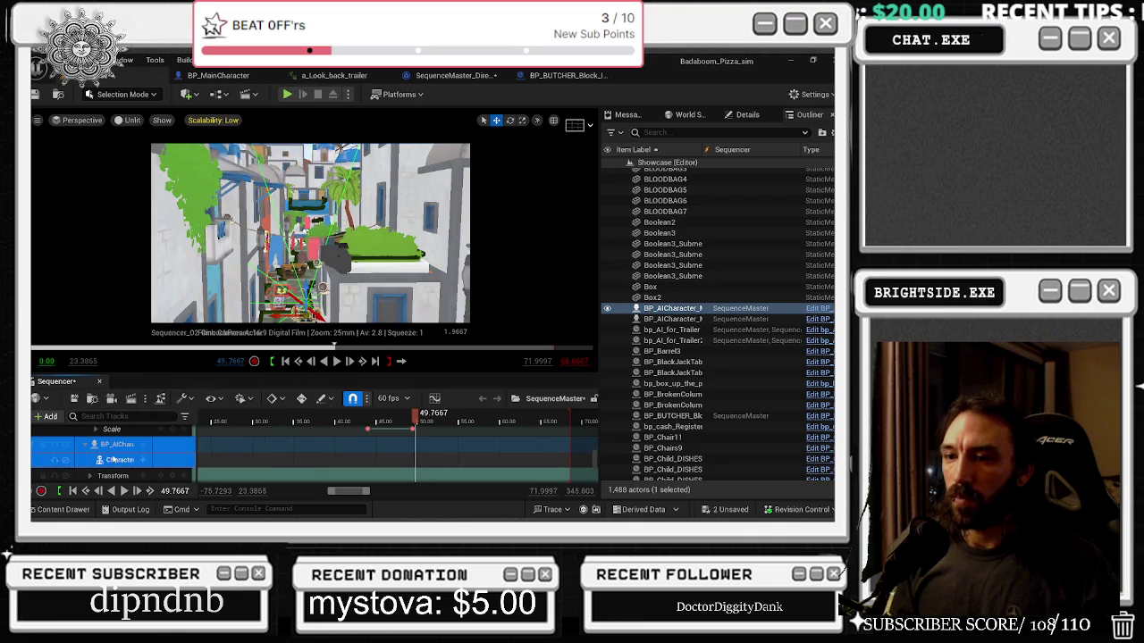
click(114, 459)
key(Delete)
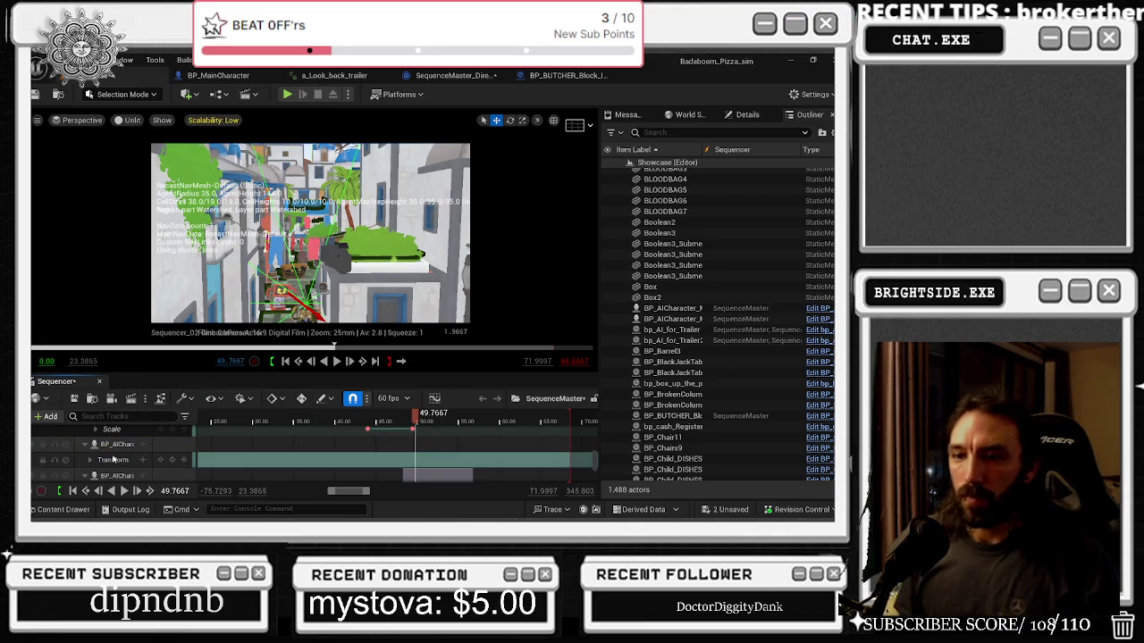
- Re-add the Character_output component track and show its crab animation choices
click(142, 445)
click(142, 445)
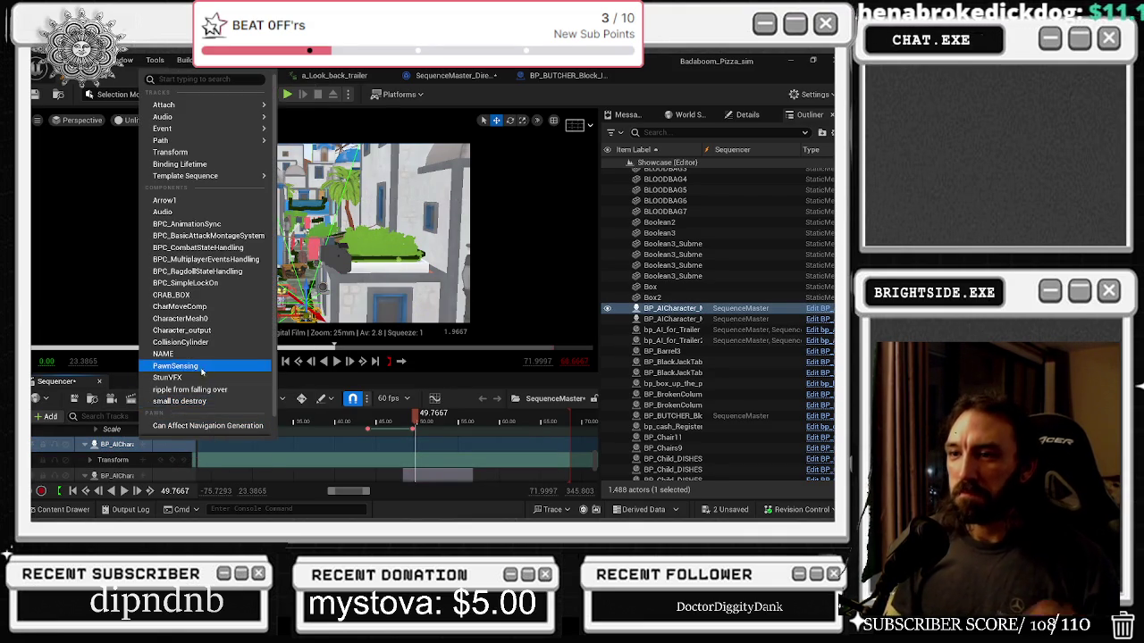
click(181, 329)
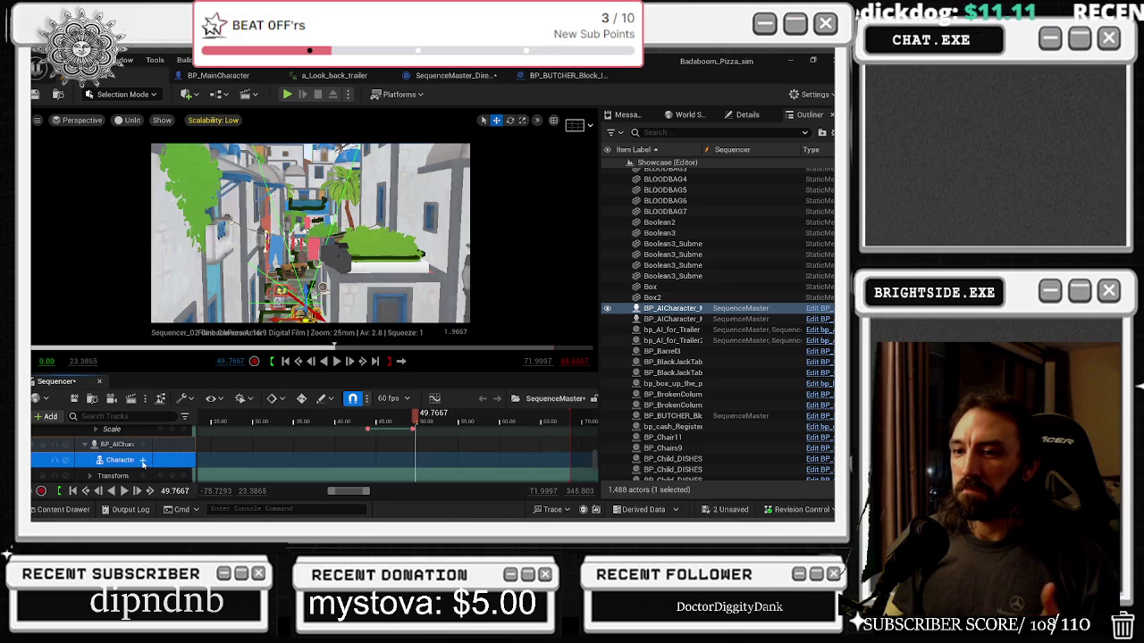
click(143, 460)
mouse_move(171, 121)
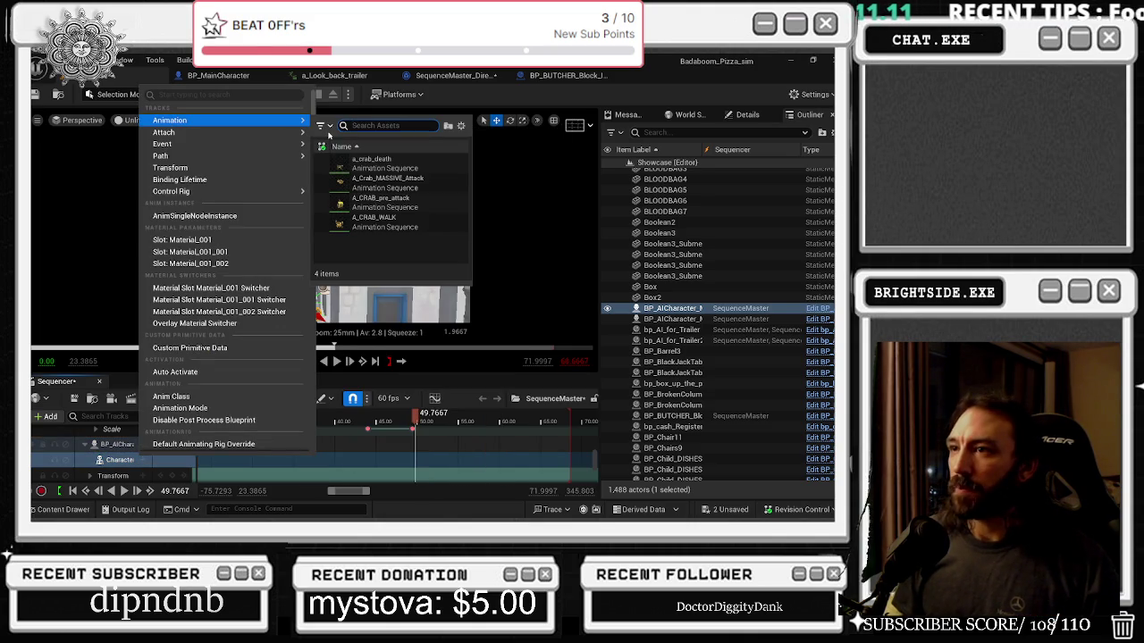
- Add A_CRAB_WALK to the character, extend the section at both ends, and preview it
click(375, 200)
scroll(407, 424, up, 5)
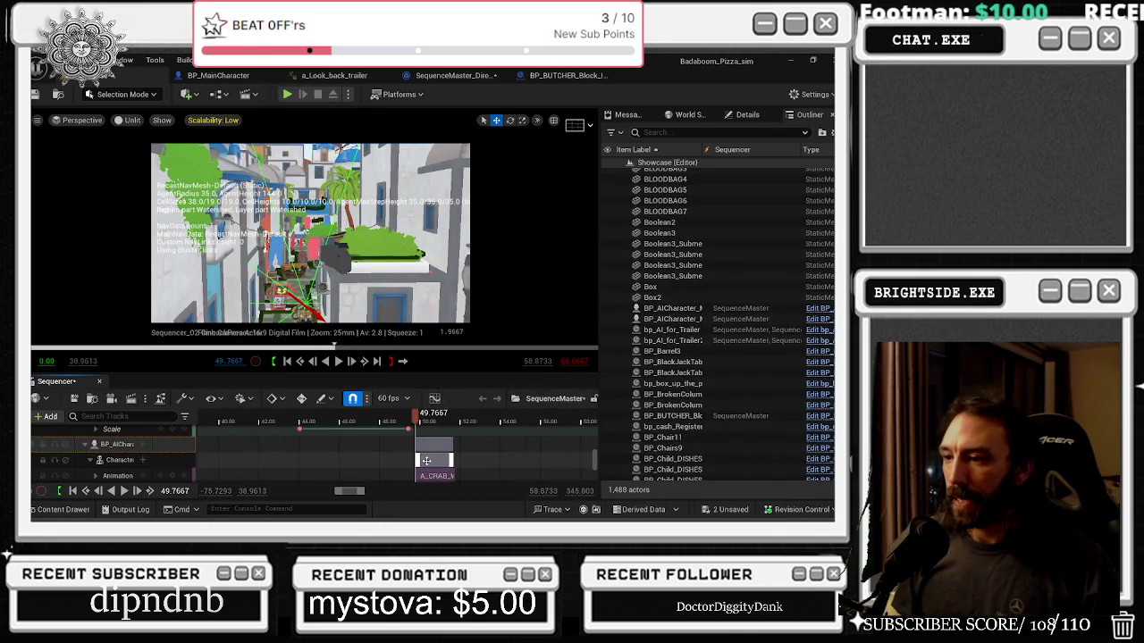
scroll(430, 464, down, 1)
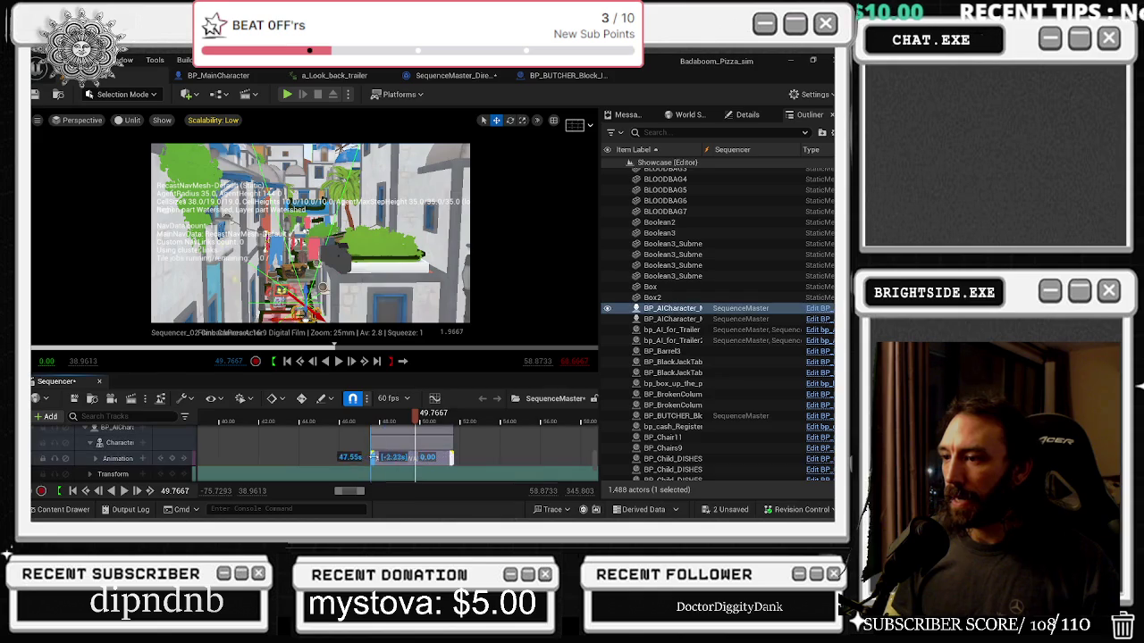
drag(415, 458, 371, 458)
drag(456, 460, 540, 460)
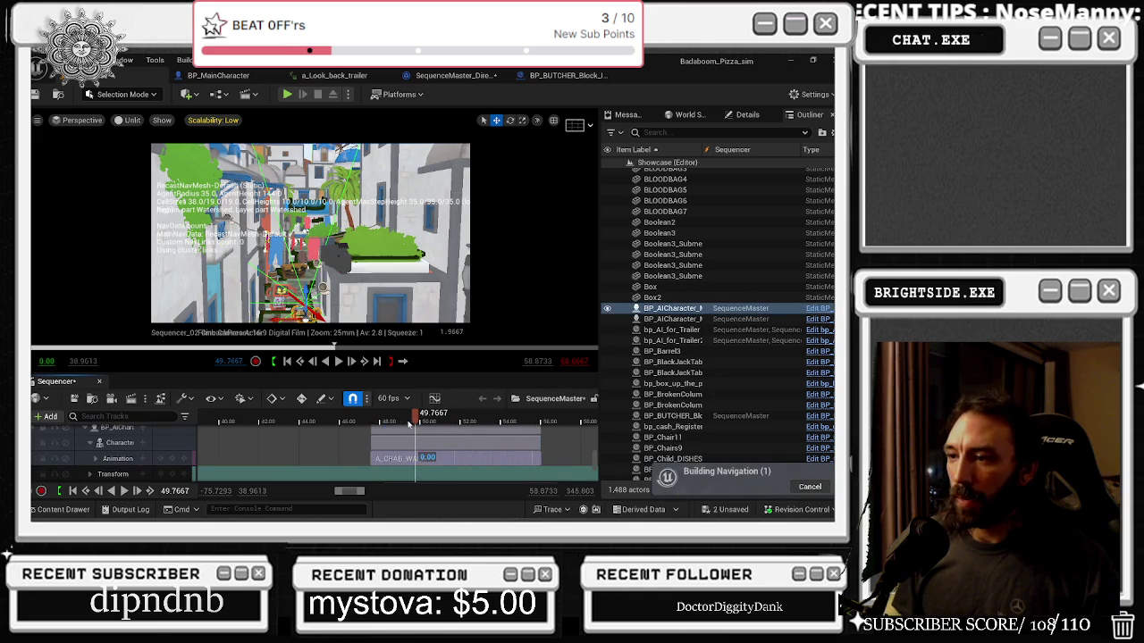
click(343, 421)
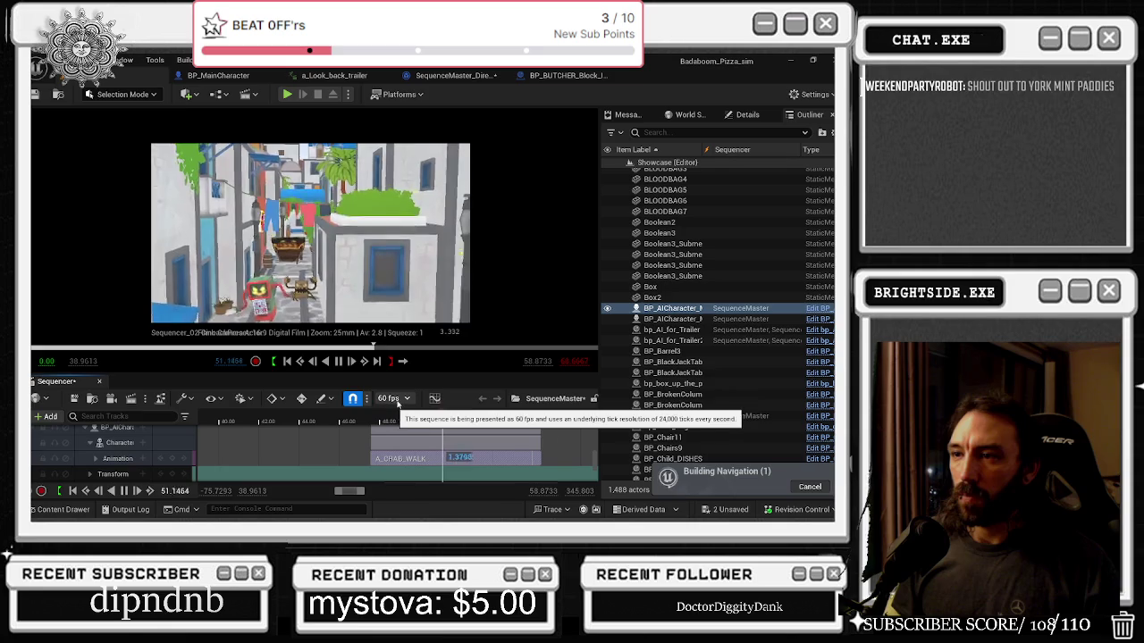
key(space)
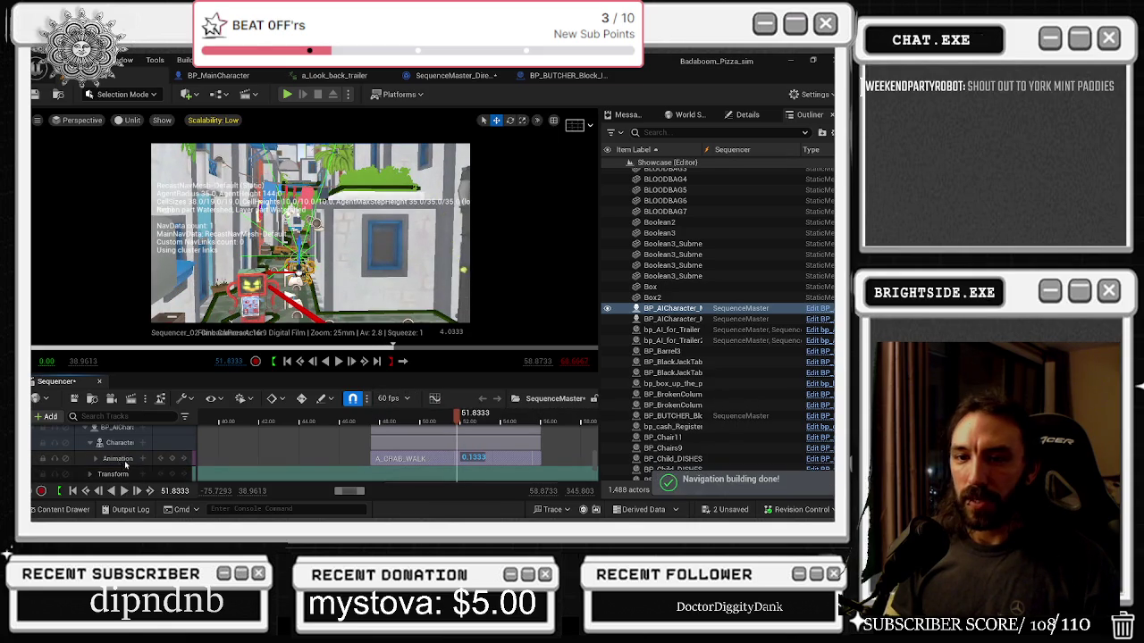
drag(455, 423, 400, 418)
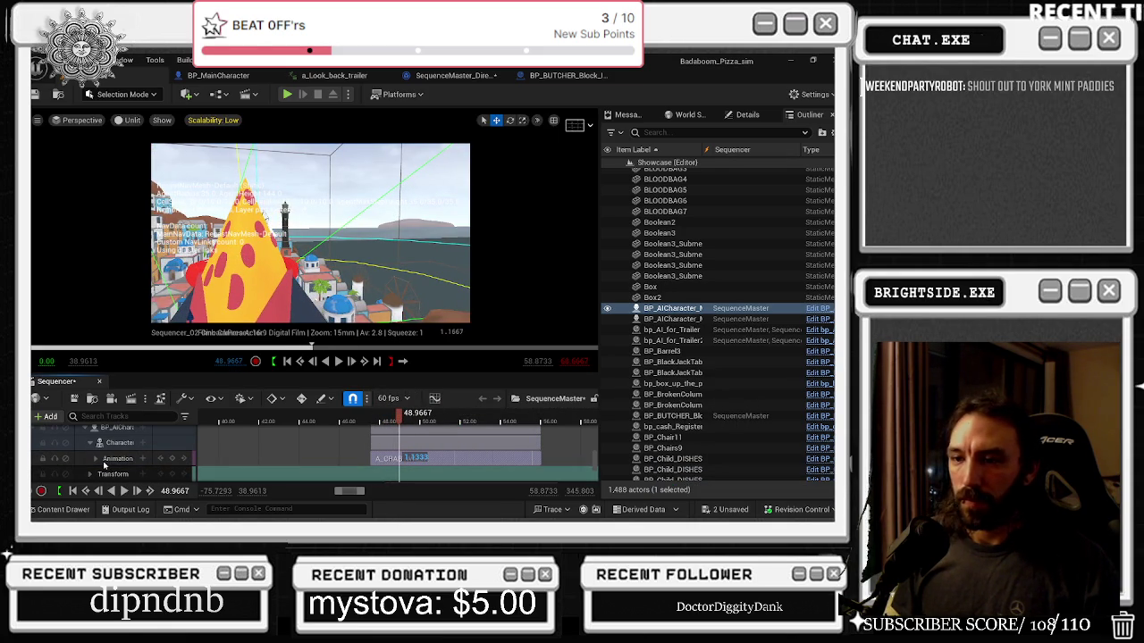
- Key the Transform track, move to 52.15, and expand the Location channels
click(148, 474)
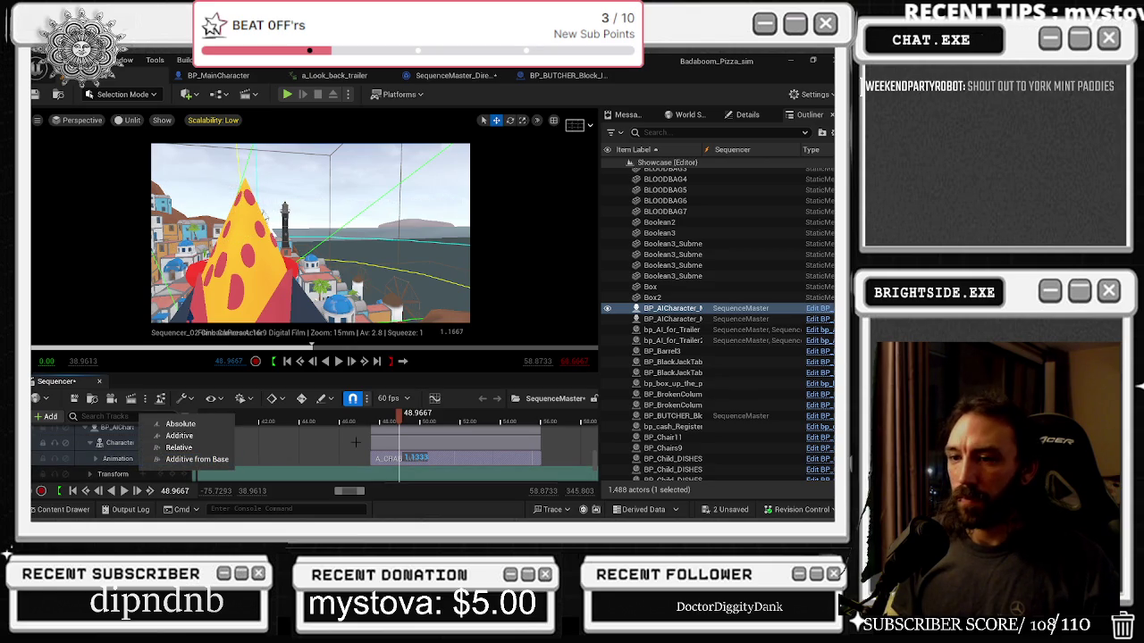
click(81, 457)
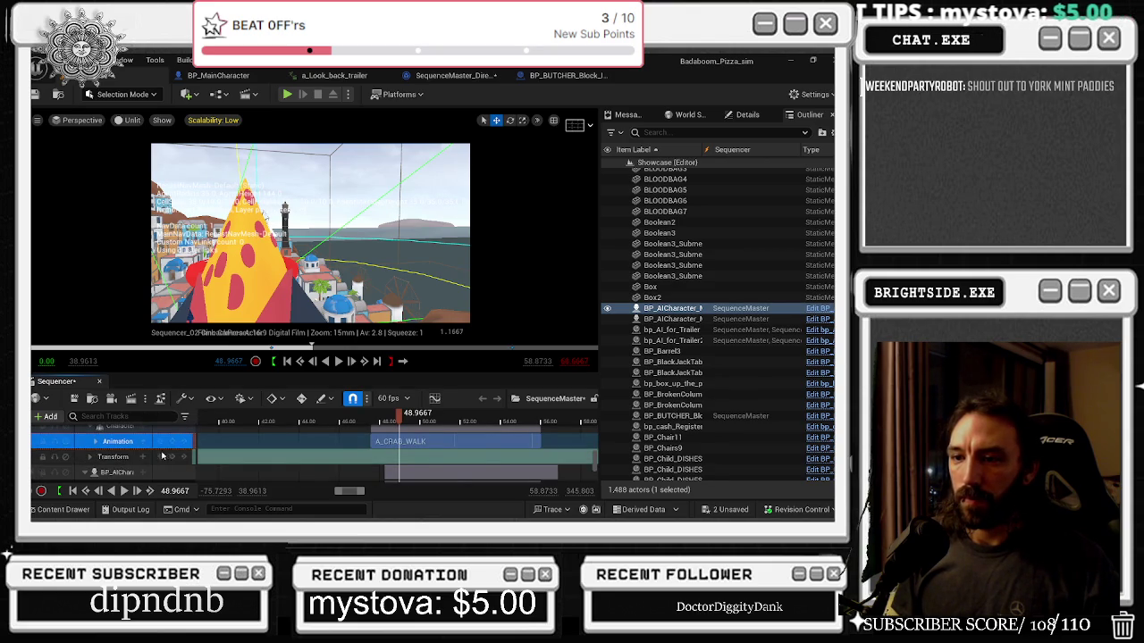
click(157, 457)
click(452, 416)
drag(452, 417, 463, 416)
click(89, 456)
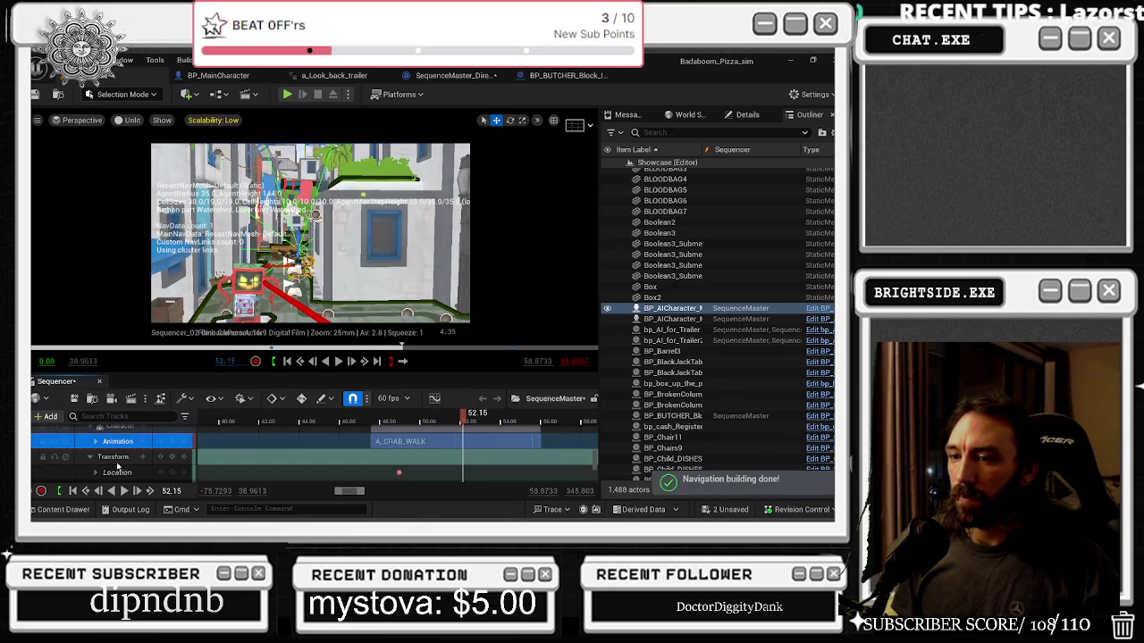
- Key the crab's location at 52.15, setting Y to 2405 and then 2665
click(96, 472)
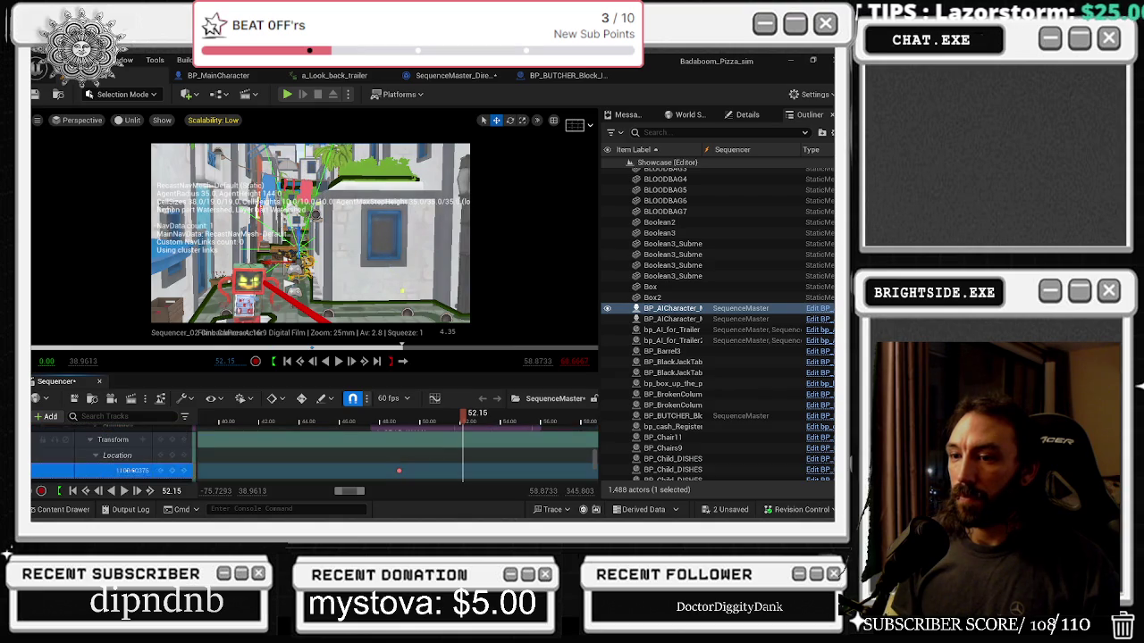
key(Return)
text(2405)
key(Return)
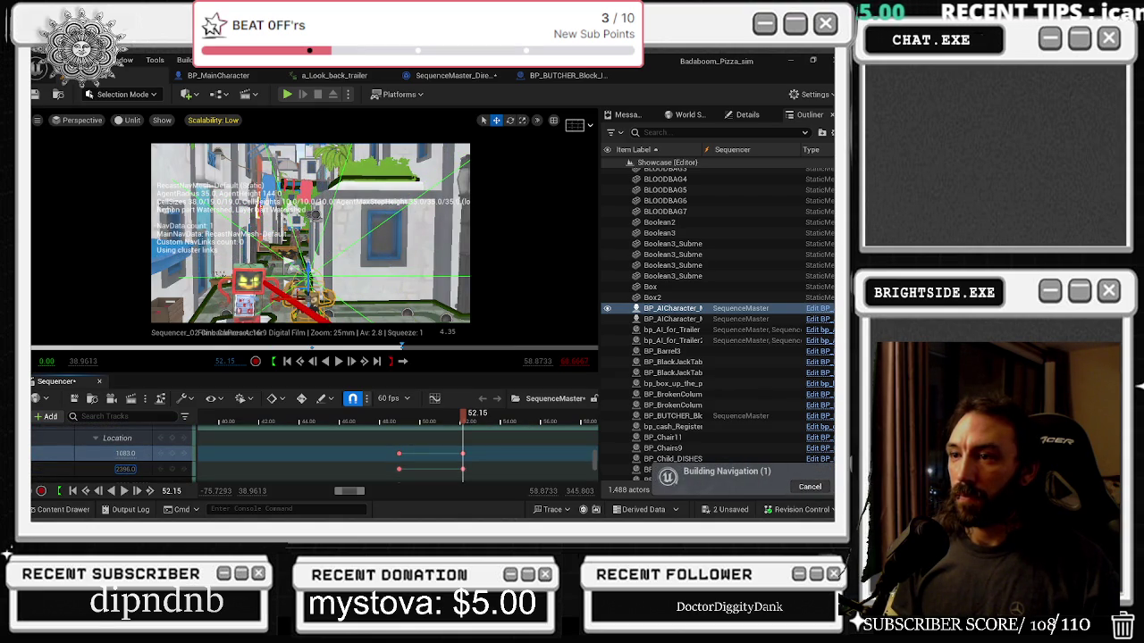
text(2665)
key(Return)
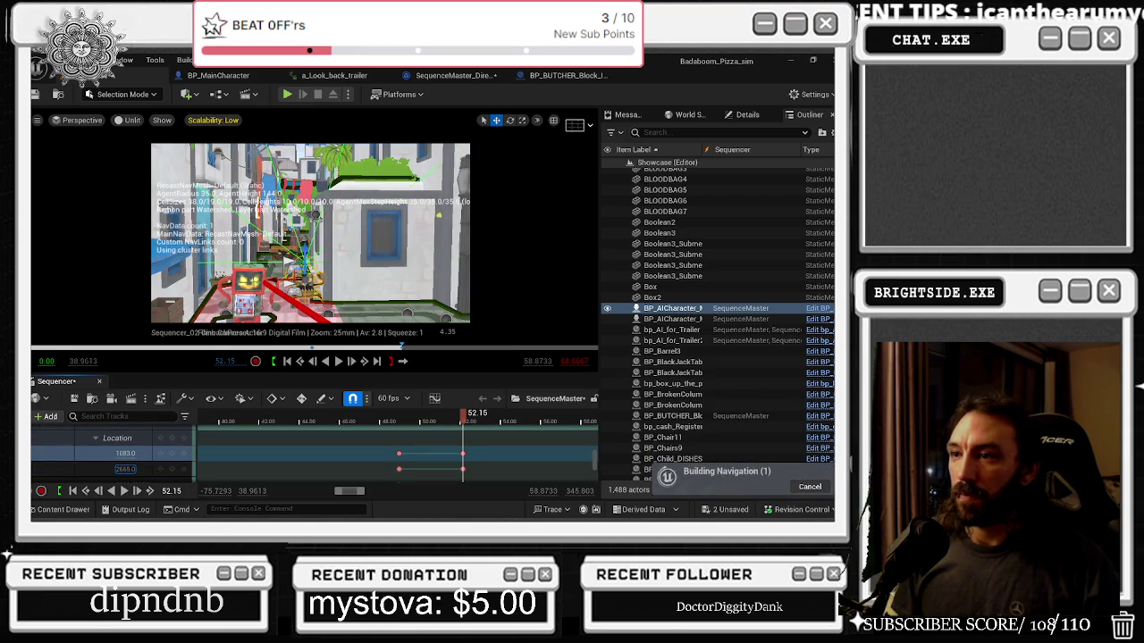
- At 54.00, lower the Y location and nudge X up slightly
key(space)
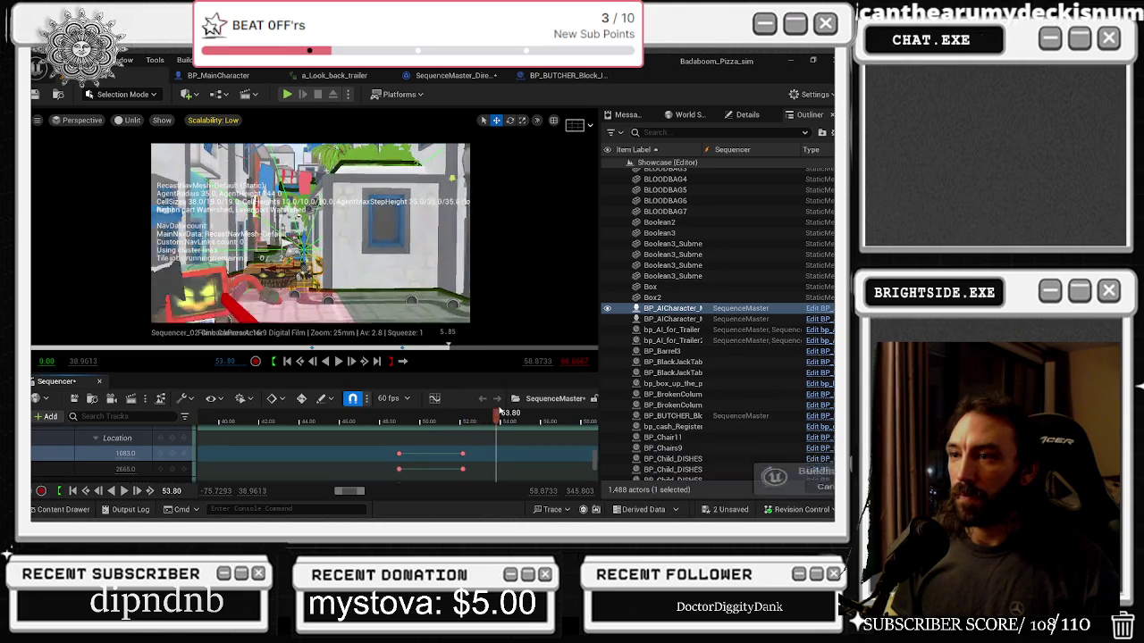
drag(125, 469, 90, 469)
scroll(125, 466, down, 1)
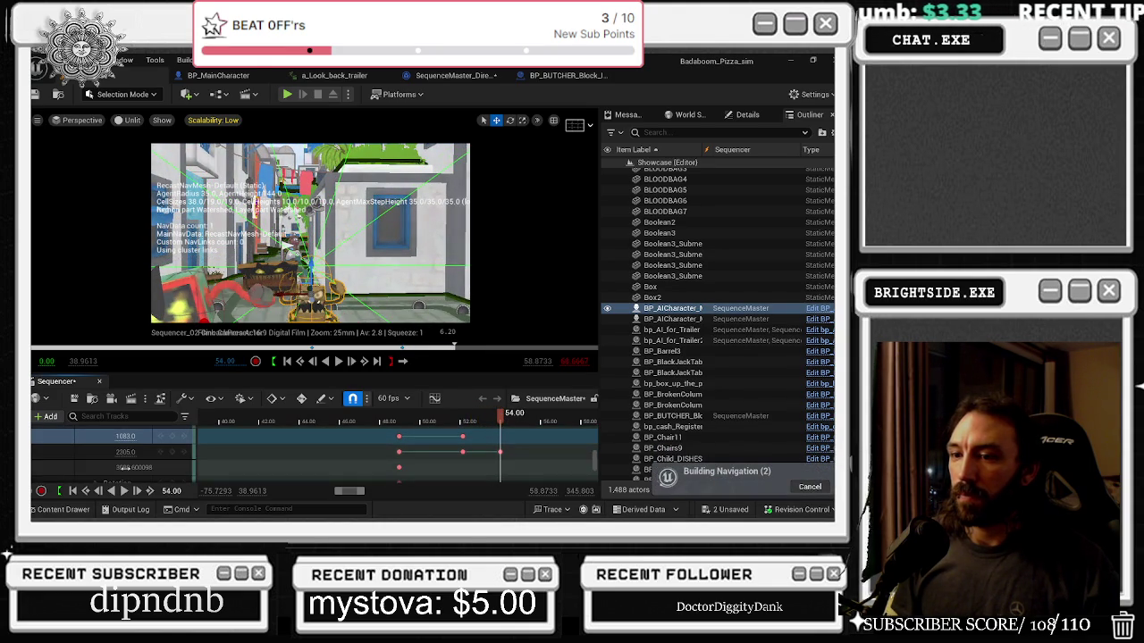
drag(125, 436, 134, 436)
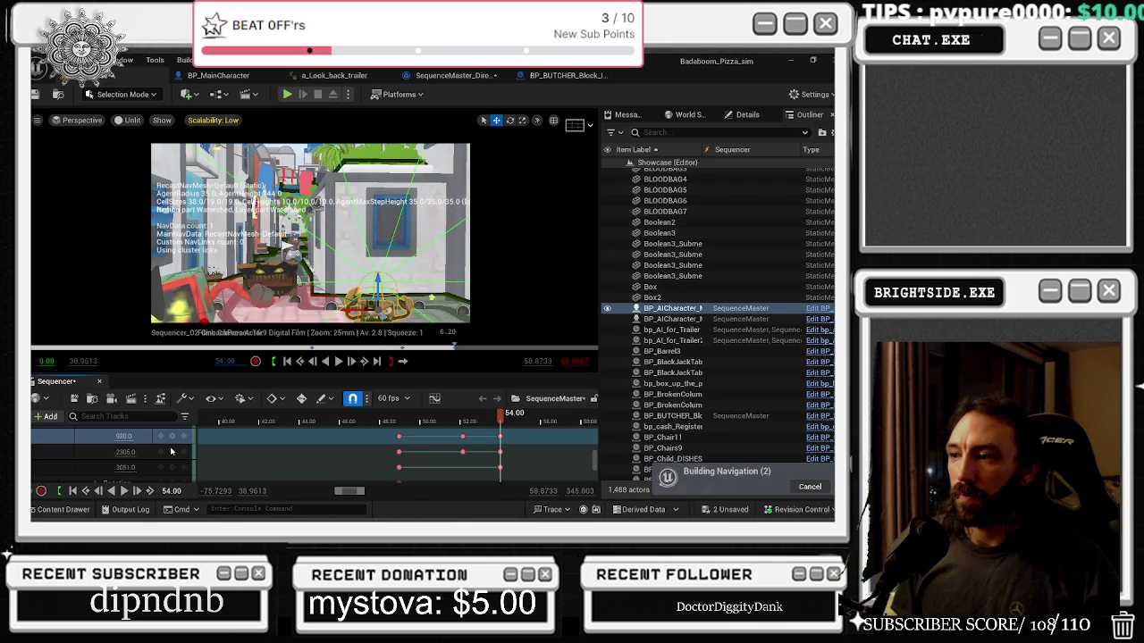
- Preview the movement, undo the last change at 52.20, and commit Y as 2691
click(418, 420)
key(space)
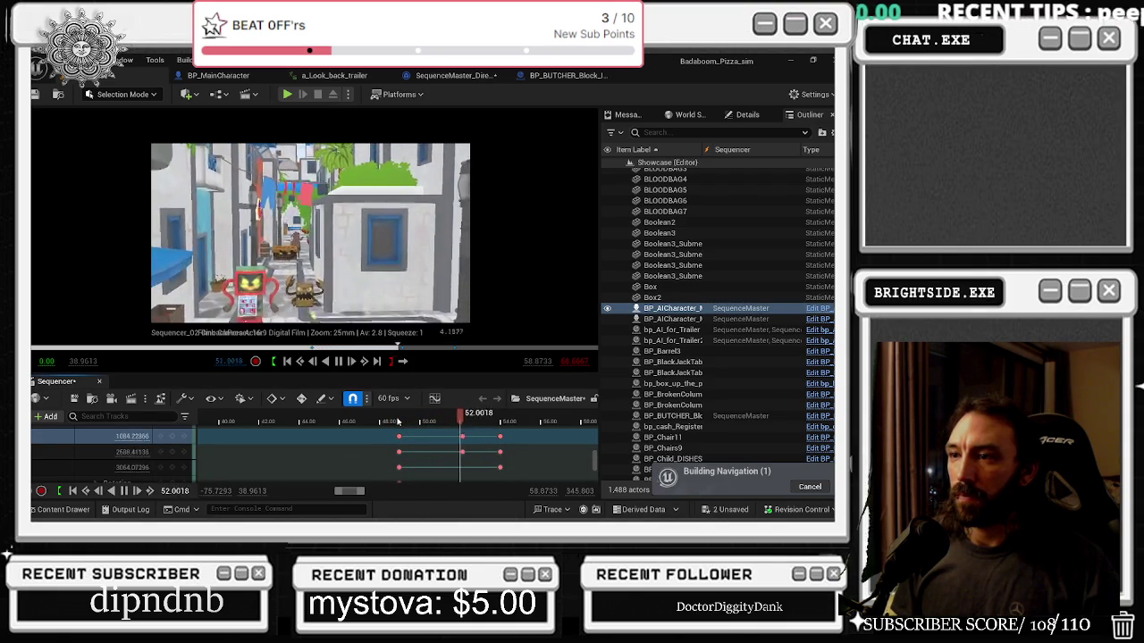
click(470, 422)
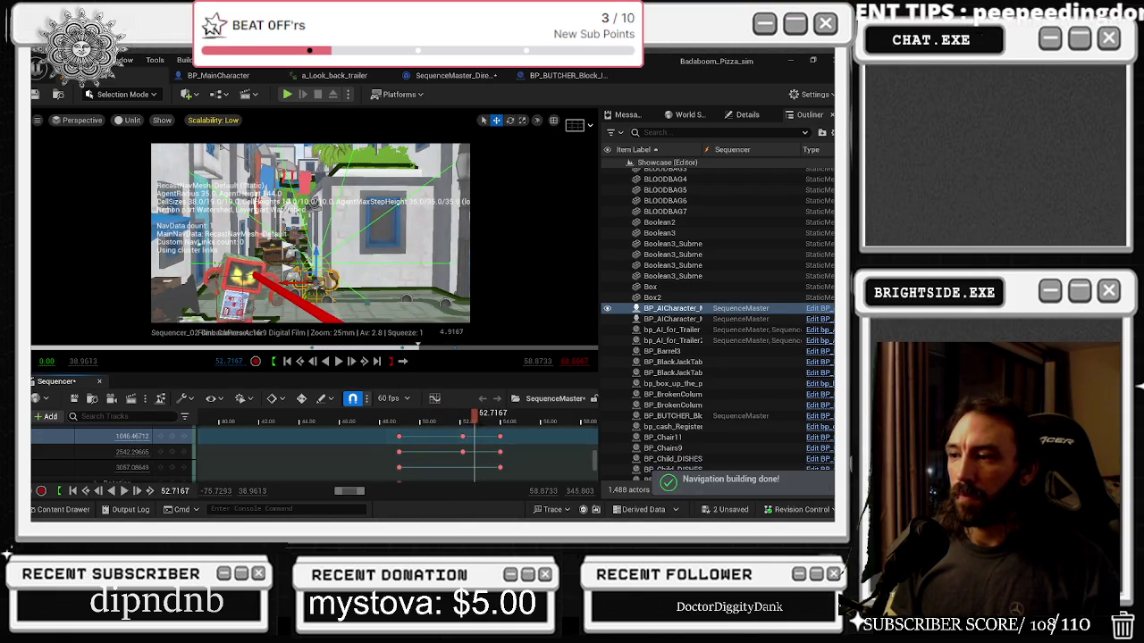
drag(470, 423, 464, 426)
click(134, 468)
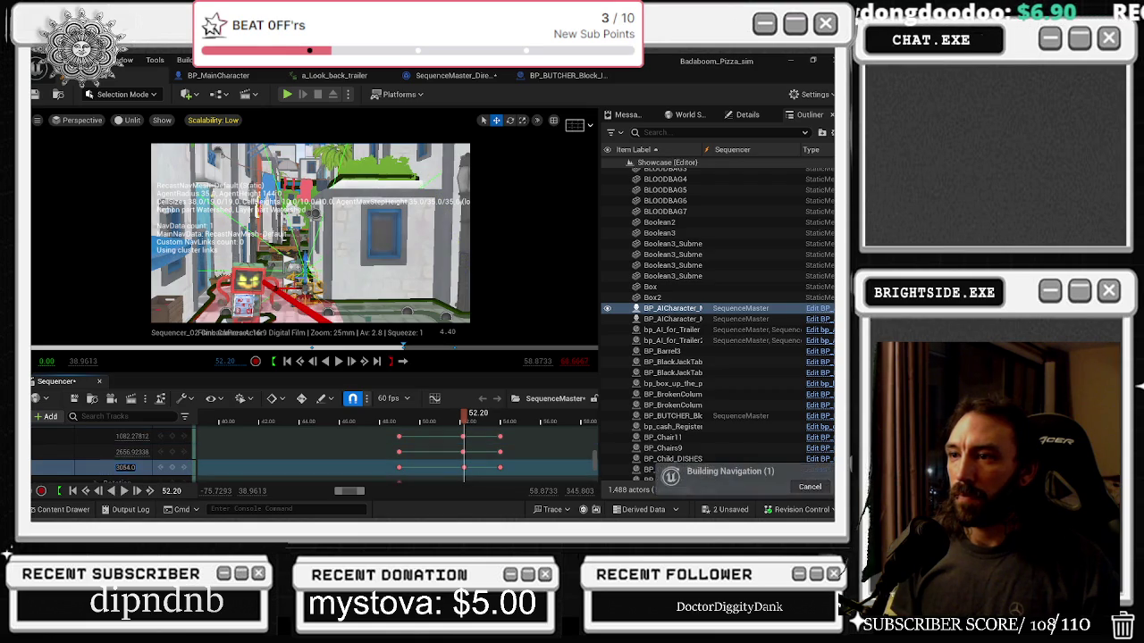
key(ctrl+z)
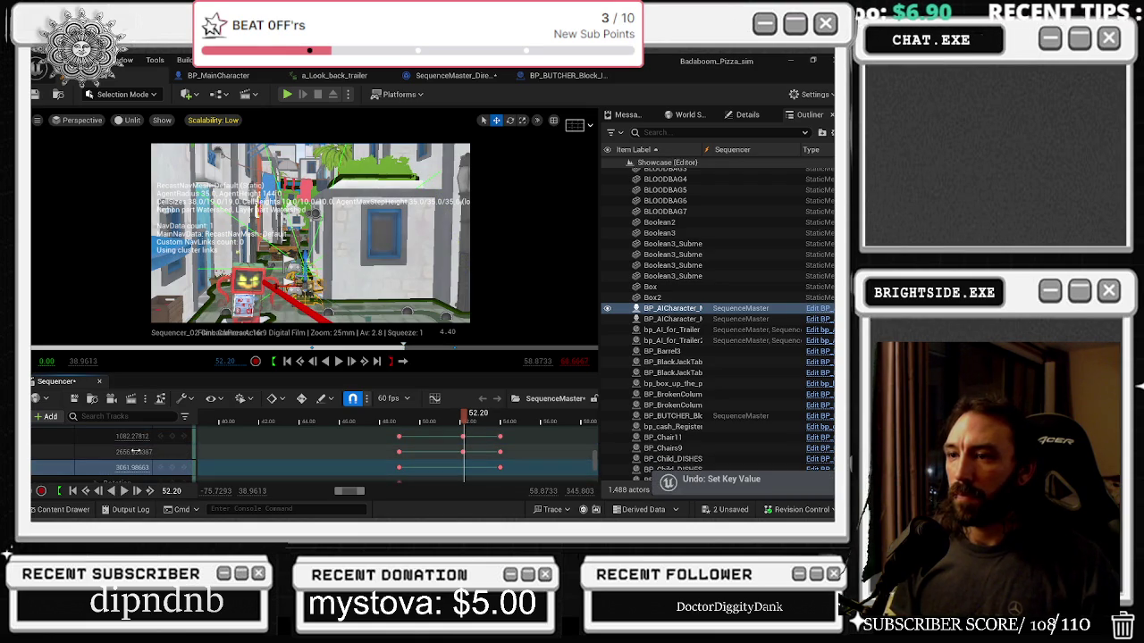
click(131, 436)
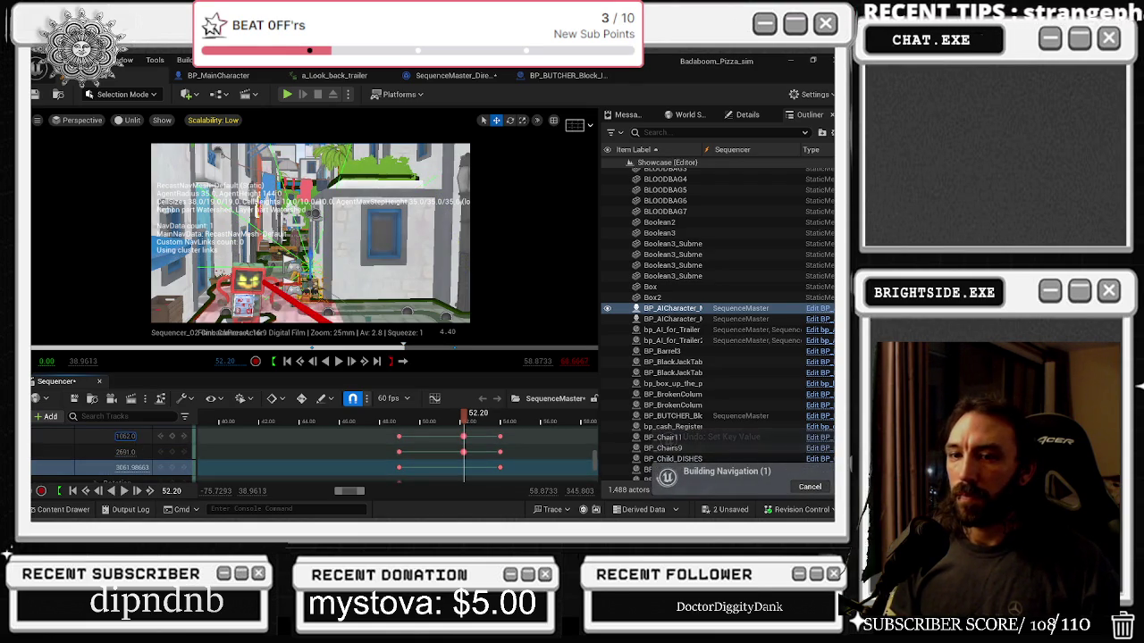
- Replay the shot, then lower the Z location to 3078 at the 54.00 key
click(371, 421)
key(space)
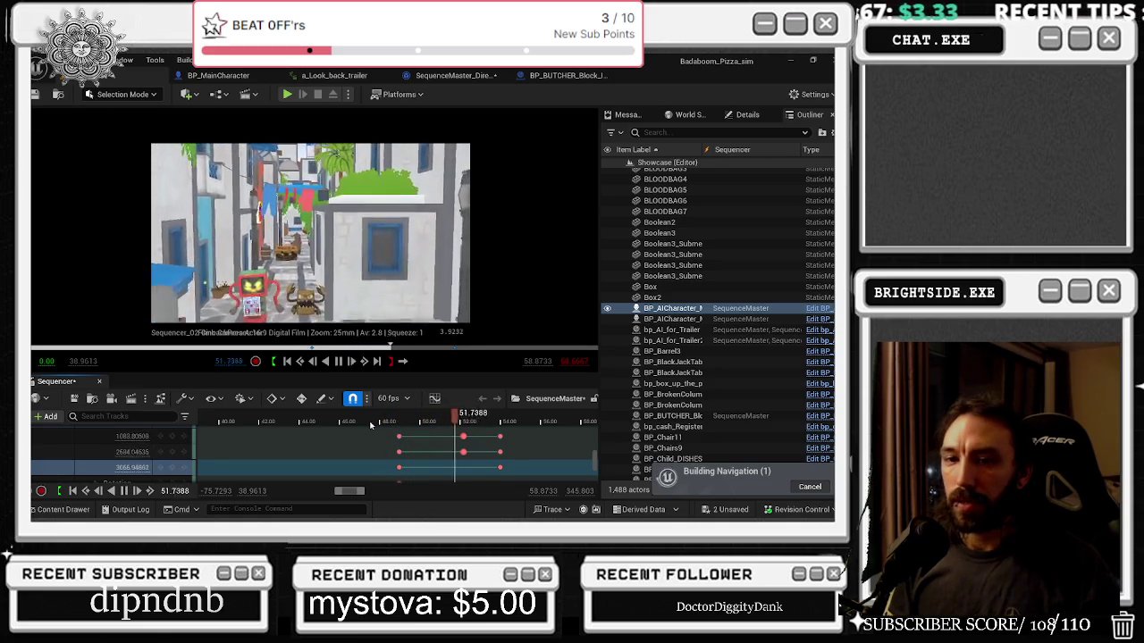
click(476, 422)
click(499, 421)
click(130, 469)
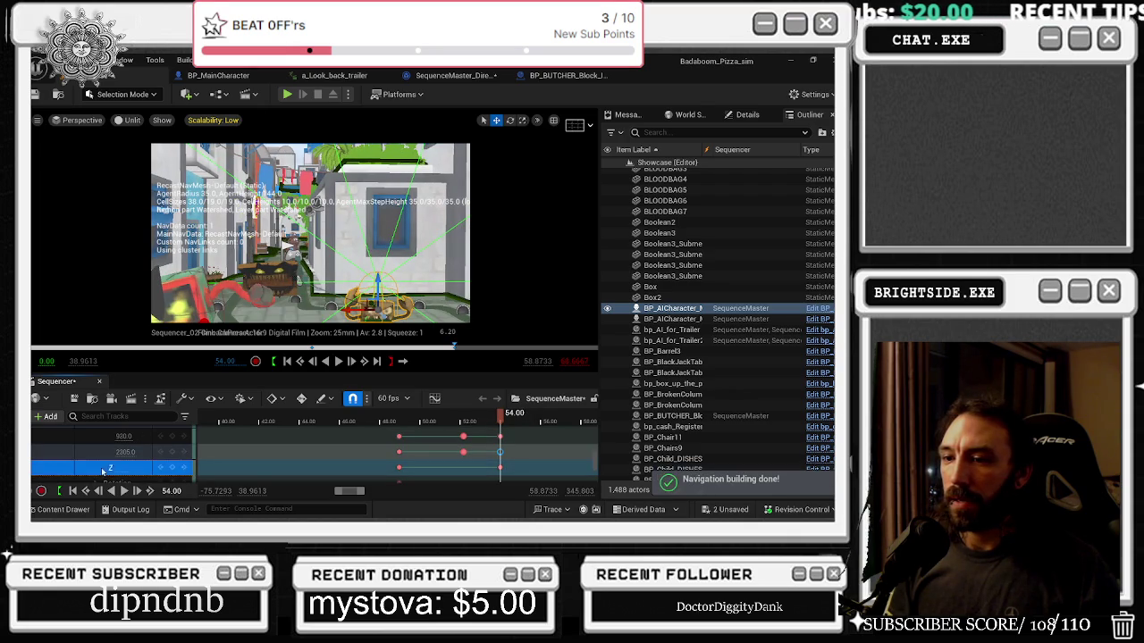
drag(125, 467, 107, 468)
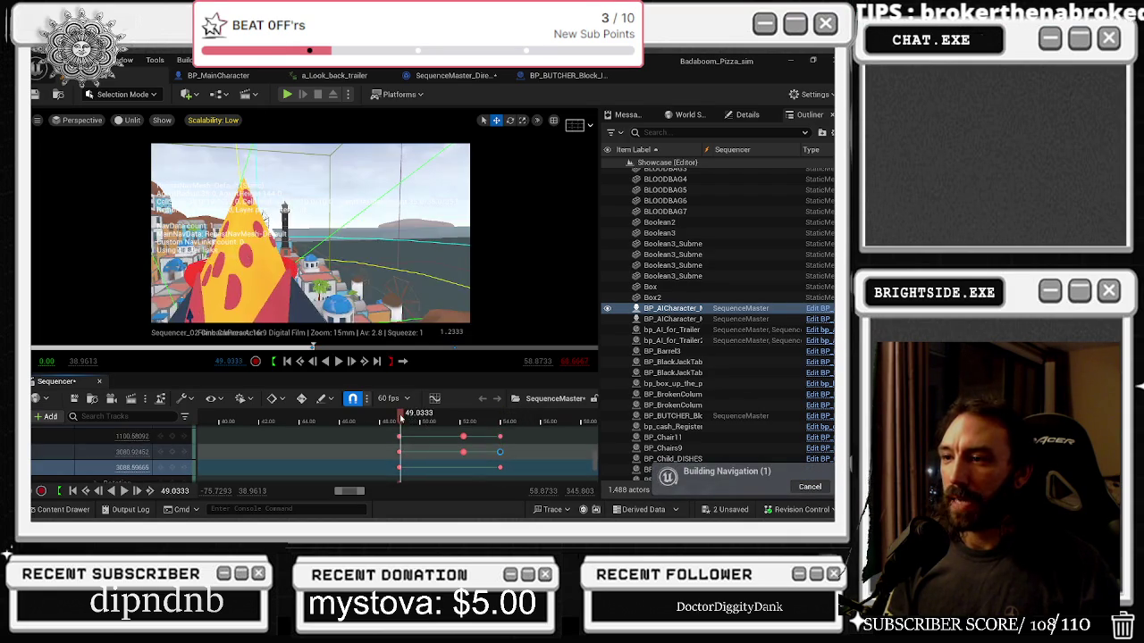
- Shift the first location key slightly later and preview the path up to 52.65
key(space)
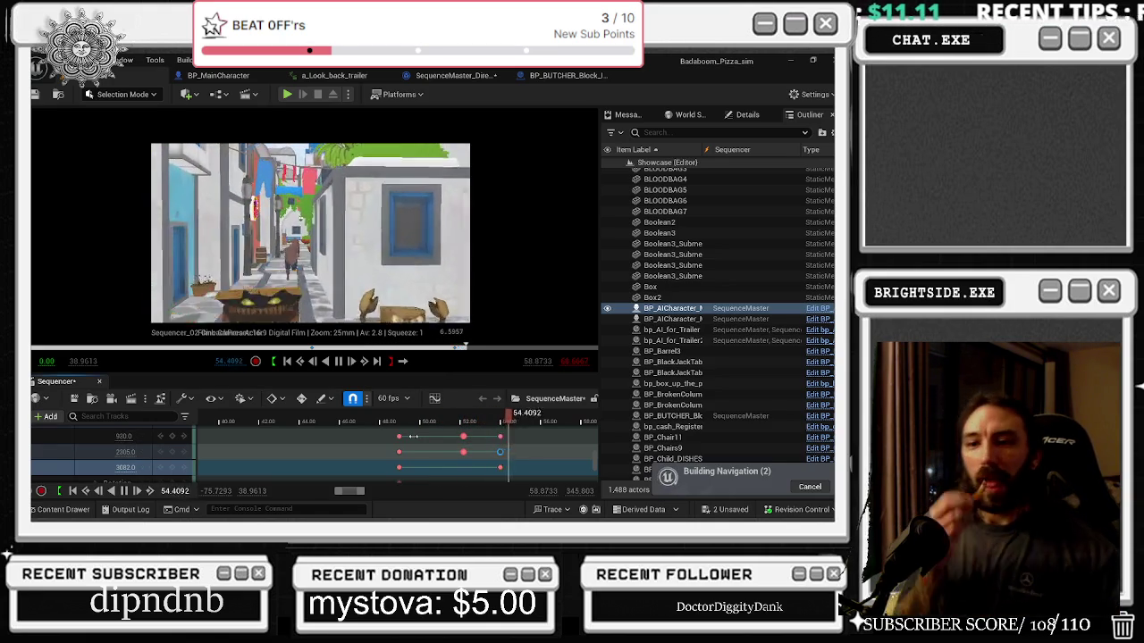
scroll(412, 437, up, 3)
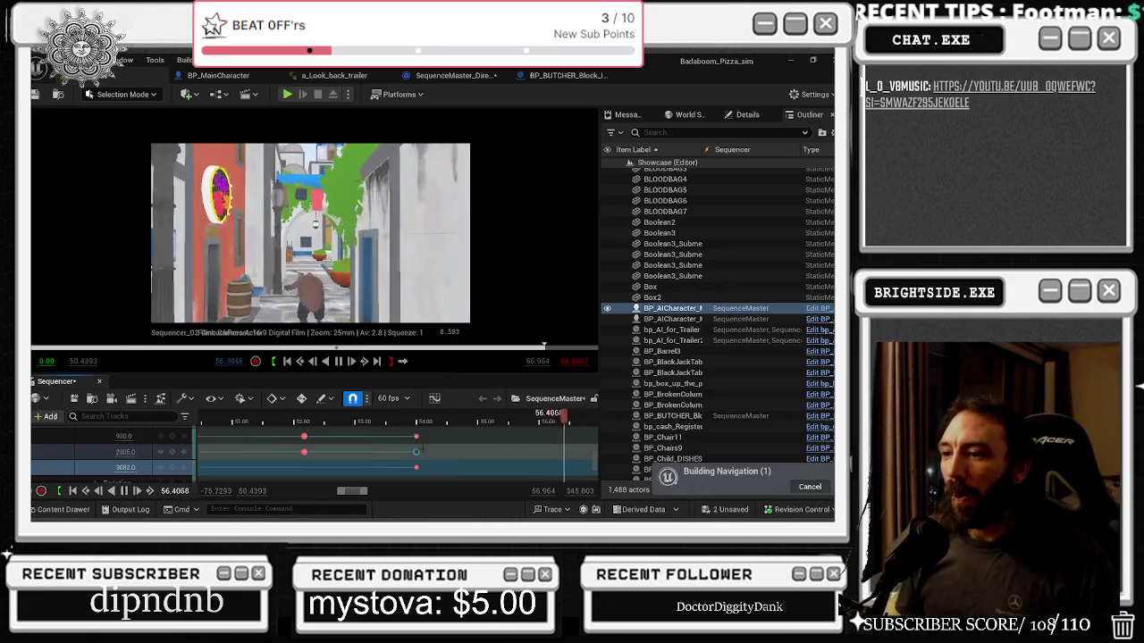
drag(308, 436, 323, 437)
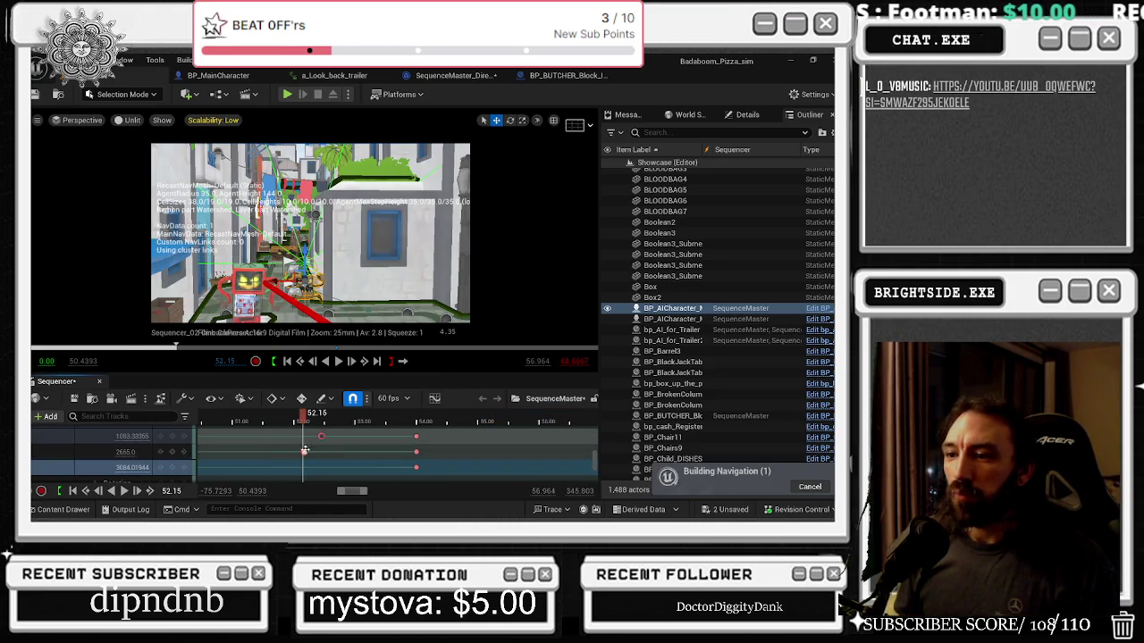
scroll(298, 425, down, 2)
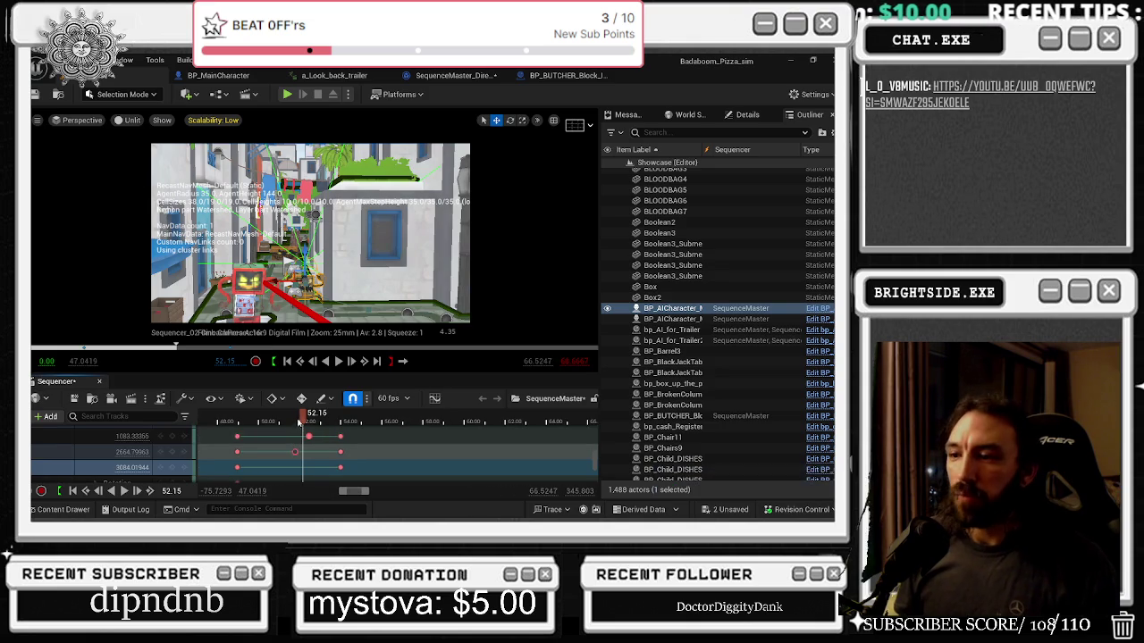
key(space)
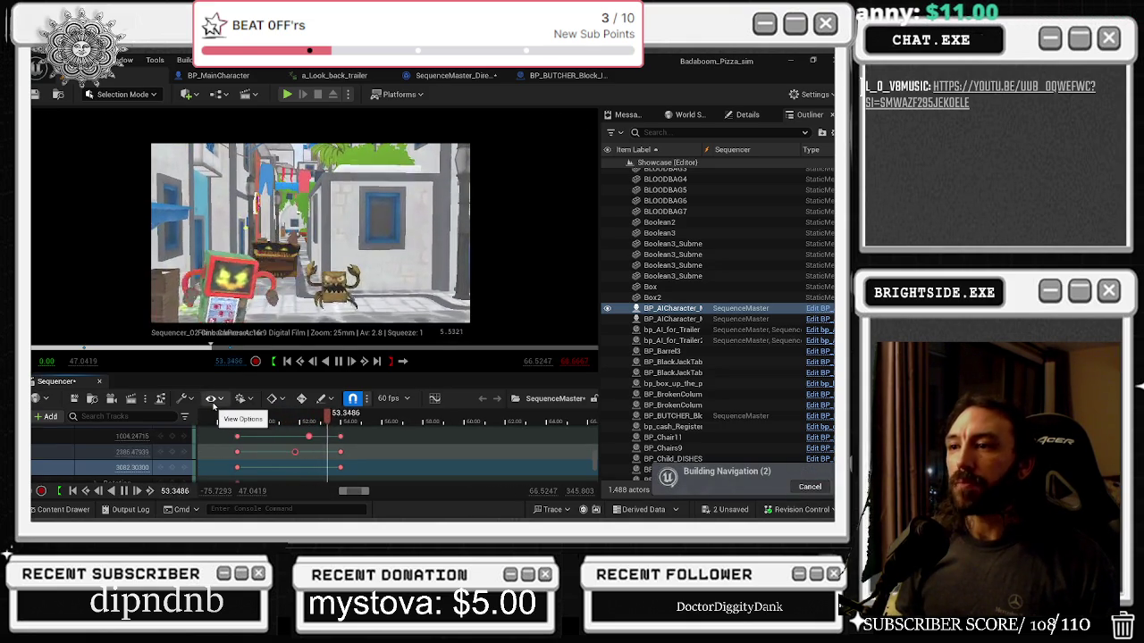
click(308, 419)
drag(309, 419, 314, 419)
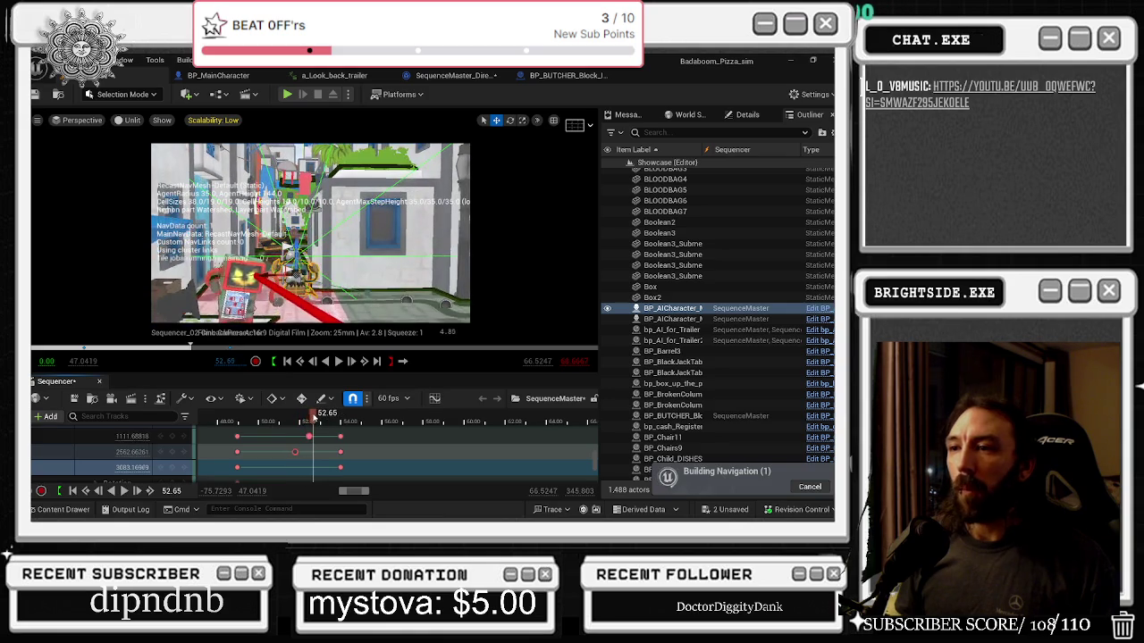
scroll(310, 446, up, 2)
key(super+1)
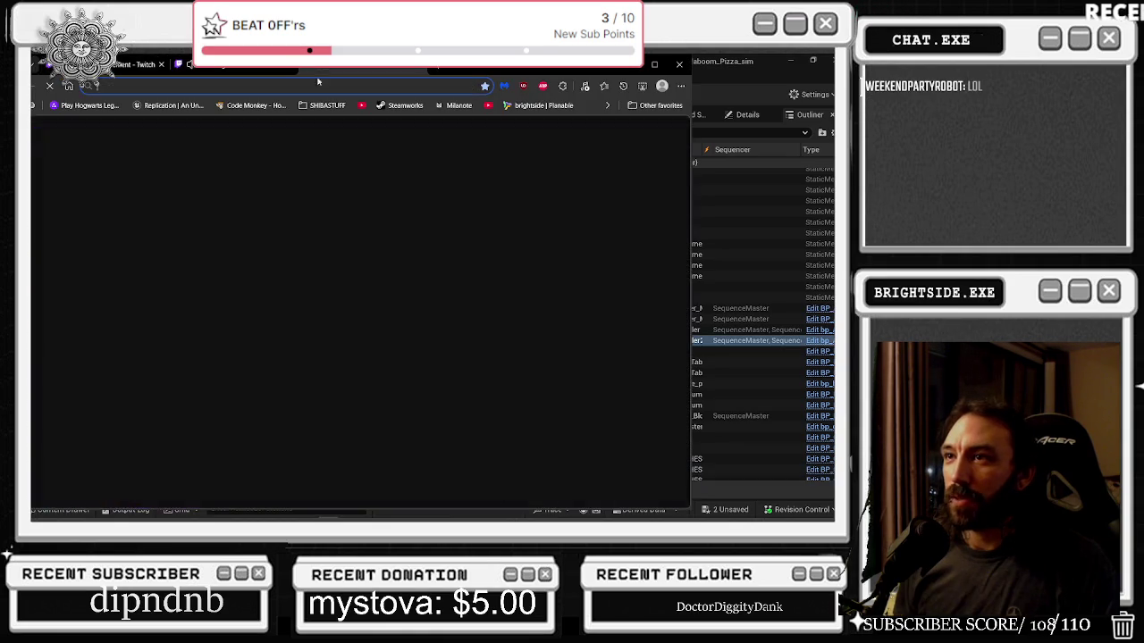
- Search 'tupac the blackker the brry' and open 2Pac's Keep Ya Head Up video
text(tupac the blac)
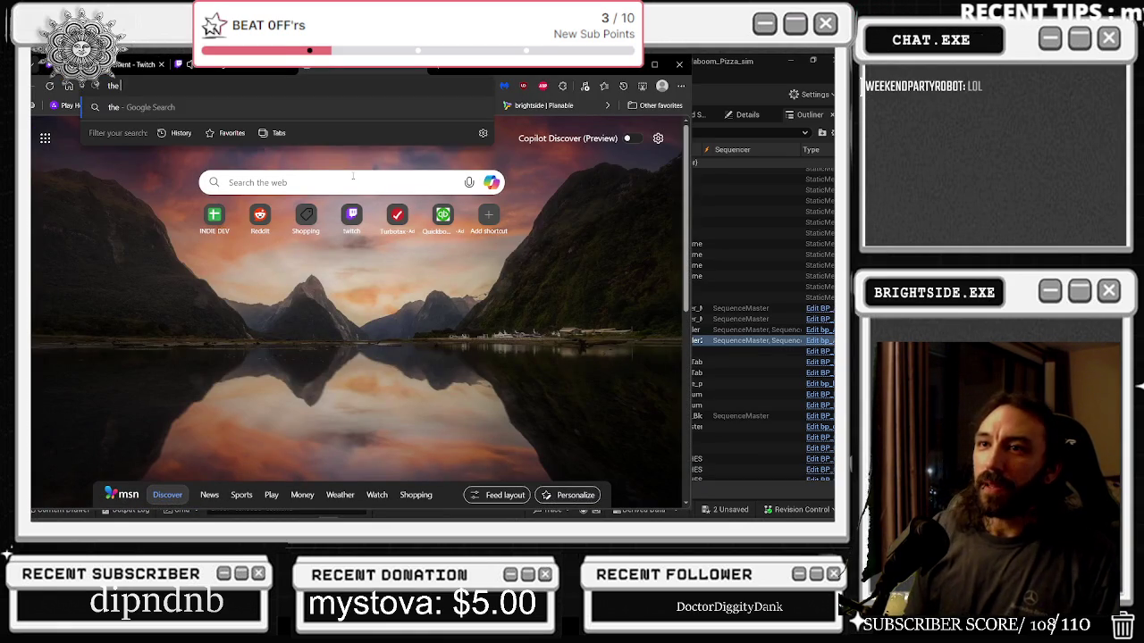
text(kker the brry)
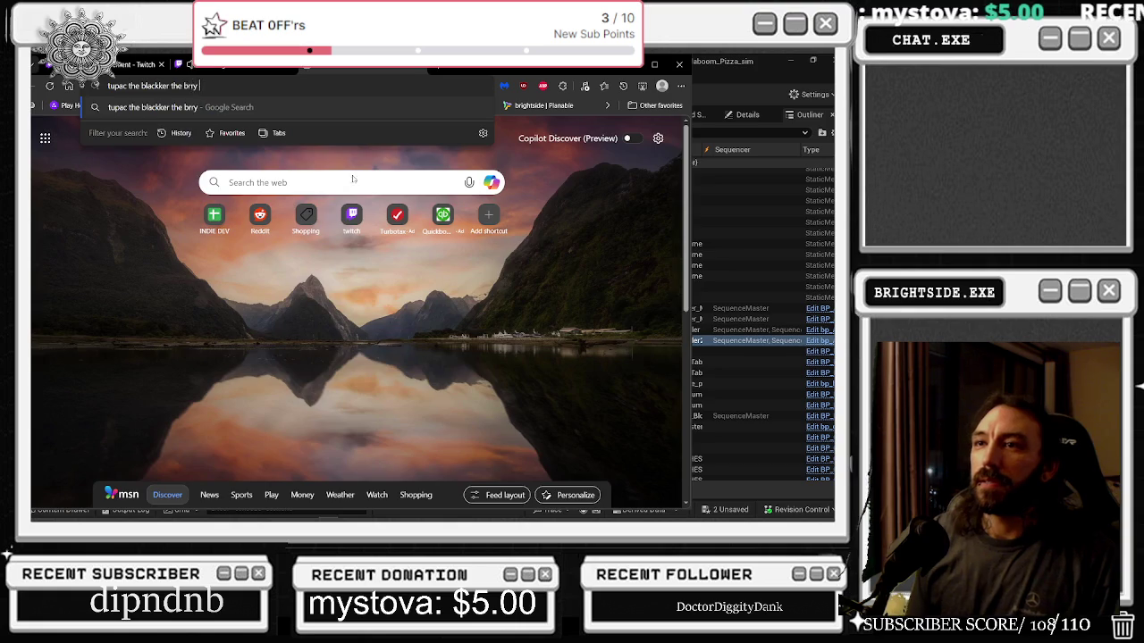
key(Return)
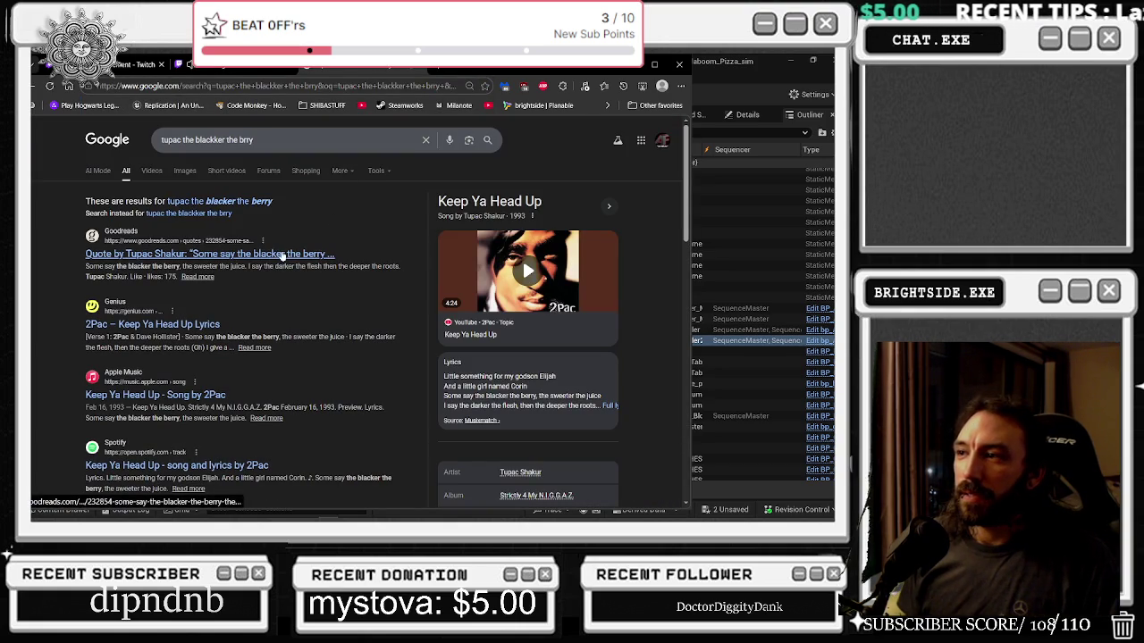
click(528, 271)
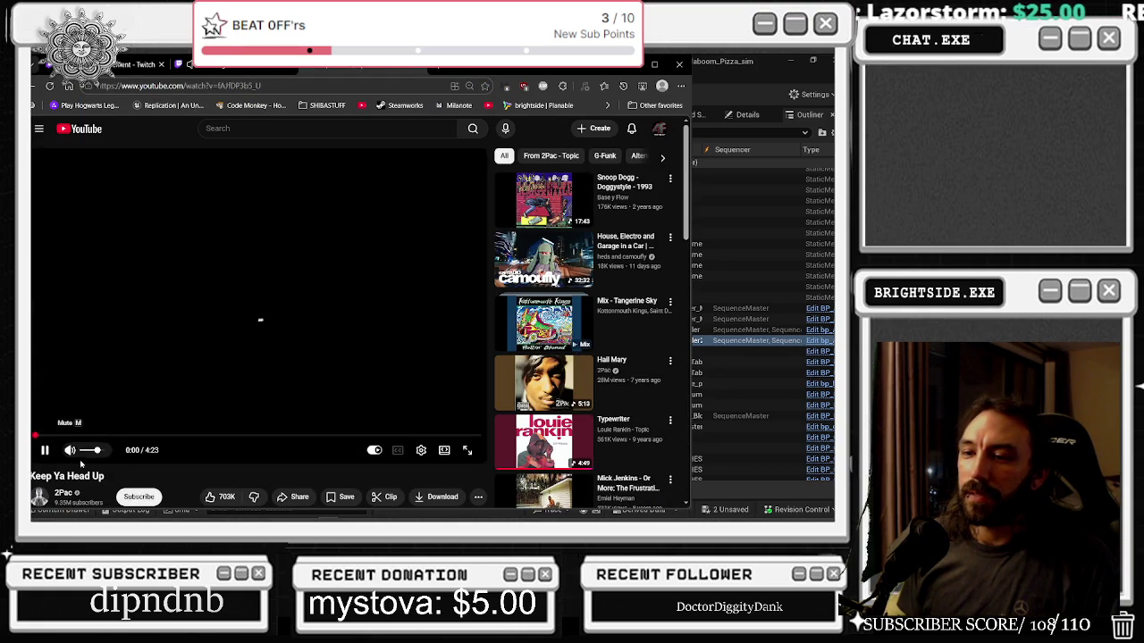
- Watch Keep Ya Head Up, switch to the Hail Mary video, then return to Unreal Engine
scroll(149, 394, down, 3)
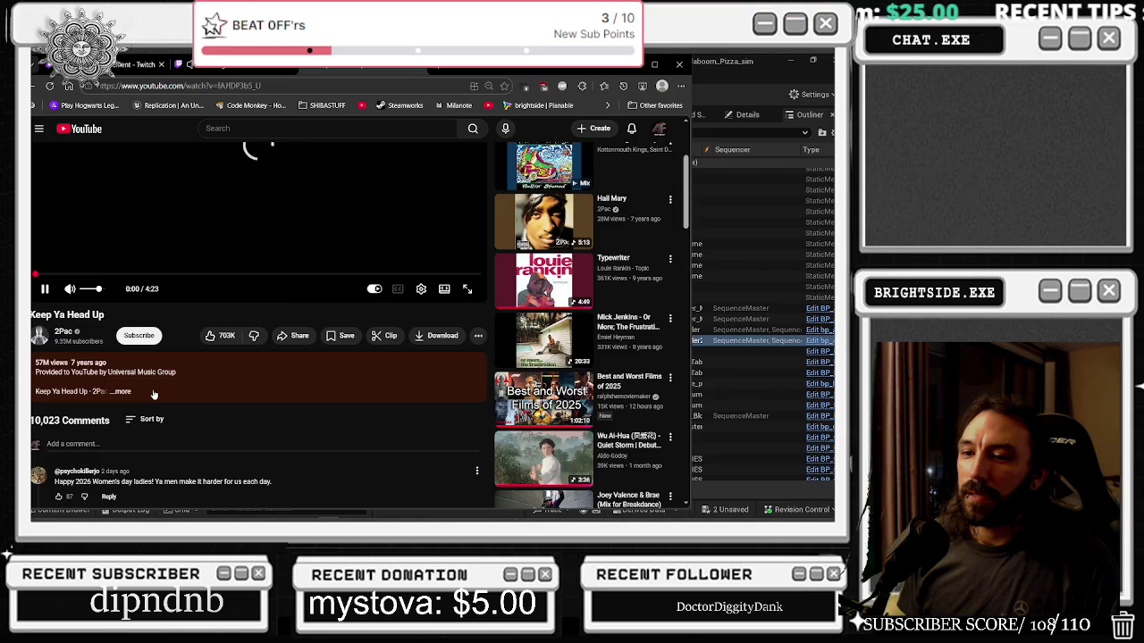
scroll(97, 379, up, 1)
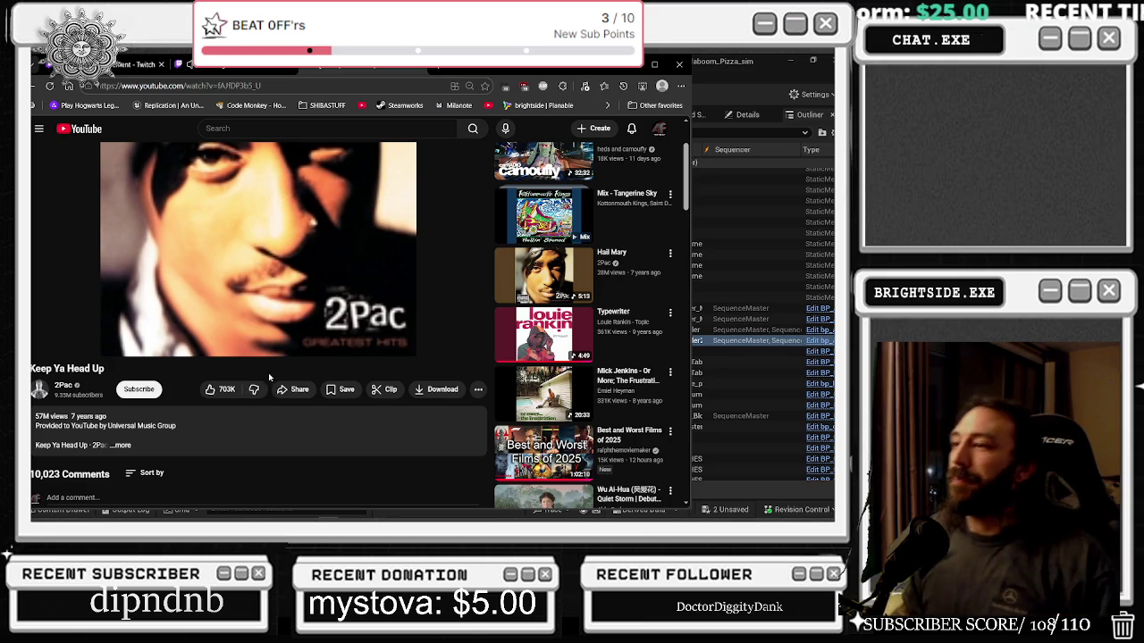
click(515, 292)
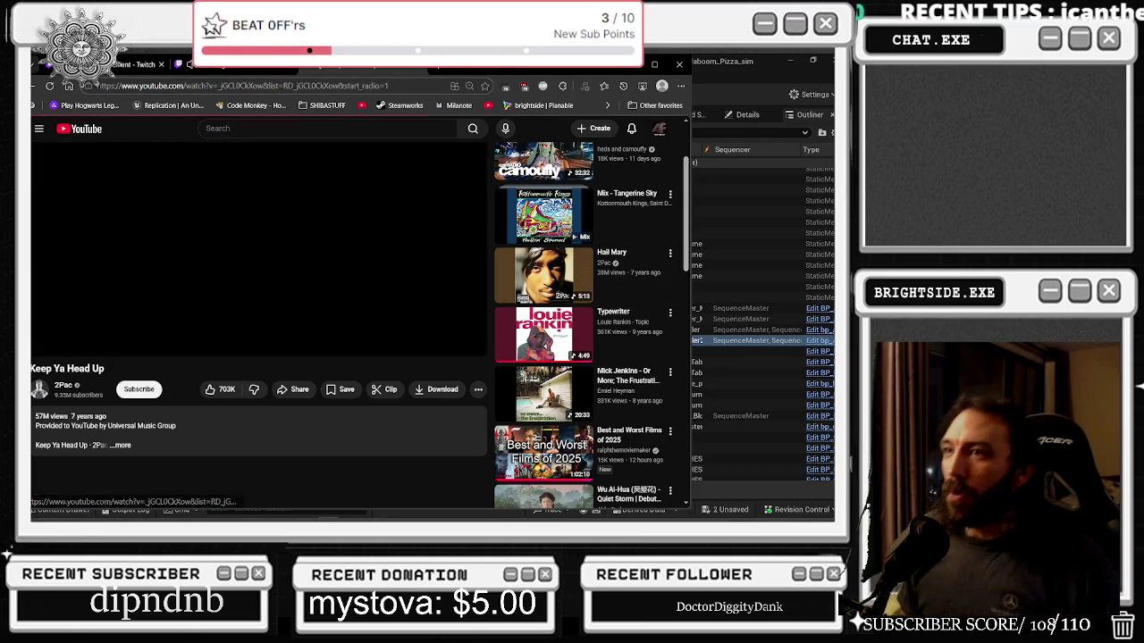
key(alt+Tab)
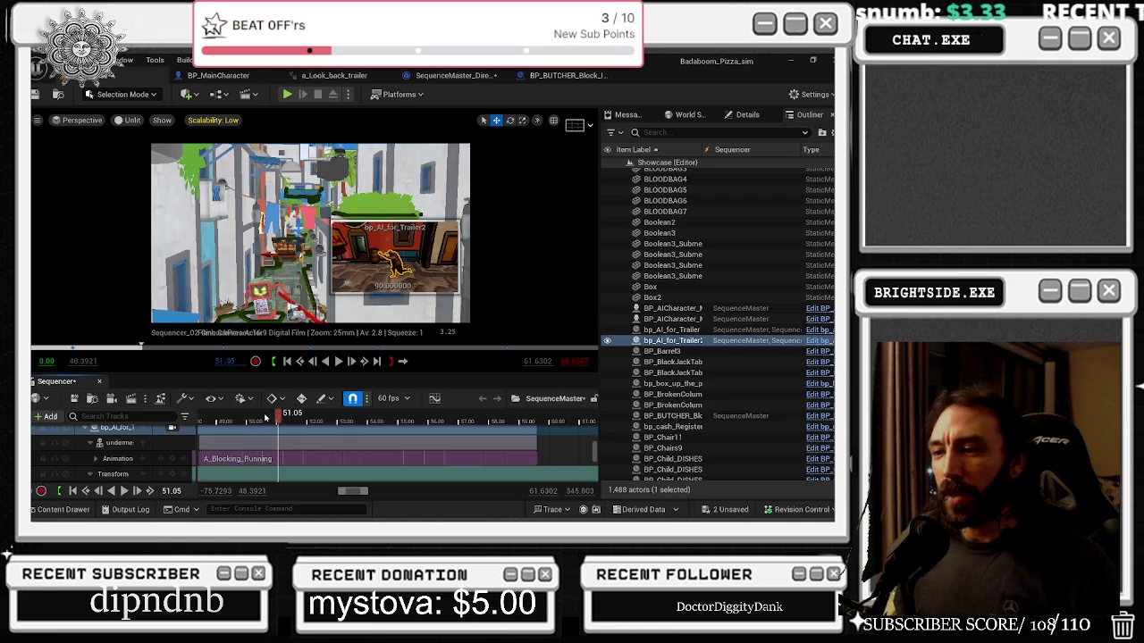
- At 49.43, lower the location key value from 4550 to 3758 and play the result
mouse_move(268, 420)
mouse_down()
mouse_move(200, 420)
mouse_move(338, 429)
mouse_move(303, 447)
mouse_move(311, 425)
mouse_move(327, 420)
mouse_move(240, 427)
mouse_up()
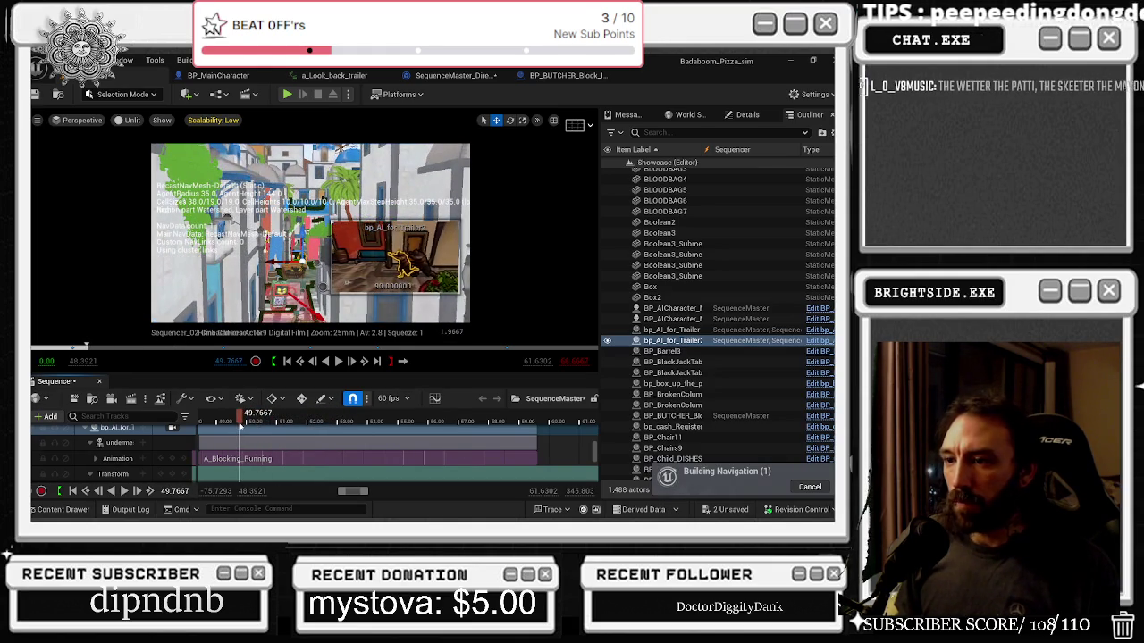
scroll(241, 445, down, 1)
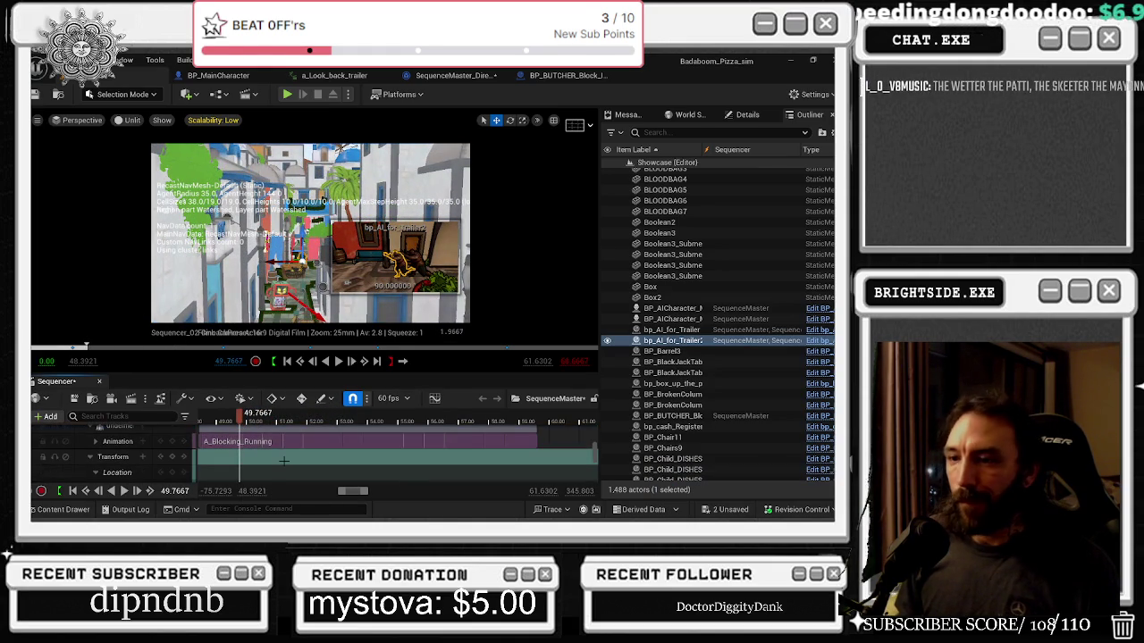
scroll(283, 461, down, 3)
drag(239, 438, 351, 438)
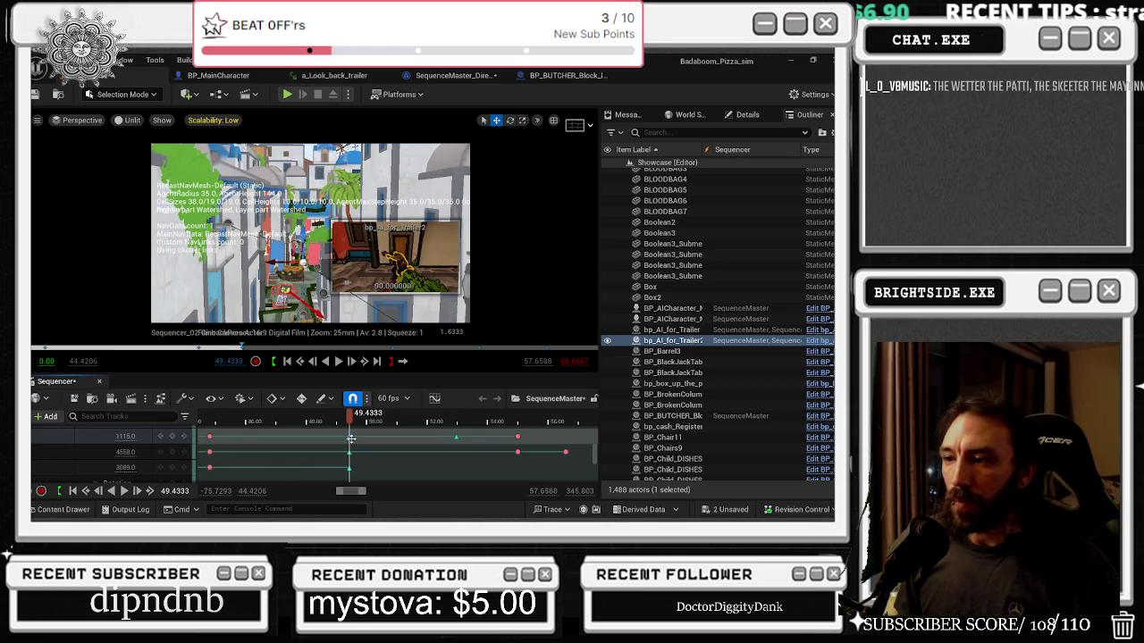
scroll(351, 437, up, 3)
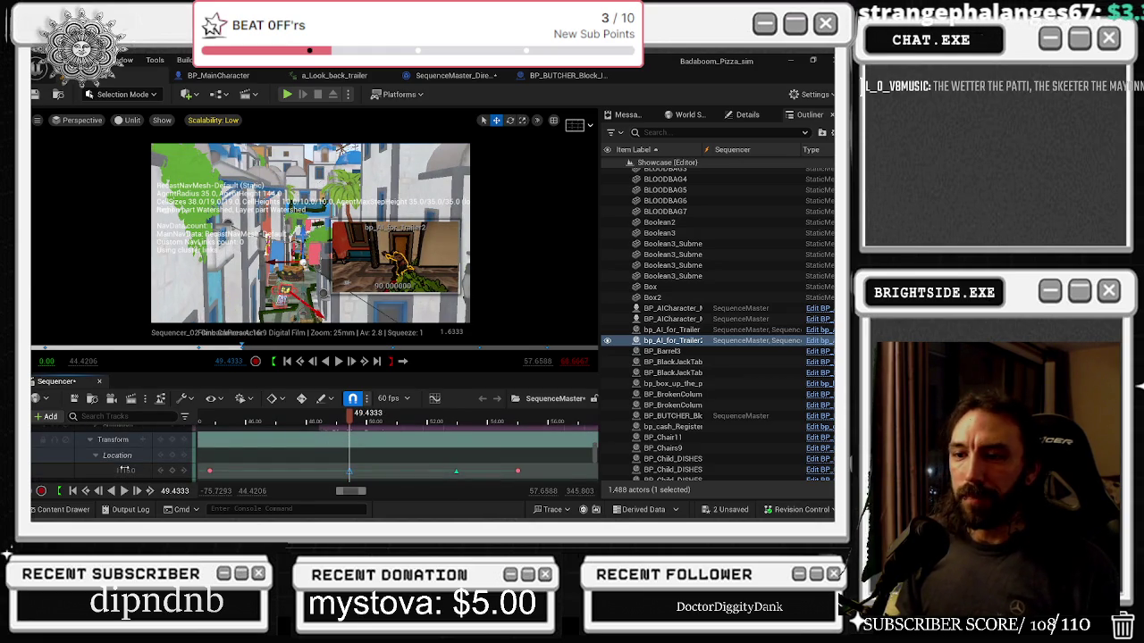
scroll(125, 472, down, 1)
drag(125, 472, 81, 472)
key(space)
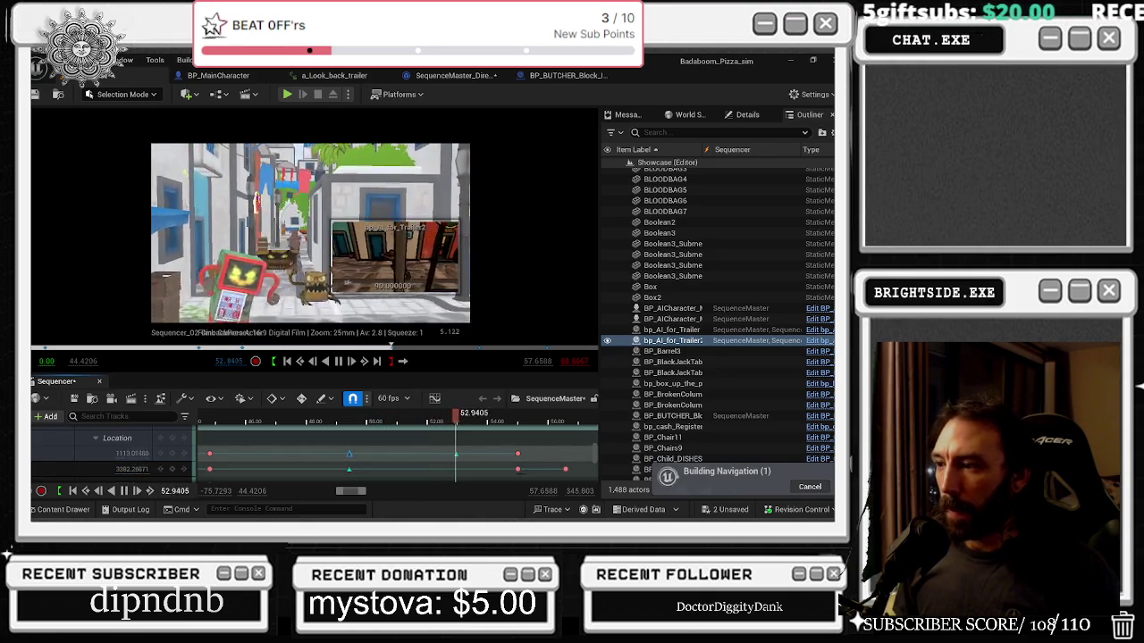
- Edit the location value on the 55.00 key and replay the shot from 46.27
click(517, 468)
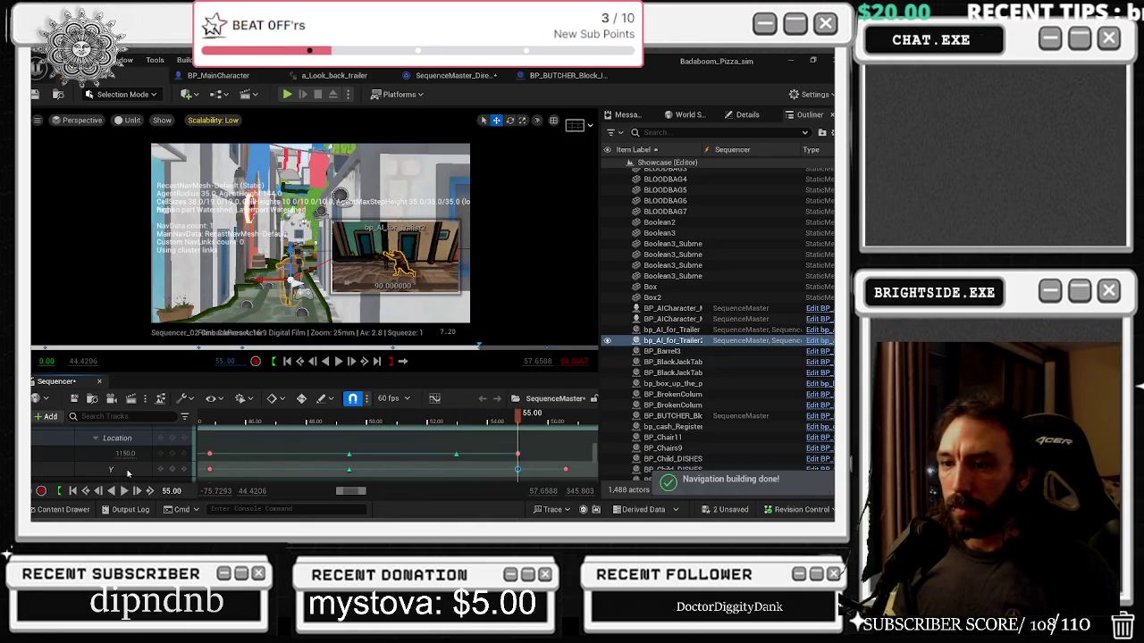
scroll(122, 456, down, 1)
click(122, 452)
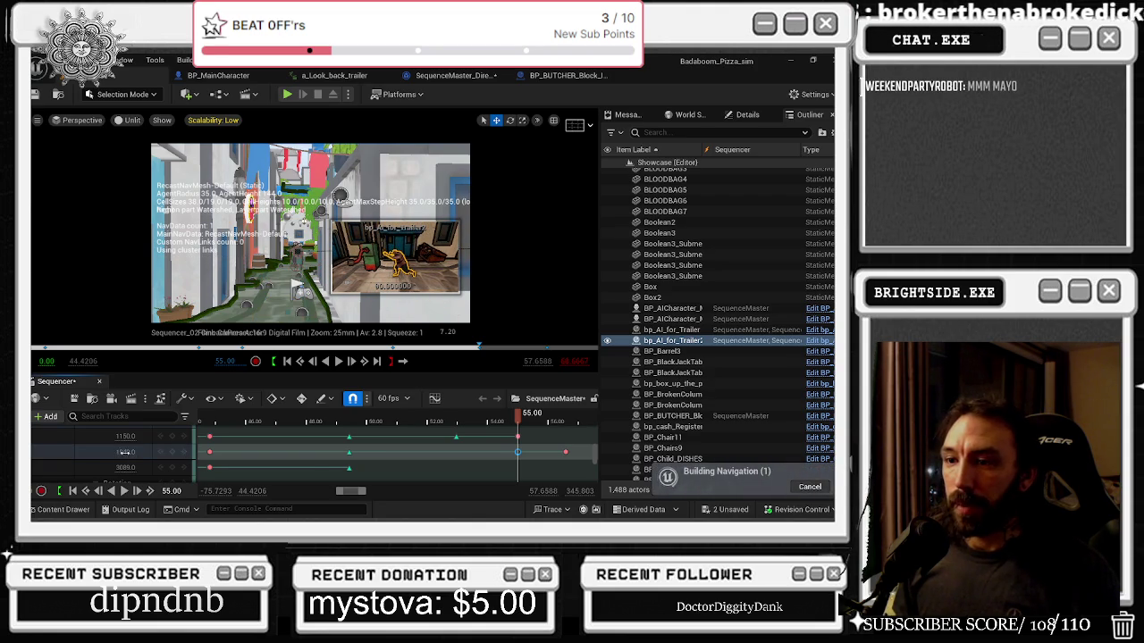
drag(517, 413, 255, 414)
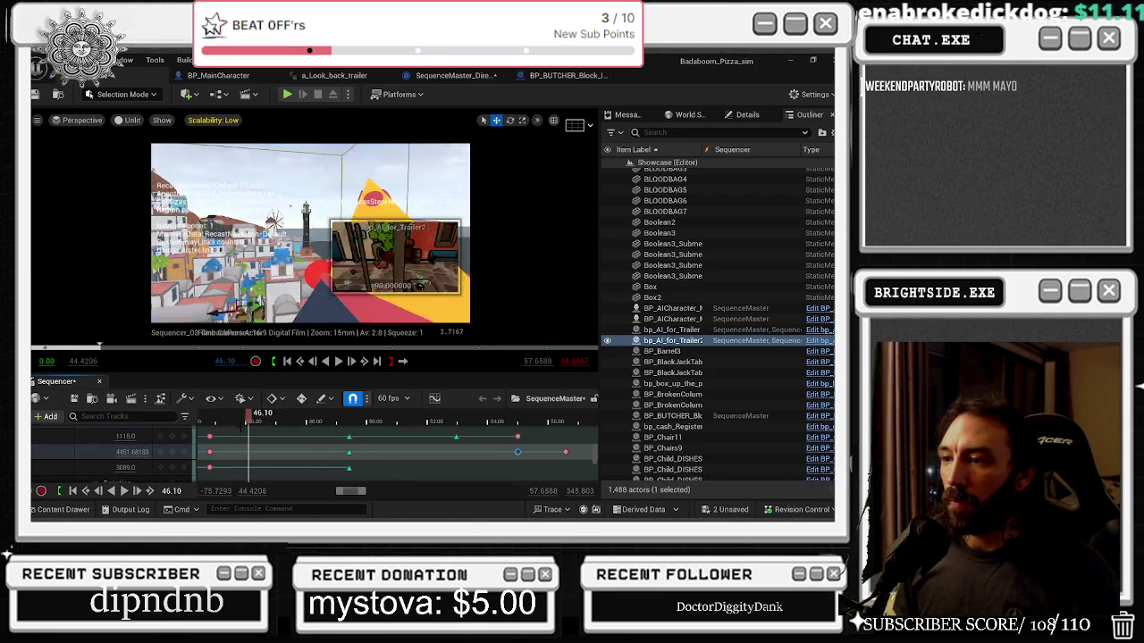
key(space)
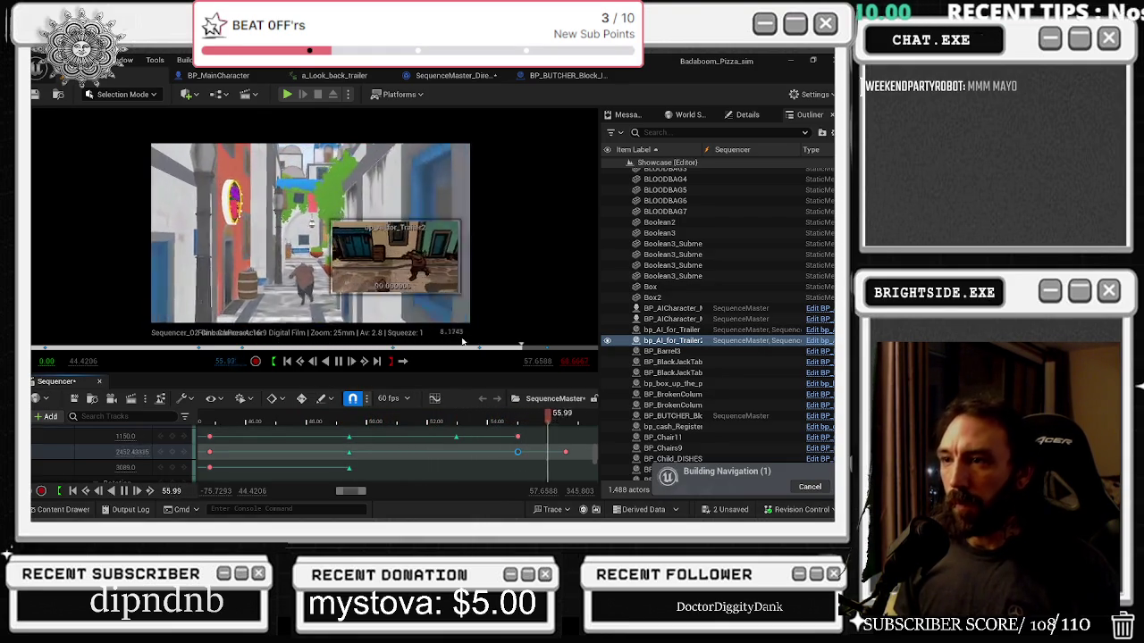
click(254, 425)
key(space)
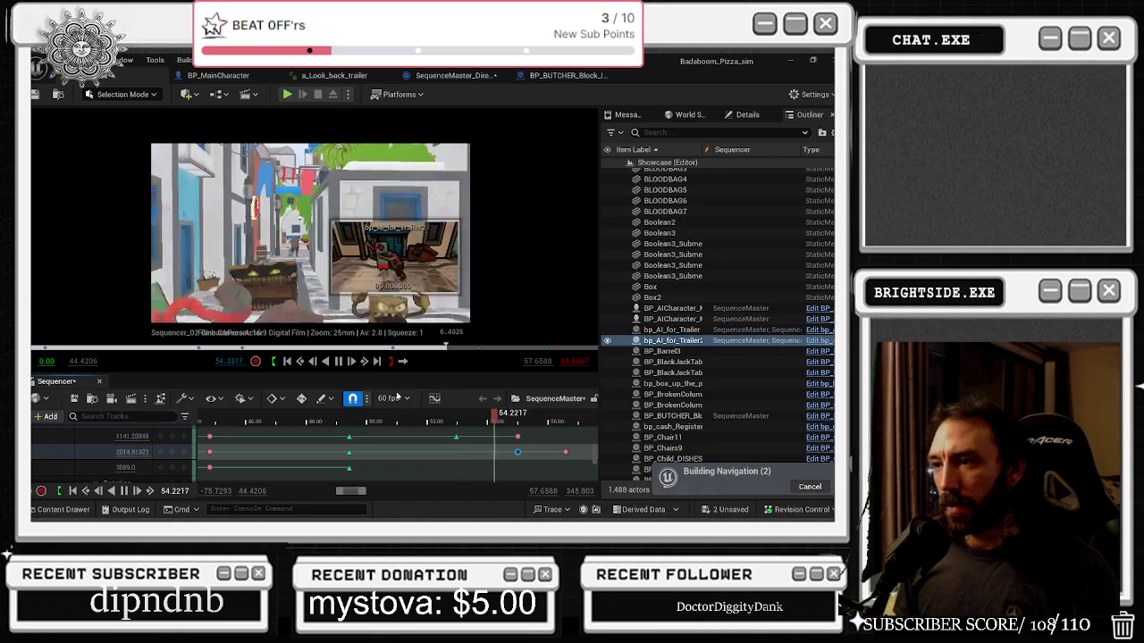
mouse_move(441, 422)
mouse_down()
mouse_move(366, 422)
mouse_move(445, 429)
mouse_up()
- Select the crab track and its A_CRAB_WALK section, play from 47 to 50.52, and expand Transform
scroll(268, 451, down, 2)
click(207, 447)
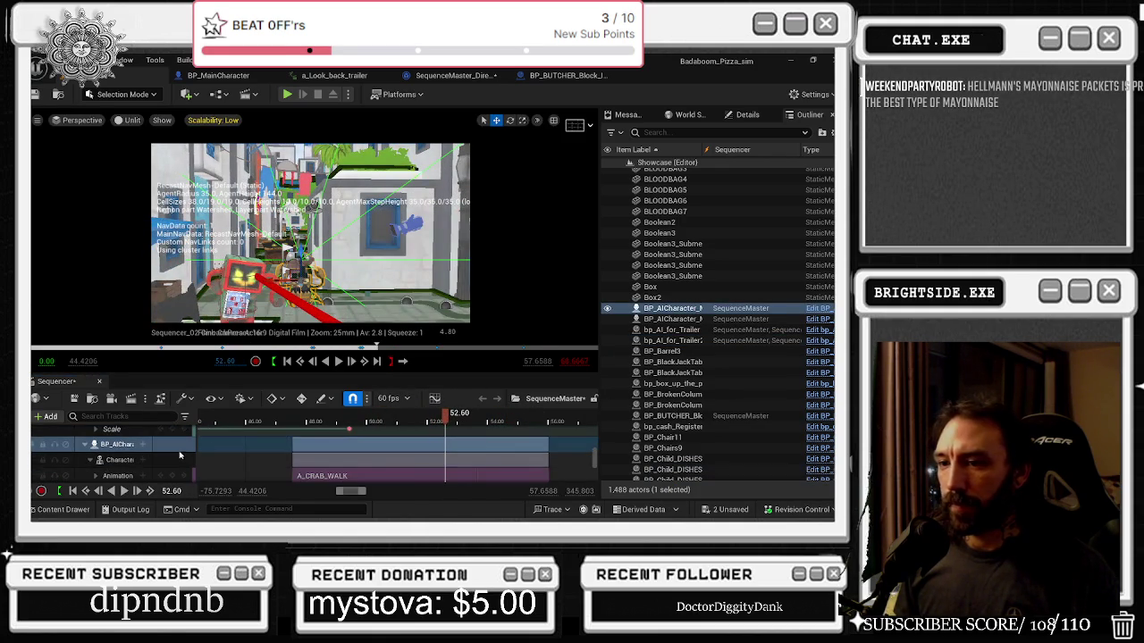
scroll(162, 457, down, 1)
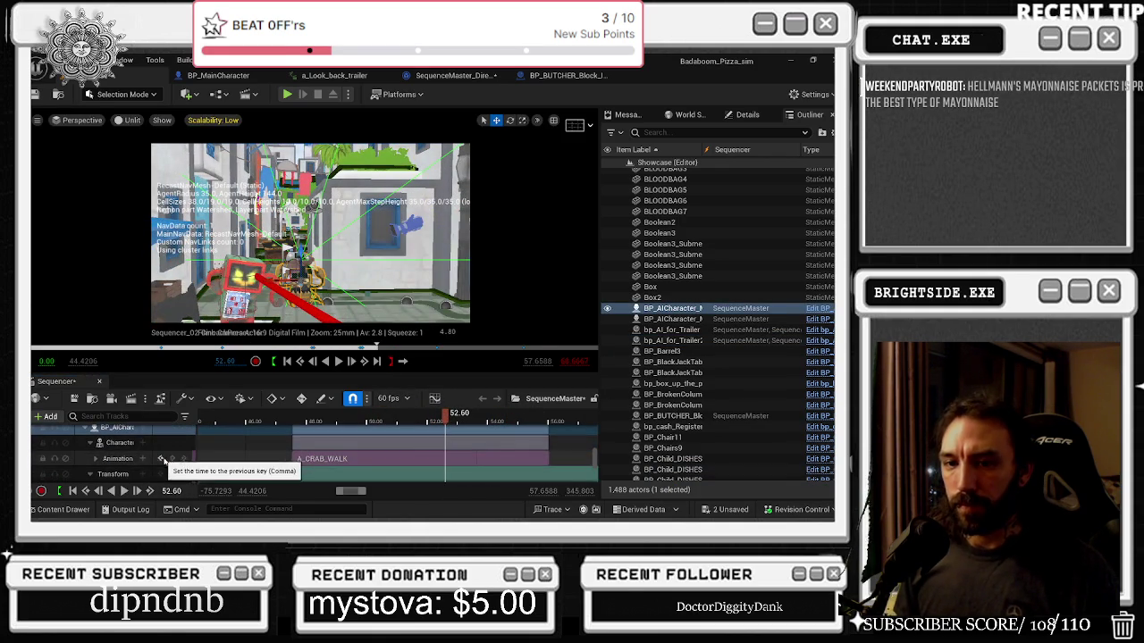
click(414, 459)
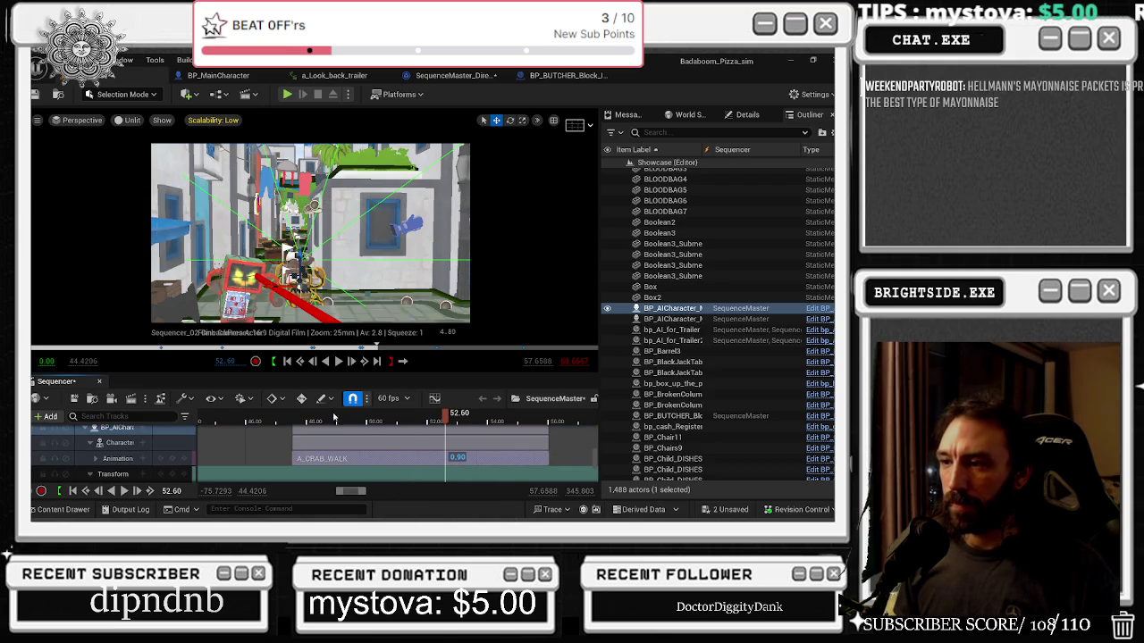
click(291, 422)
key(space)
click(93, 474)
scroll(126, 463, down, 1)
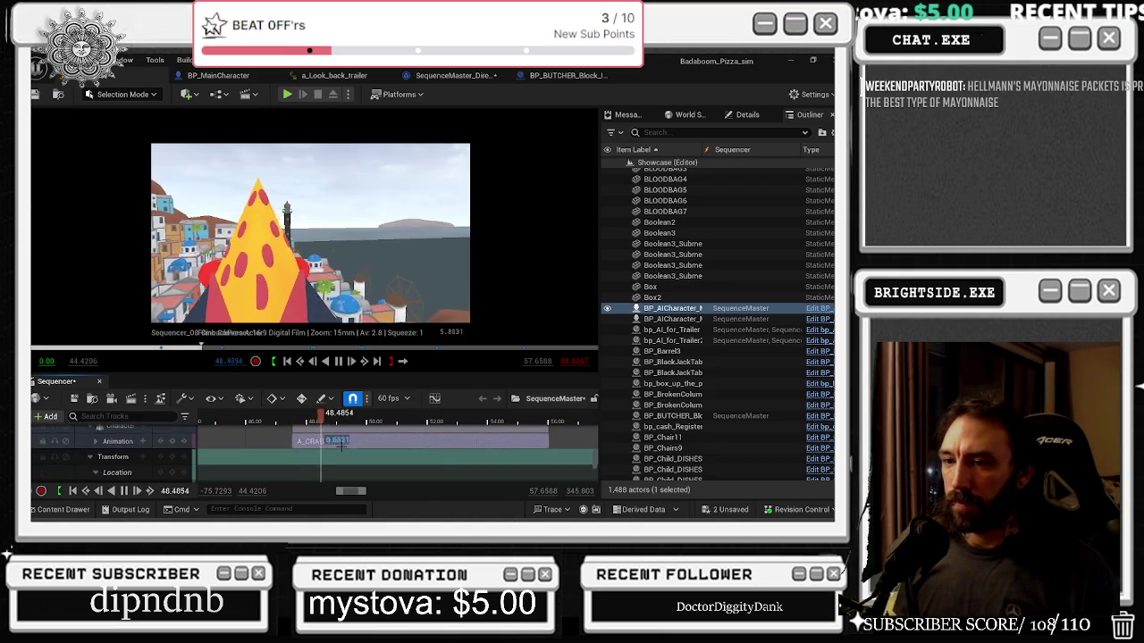
scroll(126, 463, down, 1)
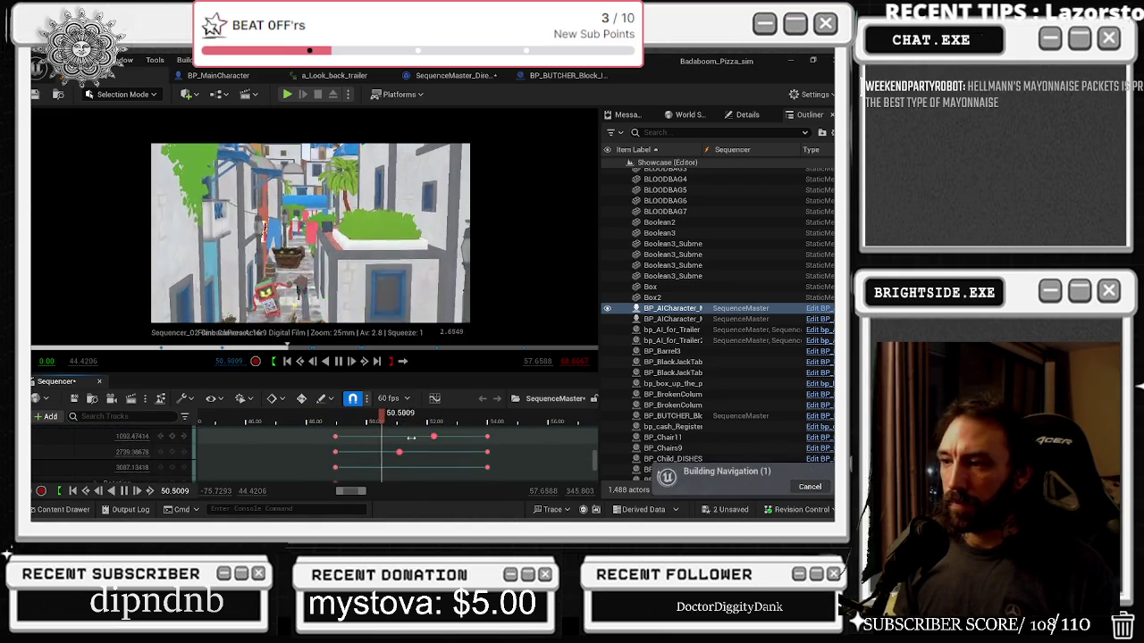
key(space)
- Set the last column of crab location keys to Linear and replay from the shot start
drag(500, 428, 478, 475)
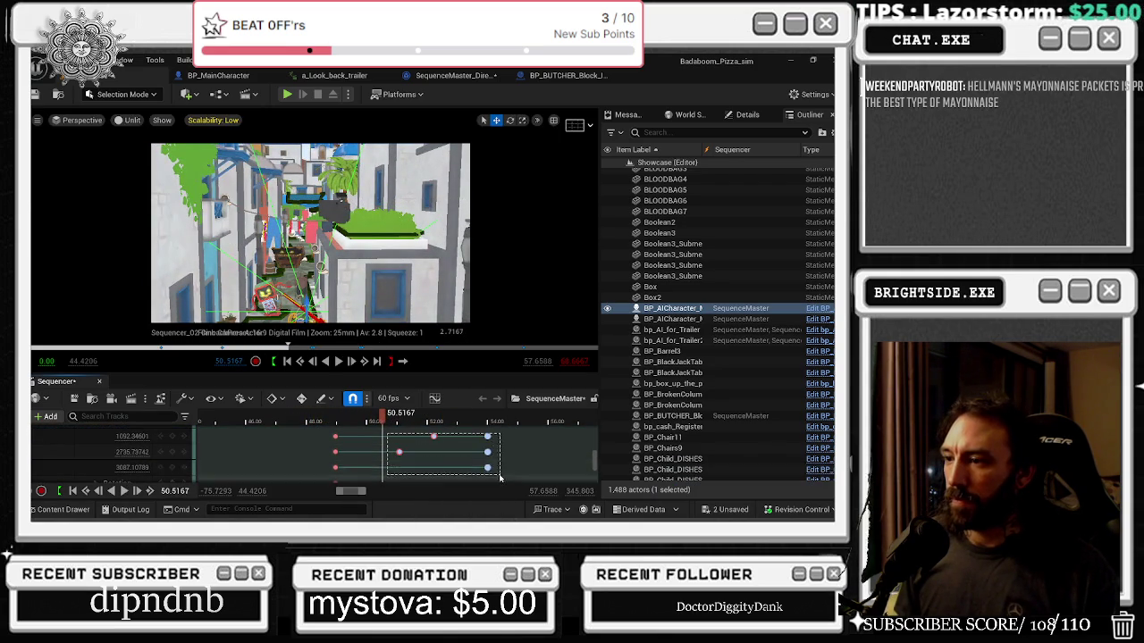
right_click(489, 470)
click(536, 379)
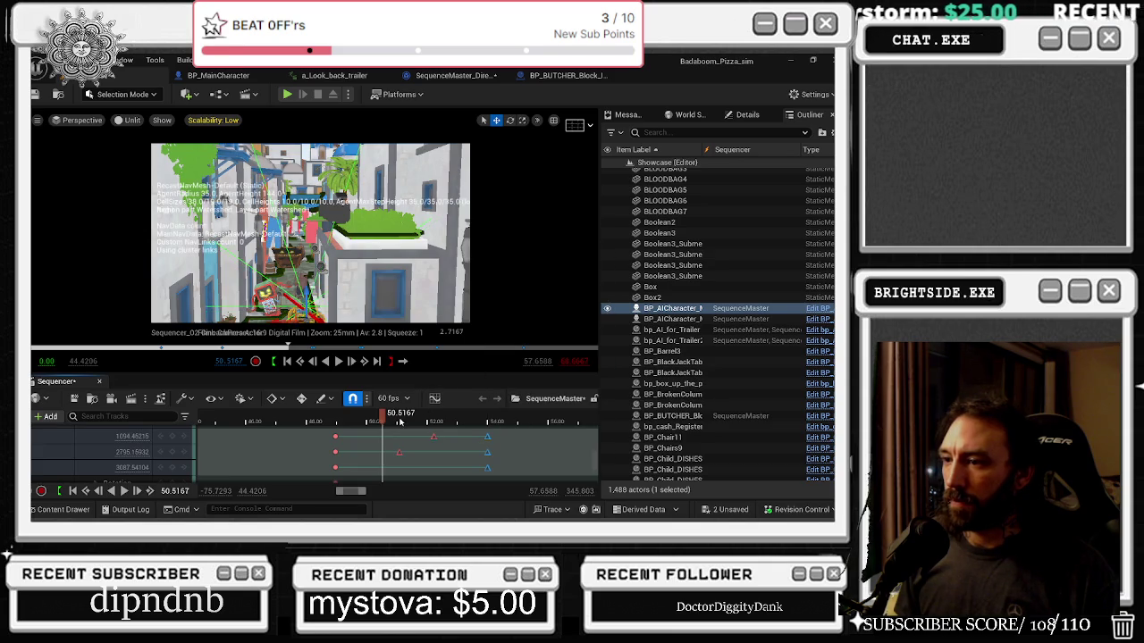
click(317, 416)
key(space)
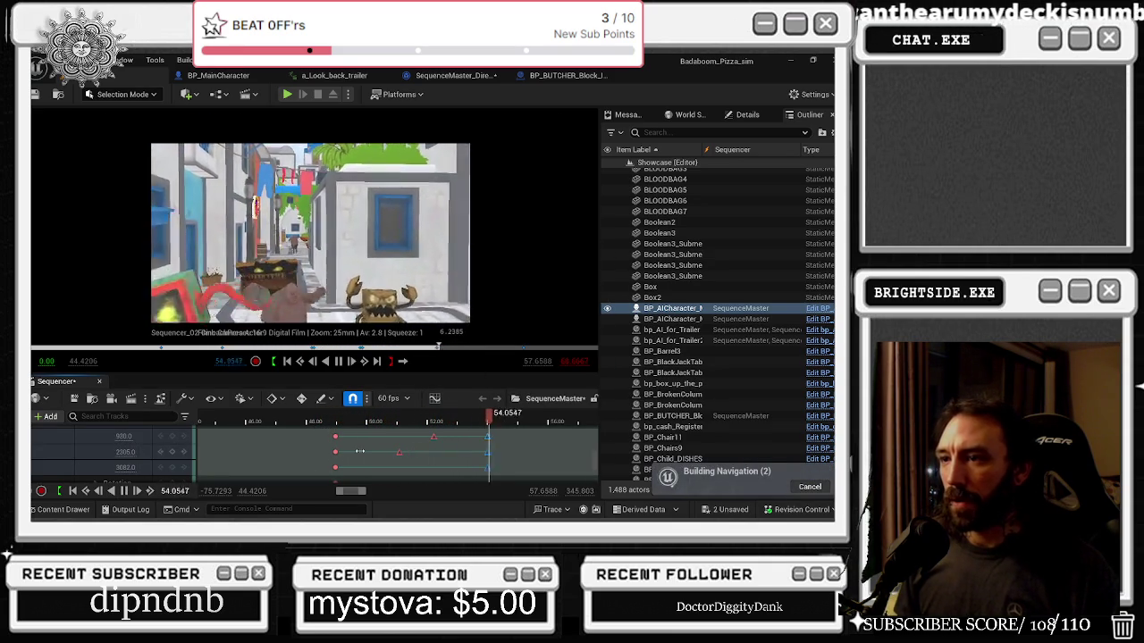
- At 54.00, lower the AI character's Location Y from 2305 to 1871, then replay and review the shot
scroll(430, 452, up, 2)
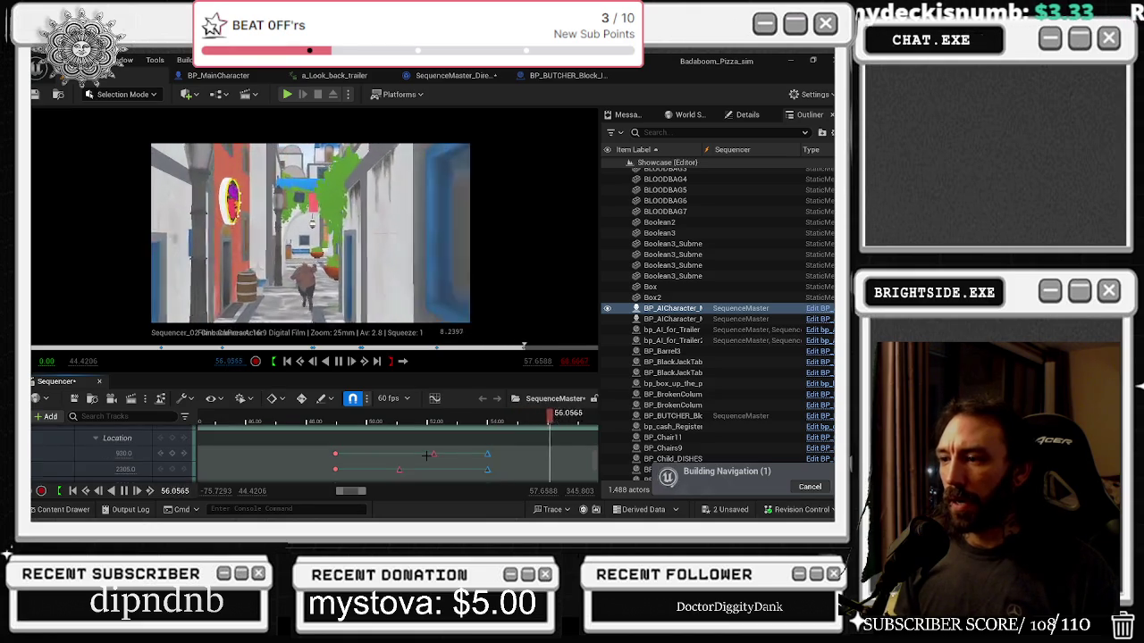
scroll(430, 452, down, 2)
mouse_move(412, 416)
mouse_down()
mouse_move(388, 416)
mouse_move(487, 420)
mouse_up()
drag(125, 453, 107, 452)
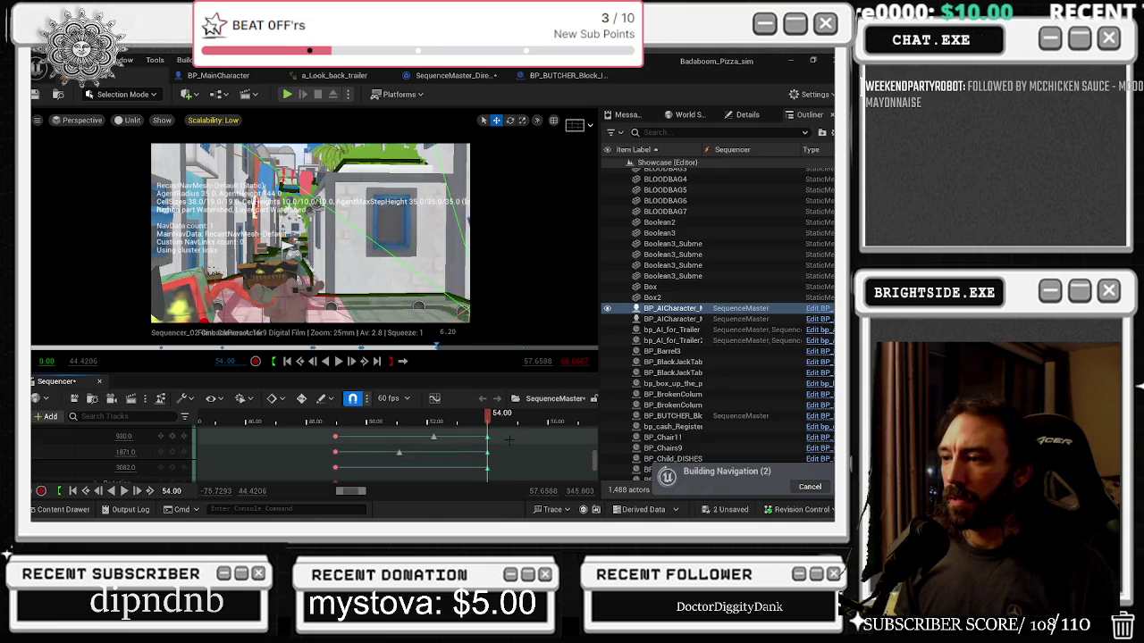
key(space)
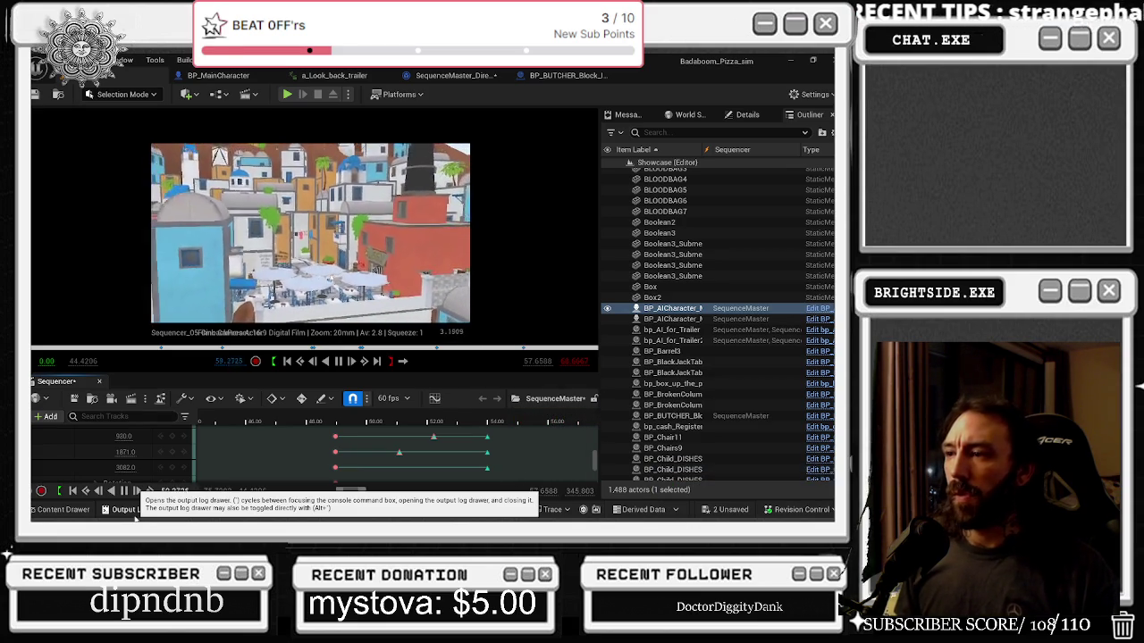
drag(224, 426, 430, 413)
- At 53.03, reduce bp_AI_for_Trailer's Location Y from 4558 to about 3636
click(450, 458)
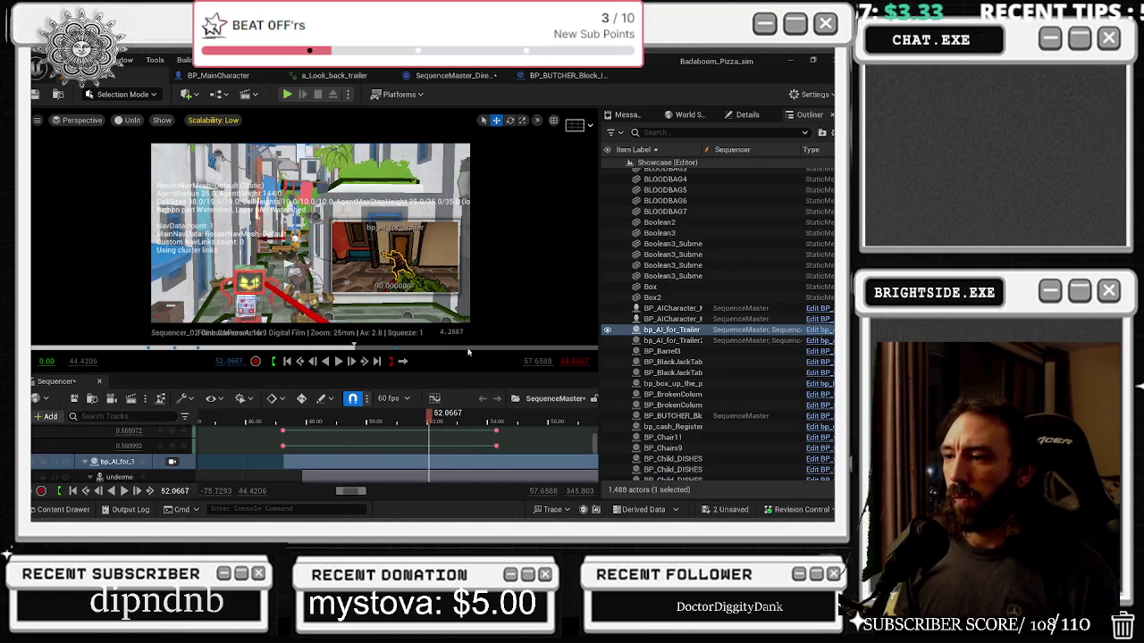
scroll(450, 458, down, 1)
scroll(451, 458, down, 1)
click(457, 417)
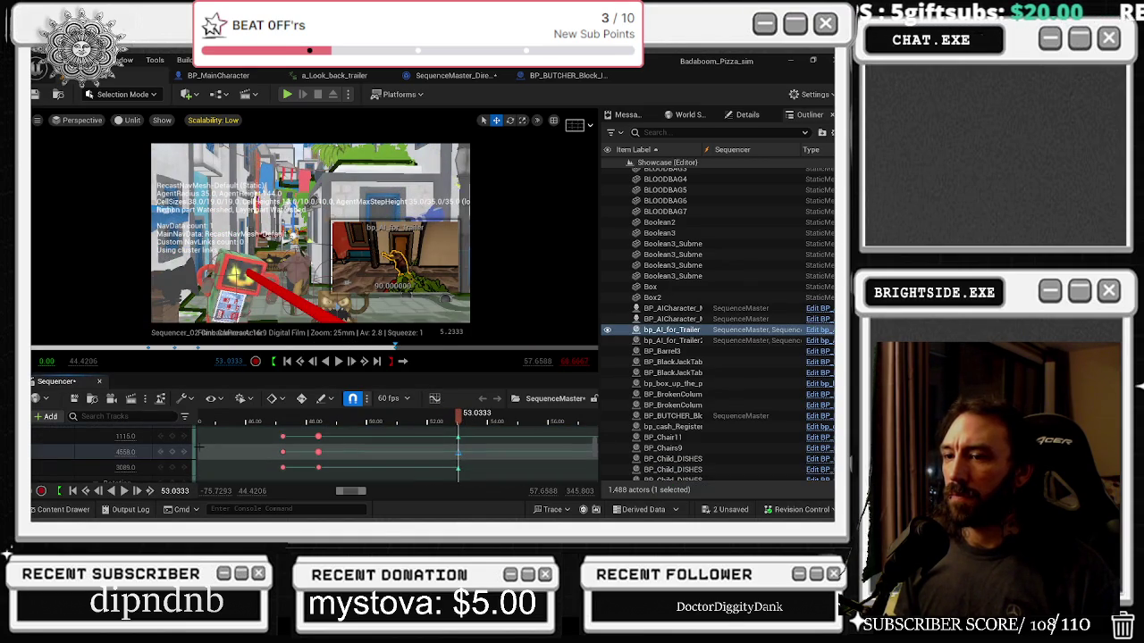
click(202, 451)
drag(125, 451, 116, 451)
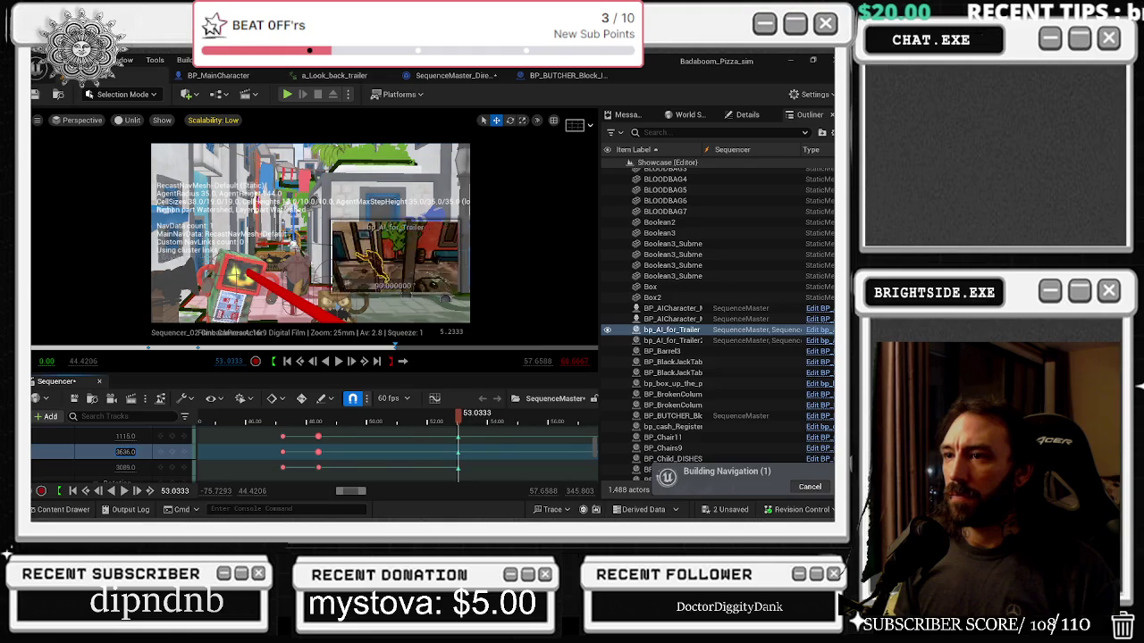
click(282, 420)
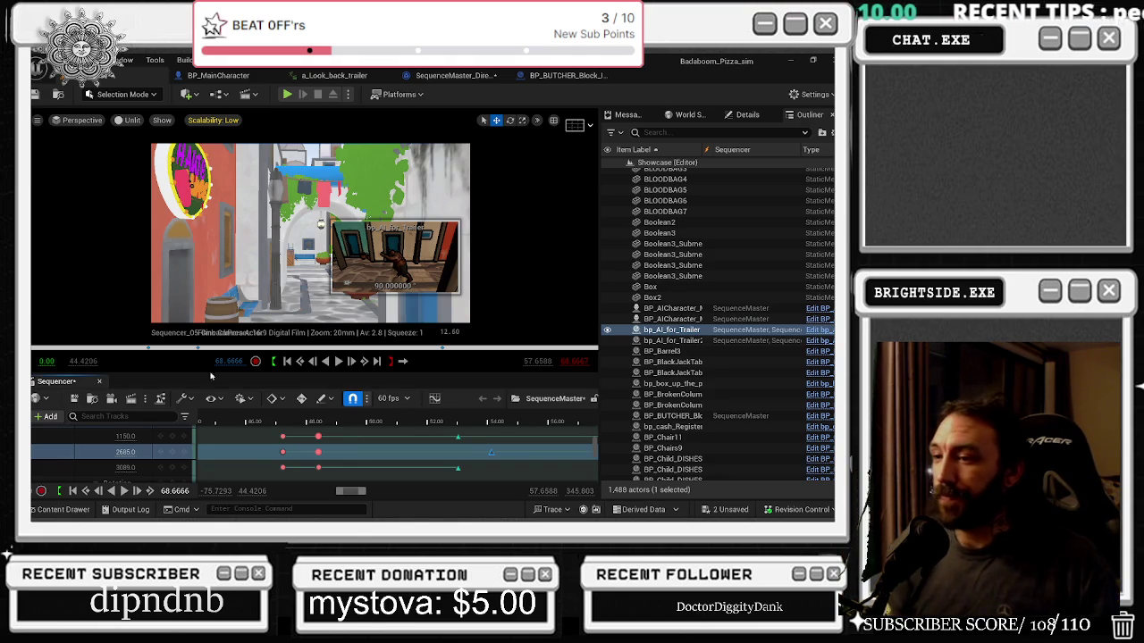
- Play the sequence from the start to check the new path, then stop it
click(270, 418)
key(space)
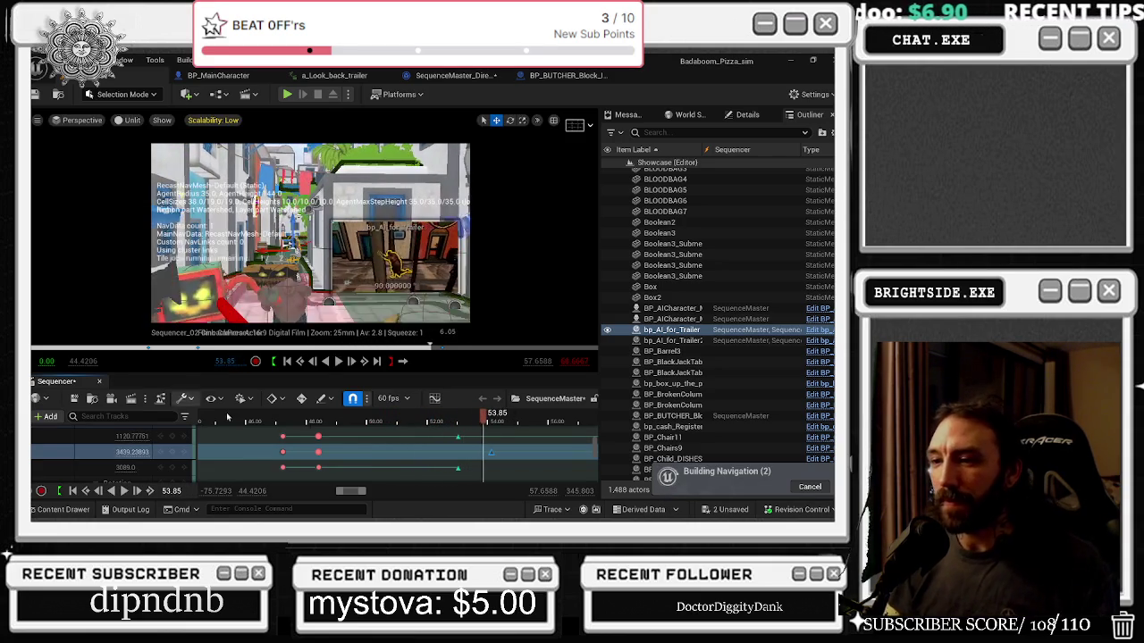
key(space)
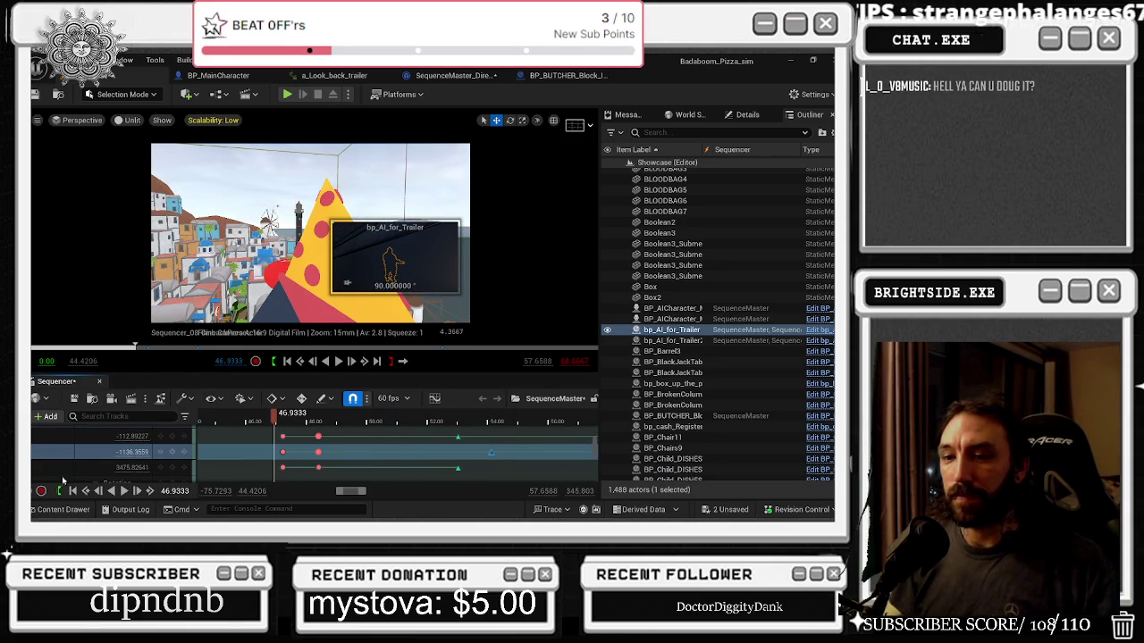
- Place the boss BP_AICharacter from Content/BMMCSystem/Blueprints/AI into the level and select it
click(59, 509)
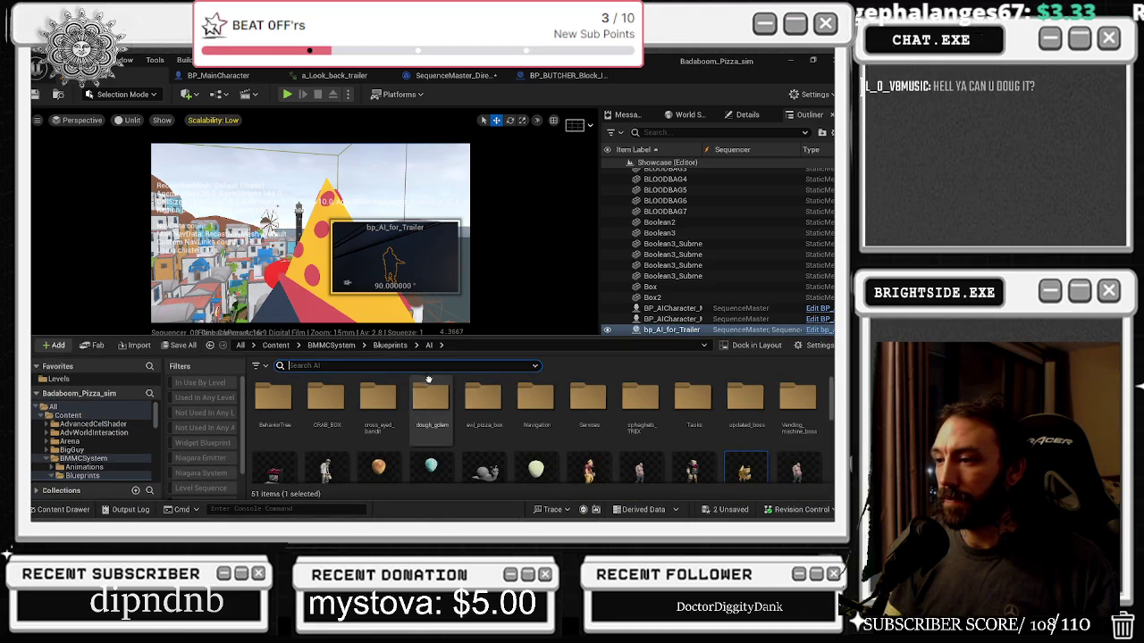
scroll(619, 431, down, 1)
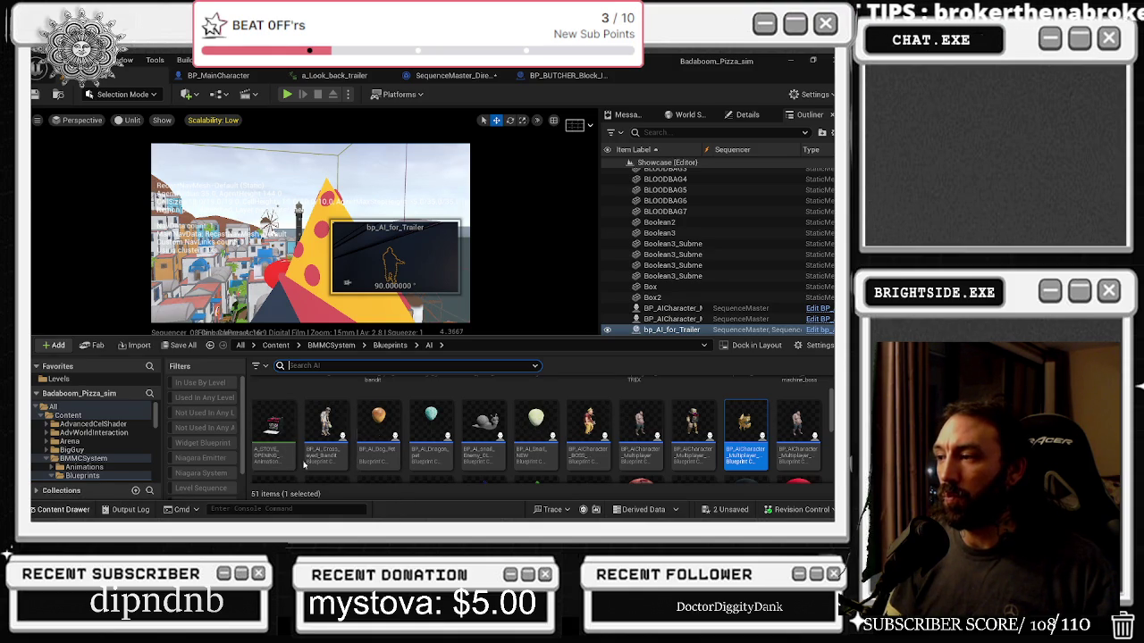
click(694, 429)
key(ctrl+space)
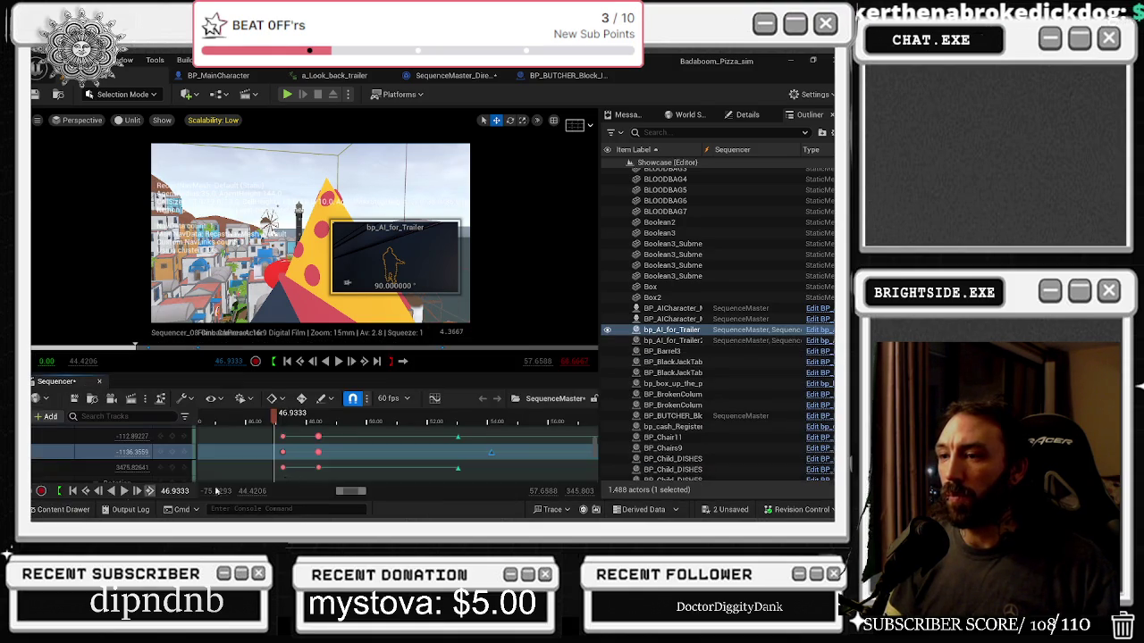
click(250, 422)
drag(250, 422, 421, 426)
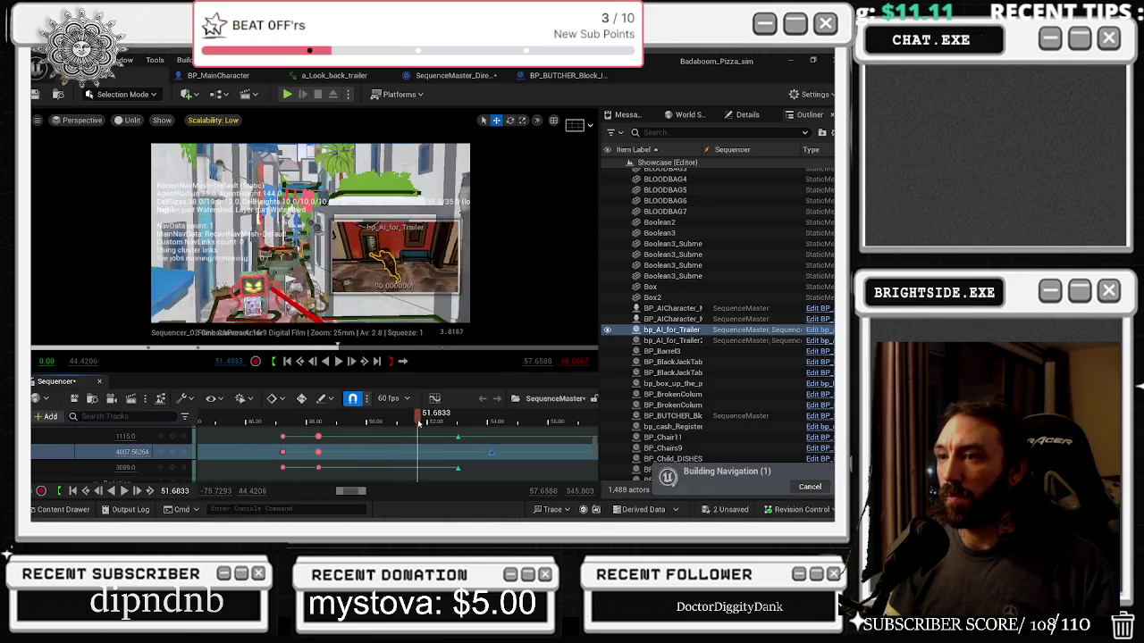
click(56, 509)
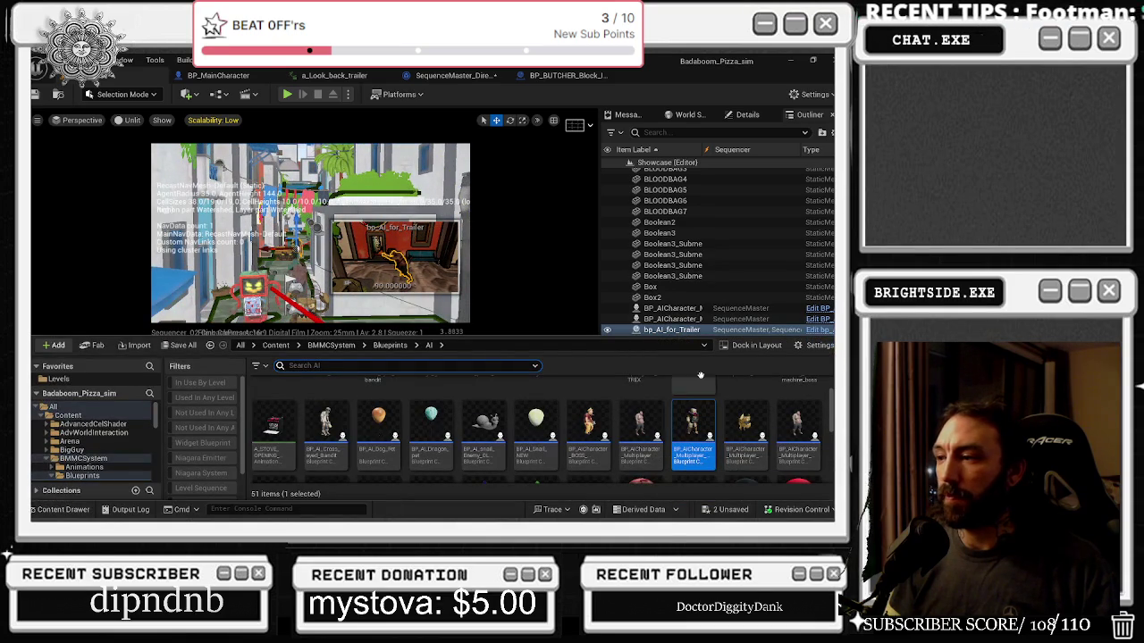
key(ctrl+space)
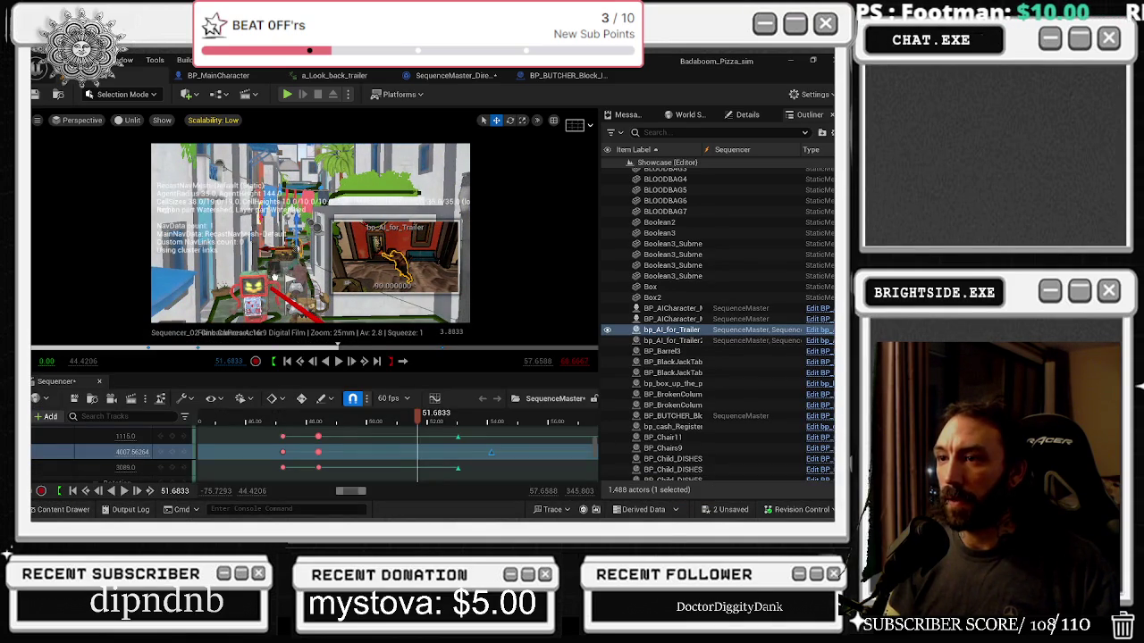
click(270, 284)
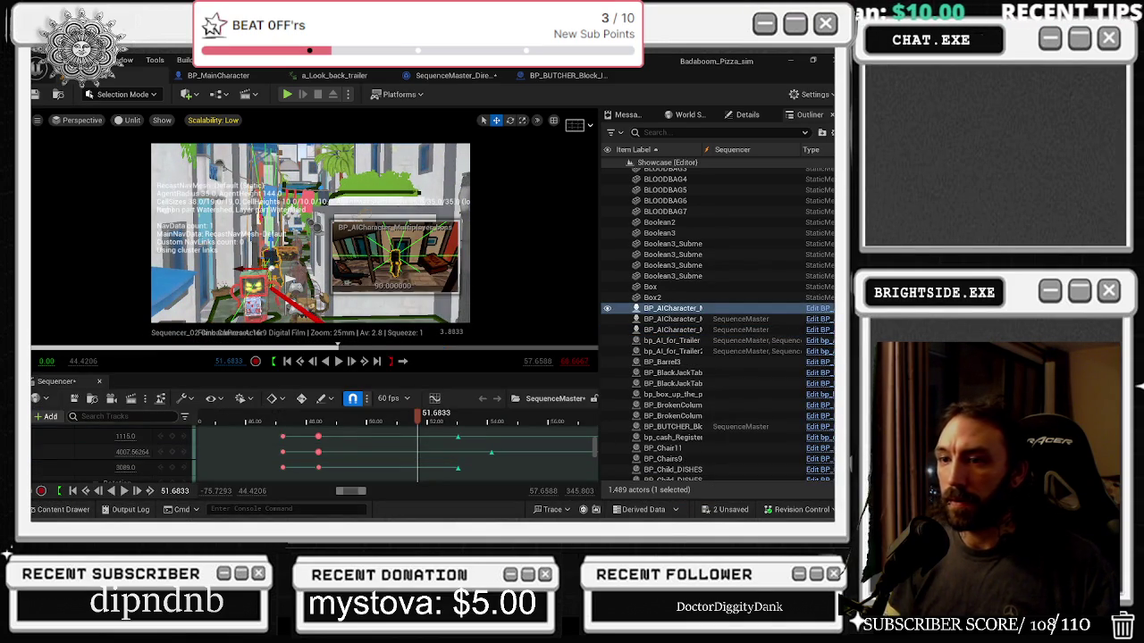
- Add the boss character to SequenceMaster and move the playhead to about 49.78
click(47, 416)
mouse_move(85, 233)
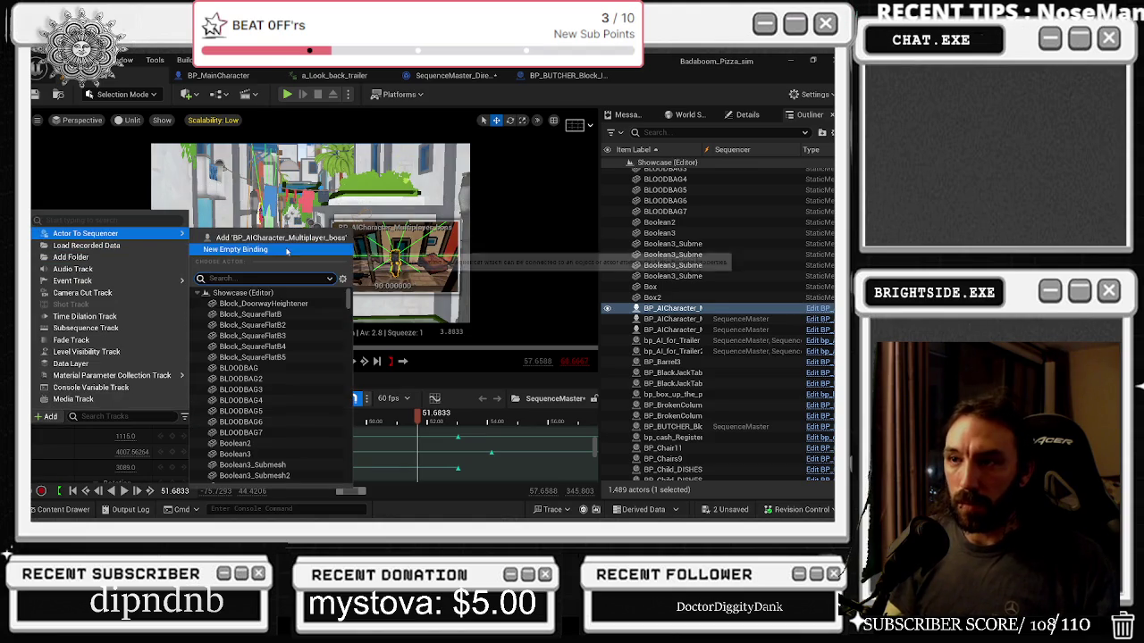
click(223, 237)
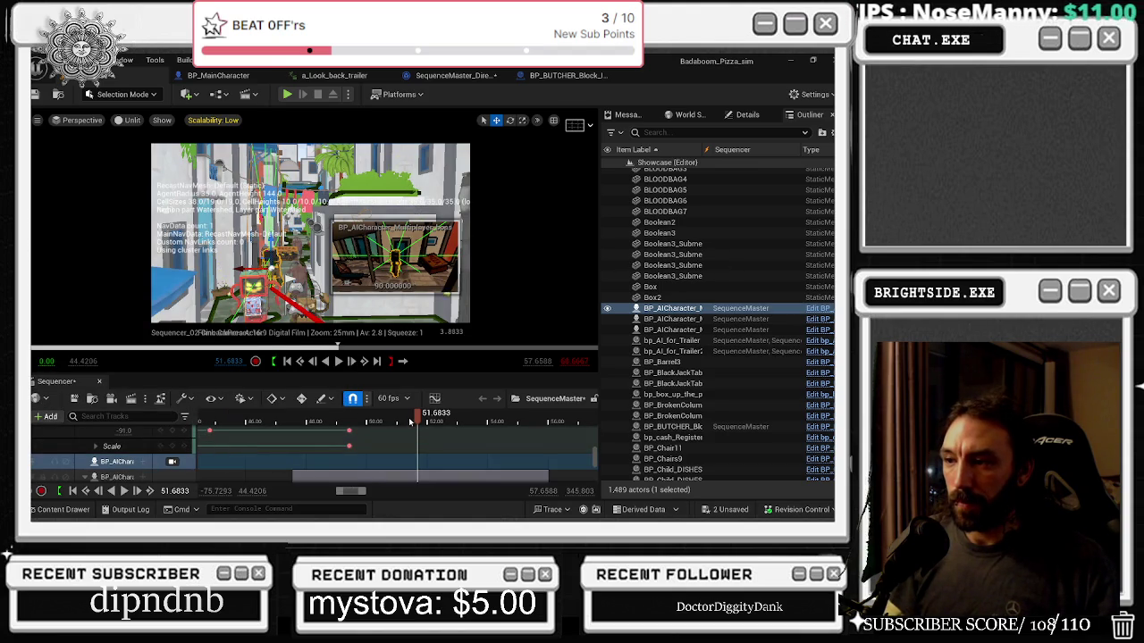
click(377, 420)
mouse_move(376, 422)
mouse_down()
mouse_move(348, 433)
mouse_move(398, 433)
mouse_up()
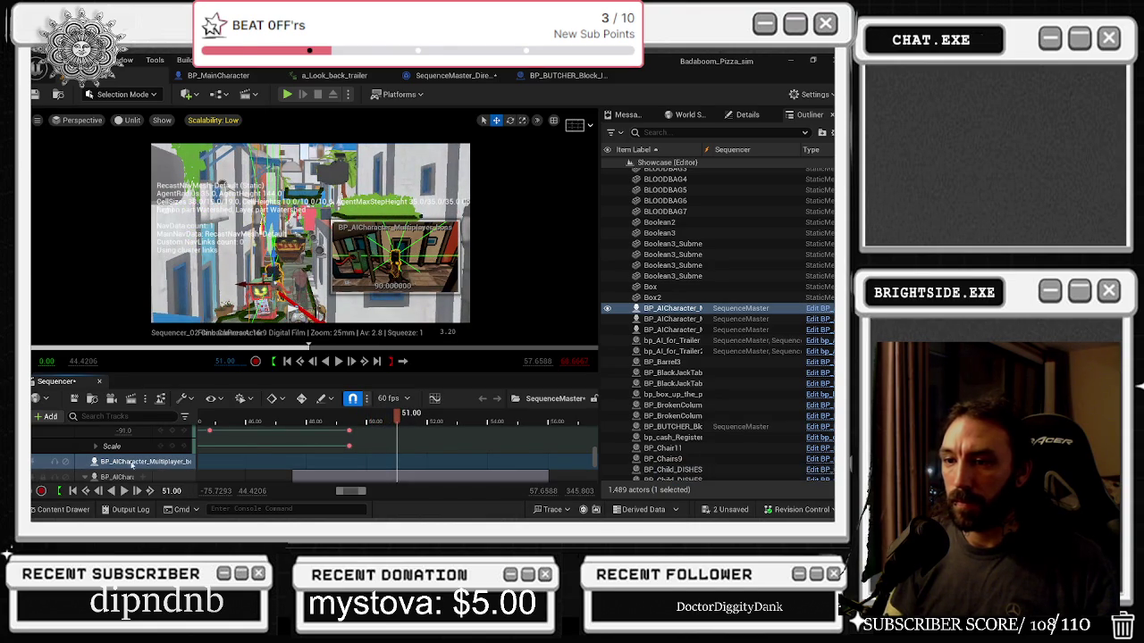
- Give the boss a Transform track keyed at 51.00 and expand its channels
click(143, 462)
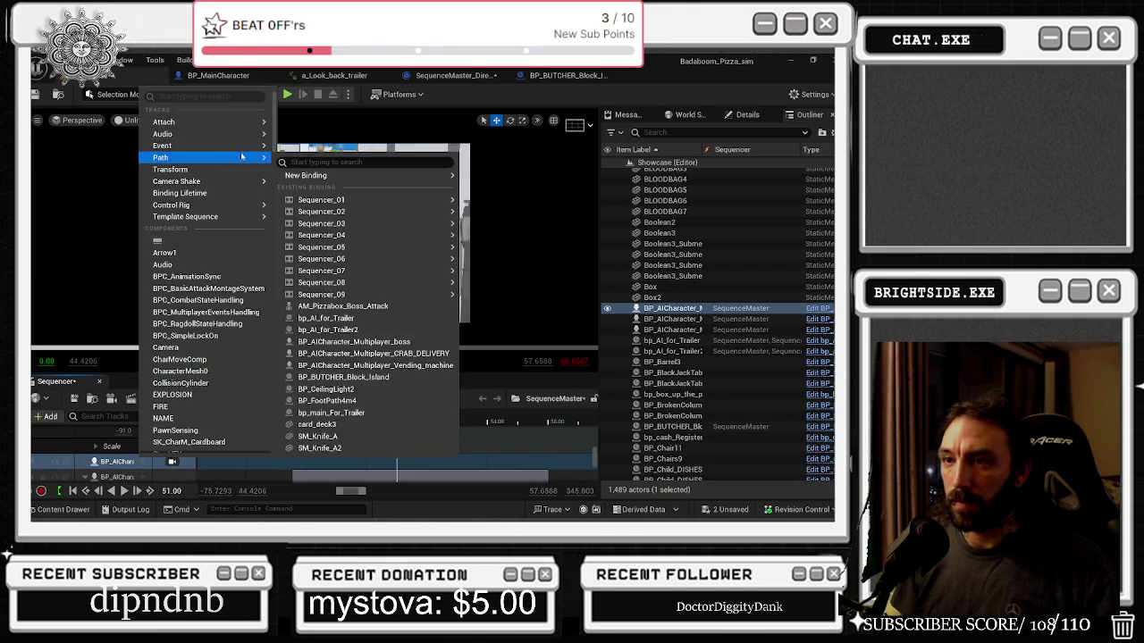
click(203, 169)
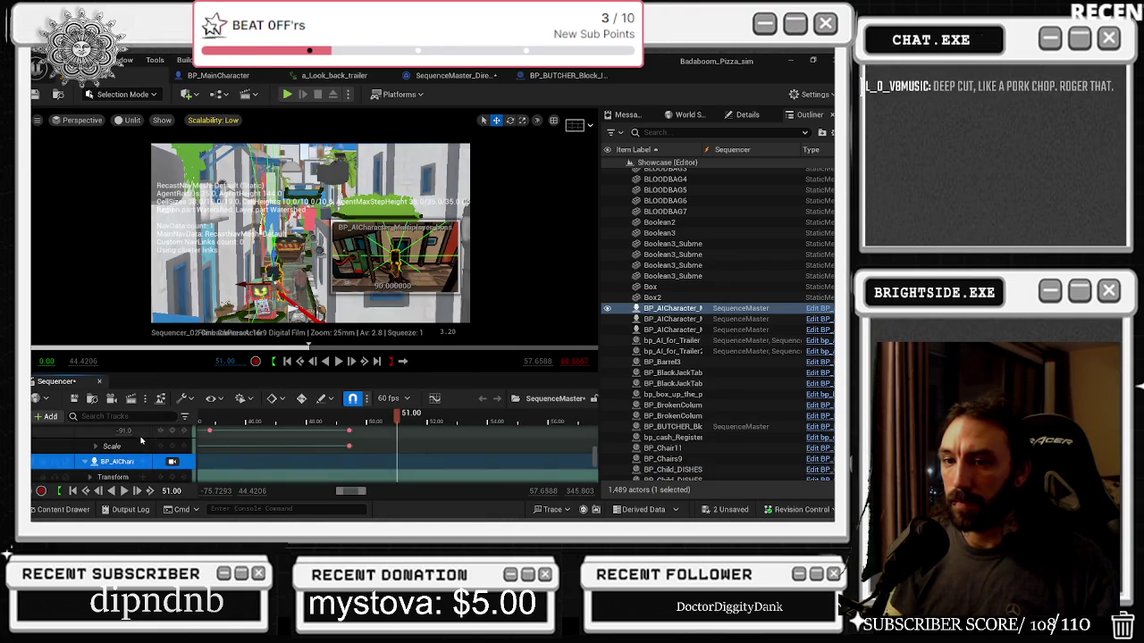
scroll(169, 438, down, 1)
scroll(169, 432, down, 1)
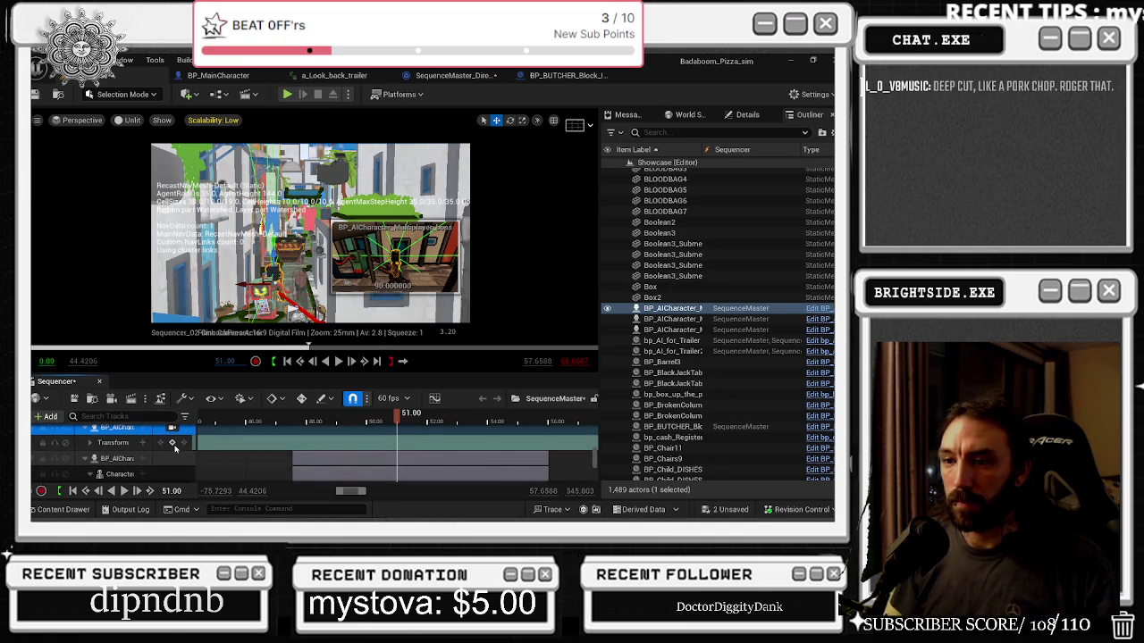
click(172, 443)
click(370, 420)
drag(369, 420, 355, 420)
click(90, 444)
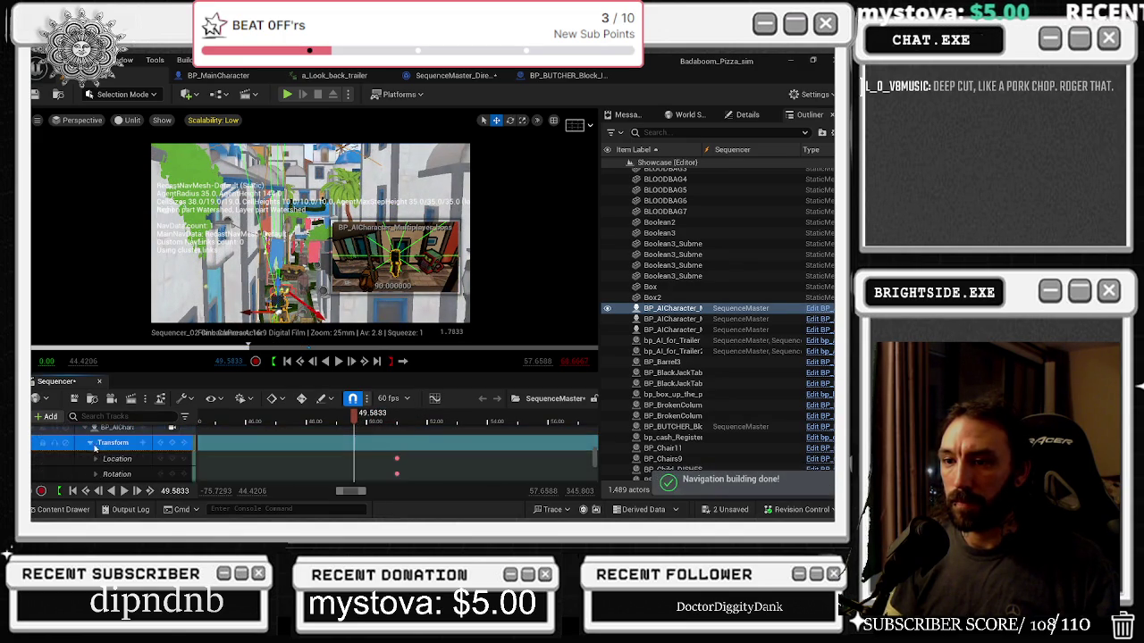
- Key the boss's location channel at 3570, then at 3376 near 54.10
click(94, 459)
scroll(108, 460, down, 1)
click(111, 473)
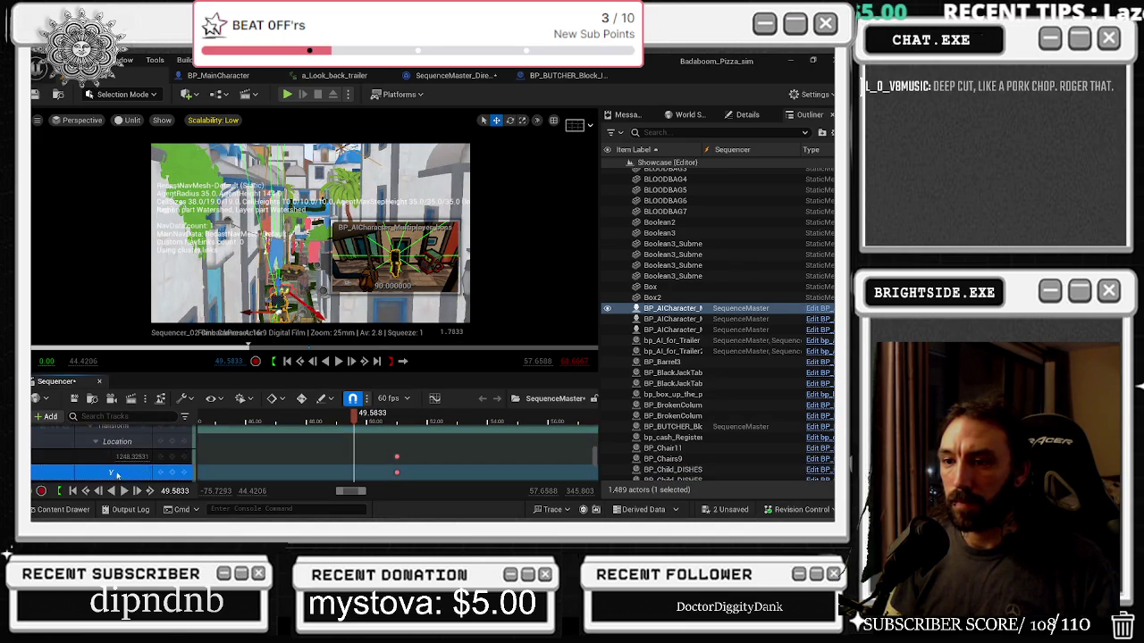
scroll(130, 480, down, 2)
double_click(125, 438)
text(3570)
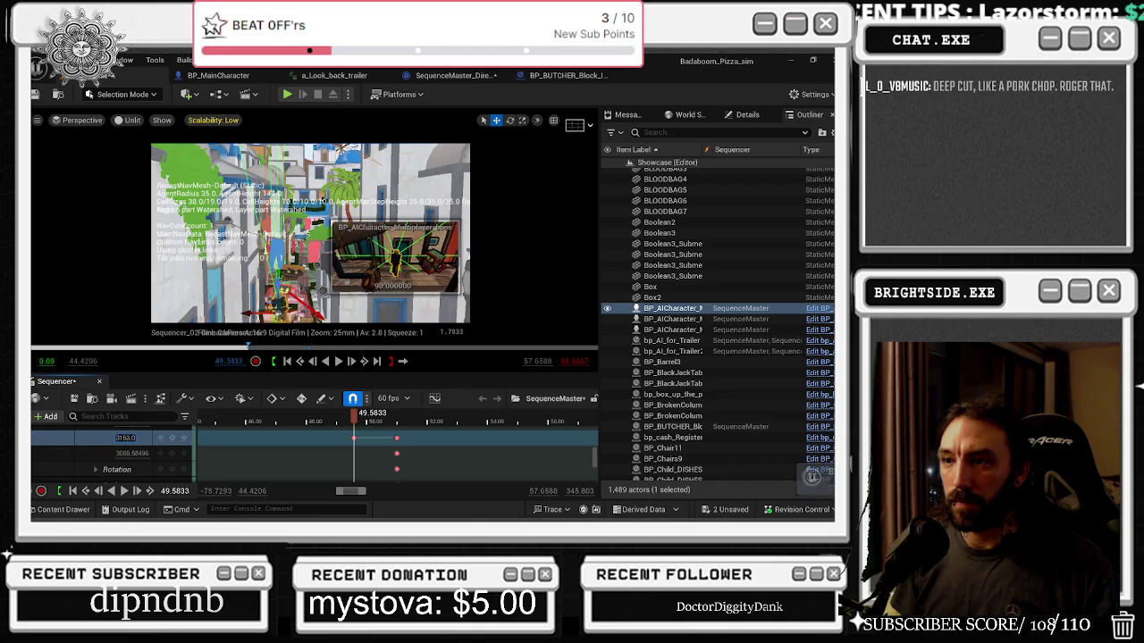
key(Return)
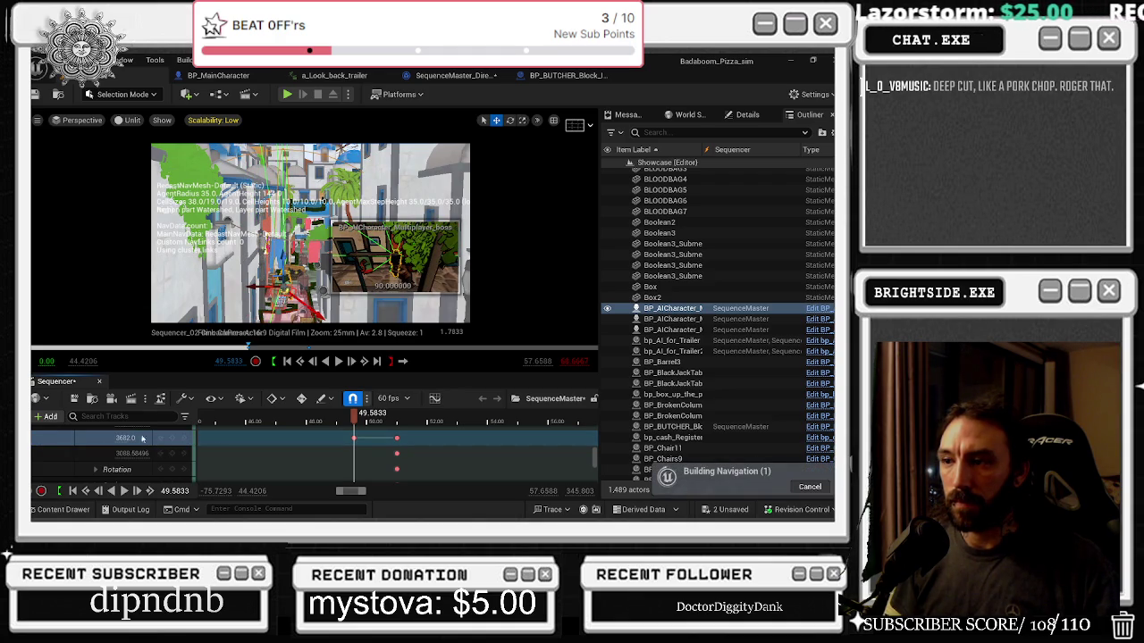
mouse_move(353, 414)
mouse_down()
mouse_move(338, 419)
mouse_move(490, 416)
mouse_up()
mouse_move(125, 438)
mouse_down()
mouse_move(152, 438)
mouse_move(99, 437)
mouse_move(141, 442)
mouse_up()
- Change the boss's rotation from -66 to -143 and a location value to 3125
scroll(151, 451, down, 2)
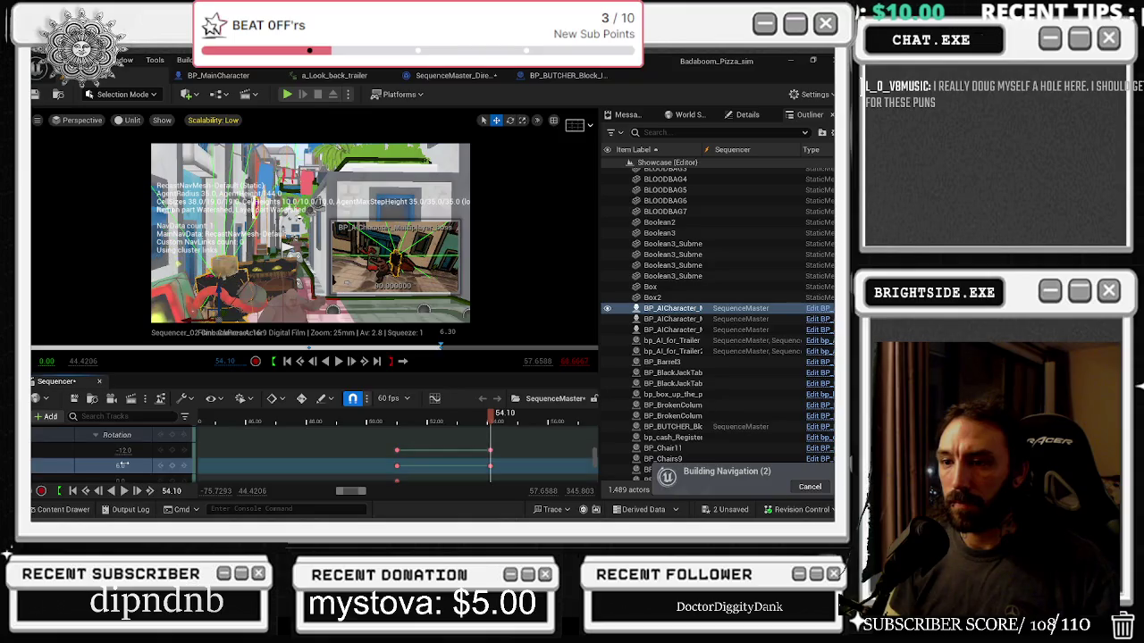
double_click(124, 464)
text(-143)
key(Return)
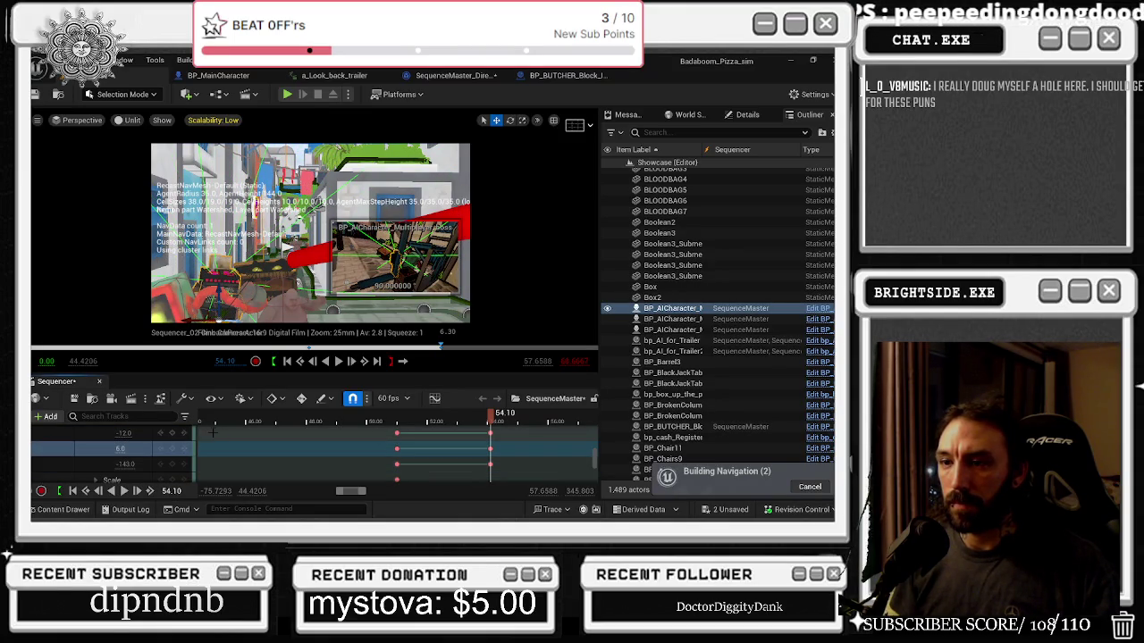
scroll(179, 451, up, 3)
text(3125)
key(Return)
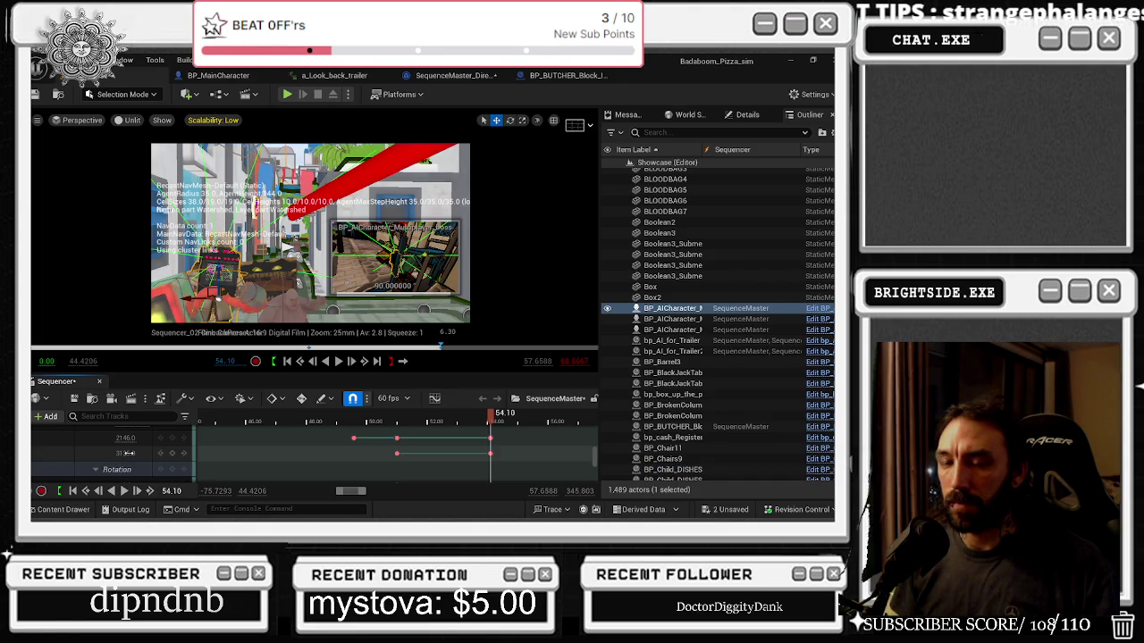
- Scrub the boss's motion between about 50.3 and 52.7 seconds, ending at 49.78
drag(485, 420, 375, 420)
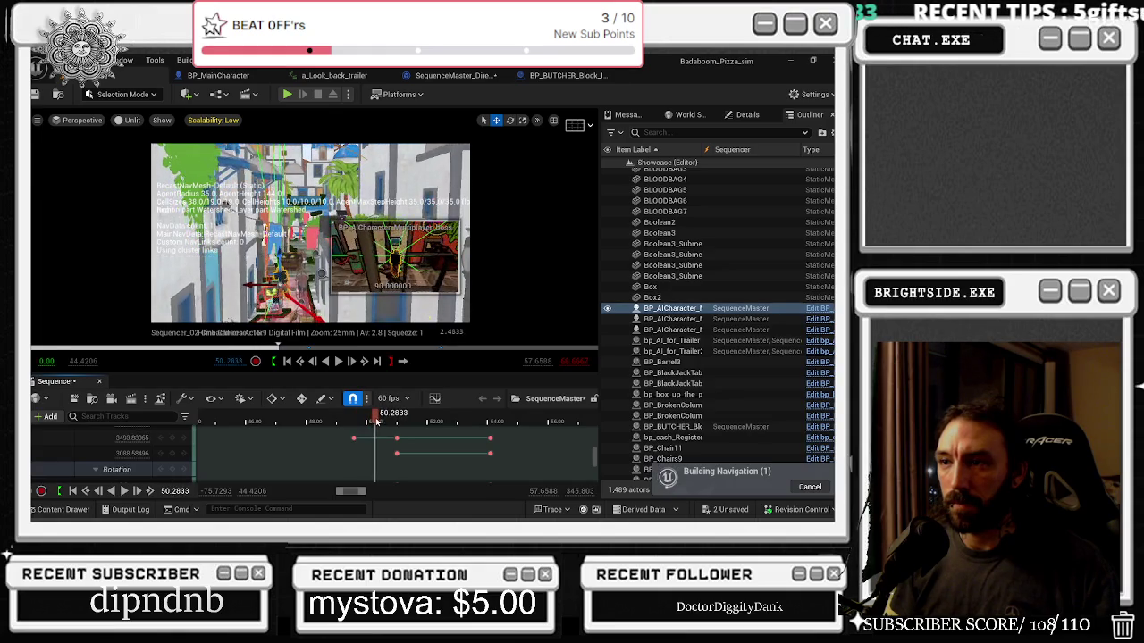
drag(382, 420, 399, 418)
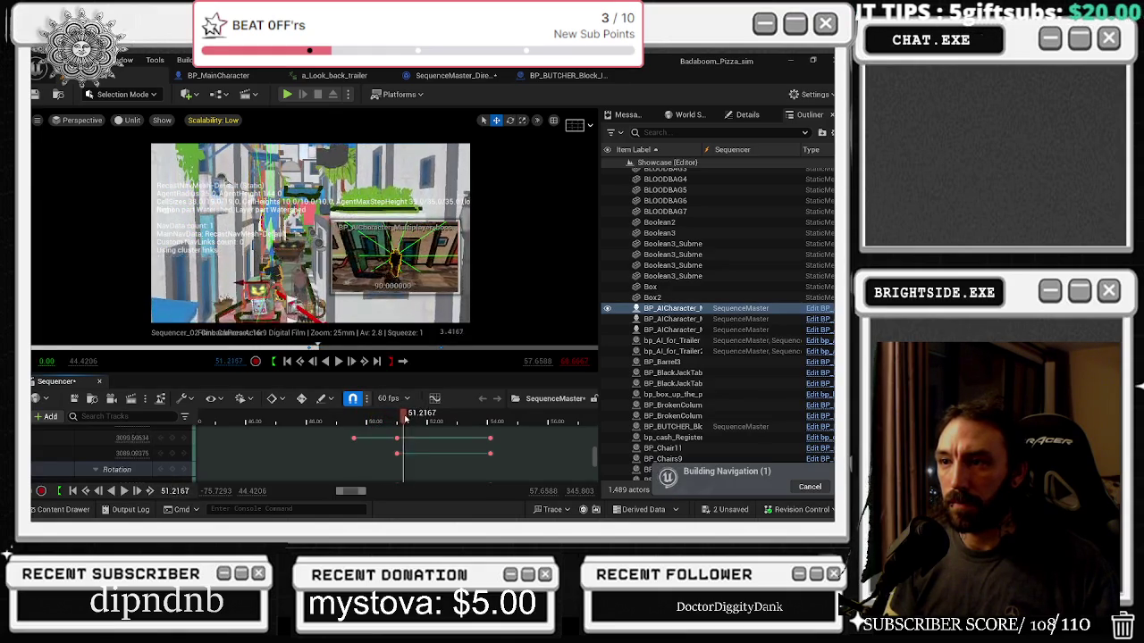
drag(432, 419, 452, 412)
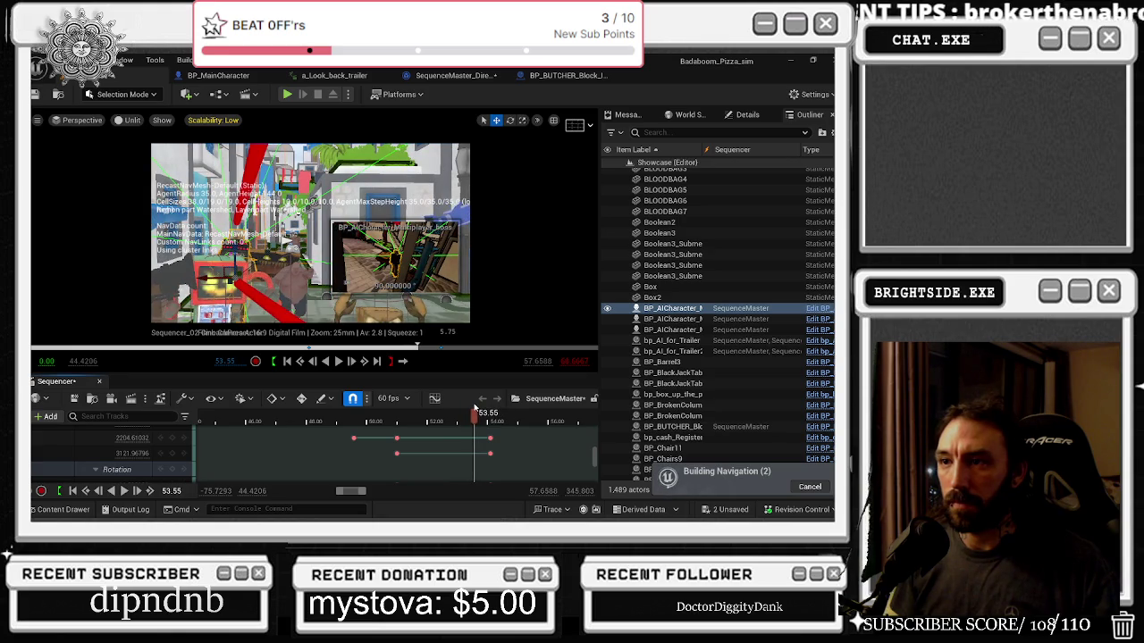
drag(475, 408, 431, 419)
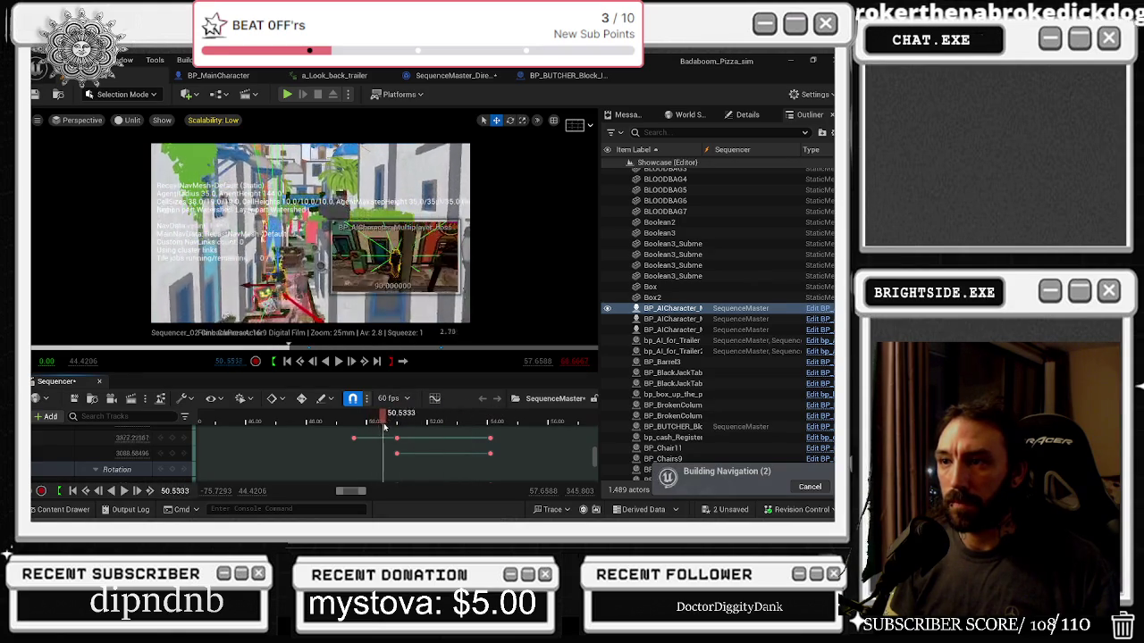
drag(342, 438, 360, 438)
- Rekey the boss's roll and rotation at 49.78 toward about -91 degrees and check the turn
scroll(117, 460, up, 3)
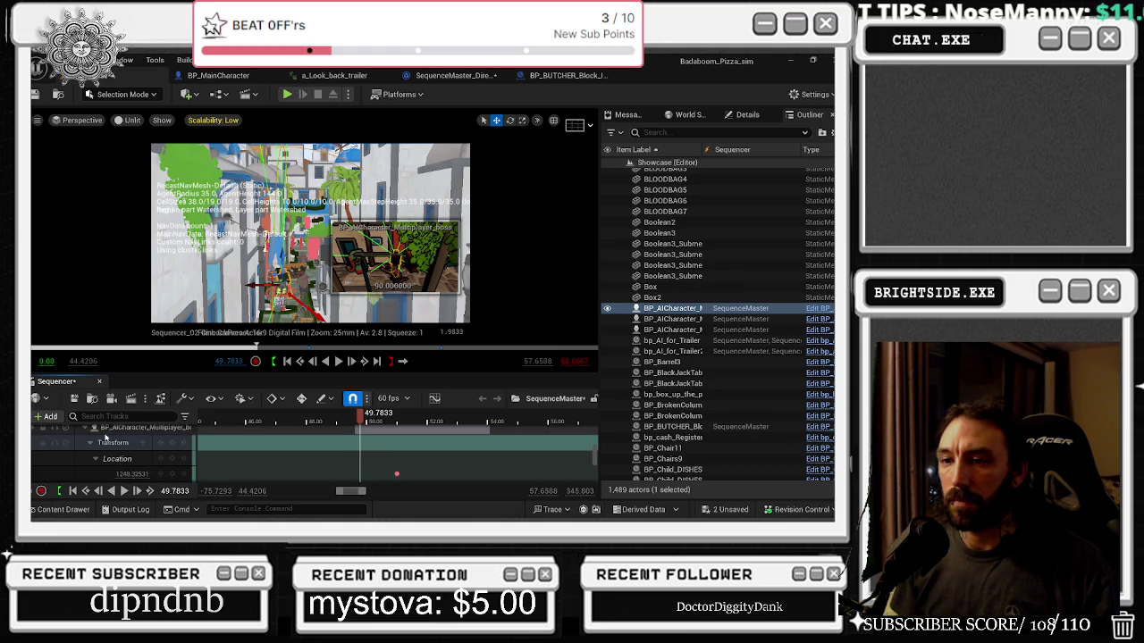
scroll(127, 458, down, 5)
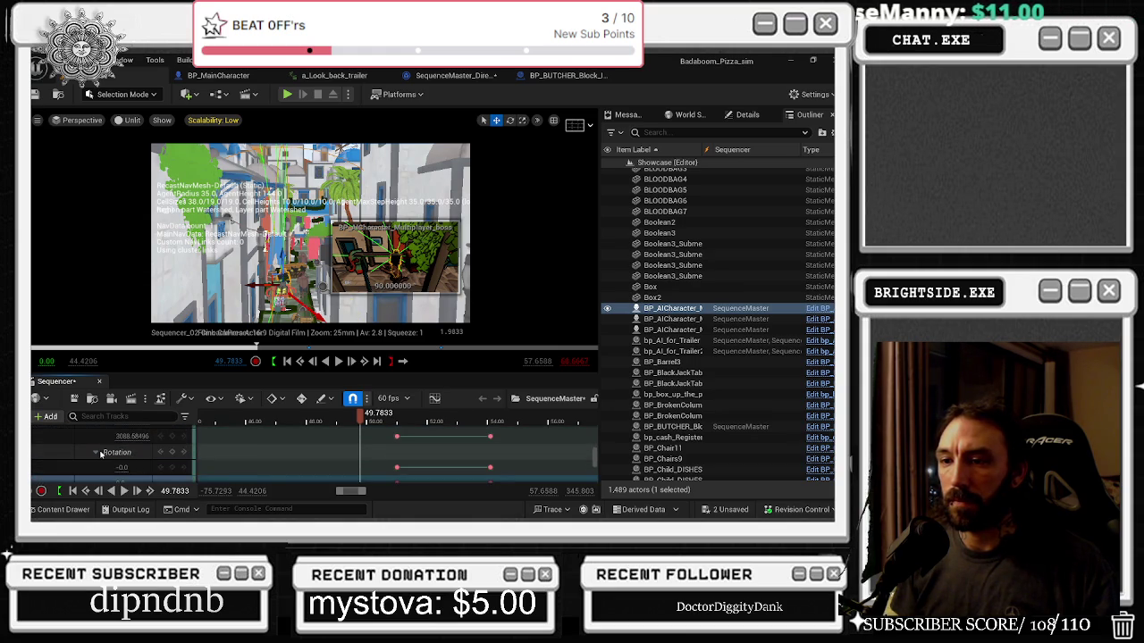
drag(121, 466, 119, 450)
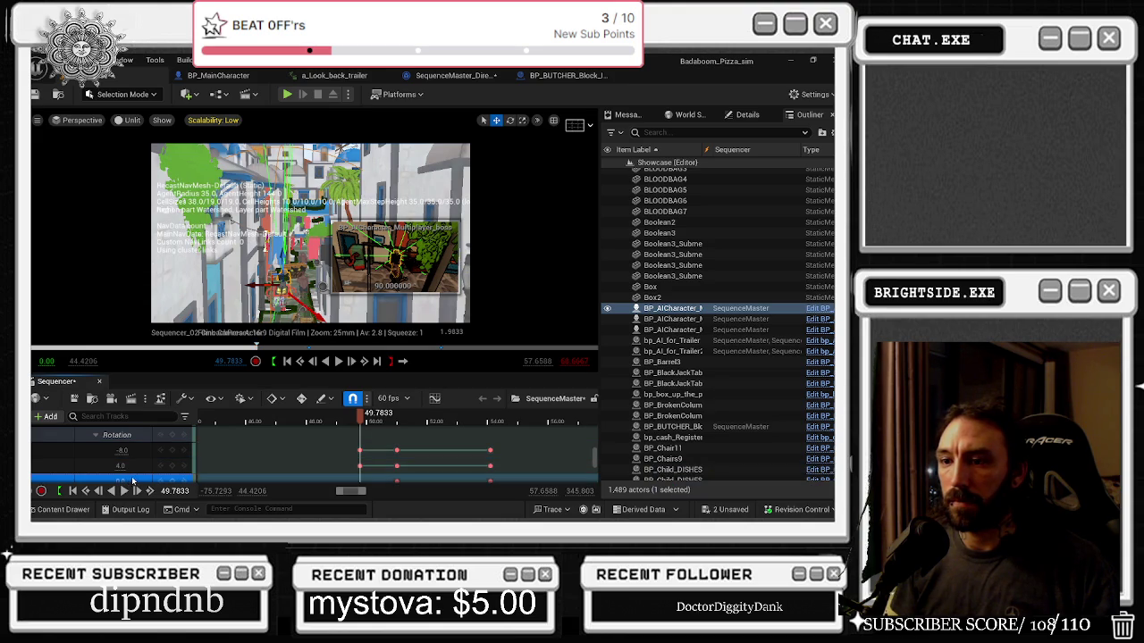
scroll(130, 469, down, 1)
drag(122, 464, 78, 464)
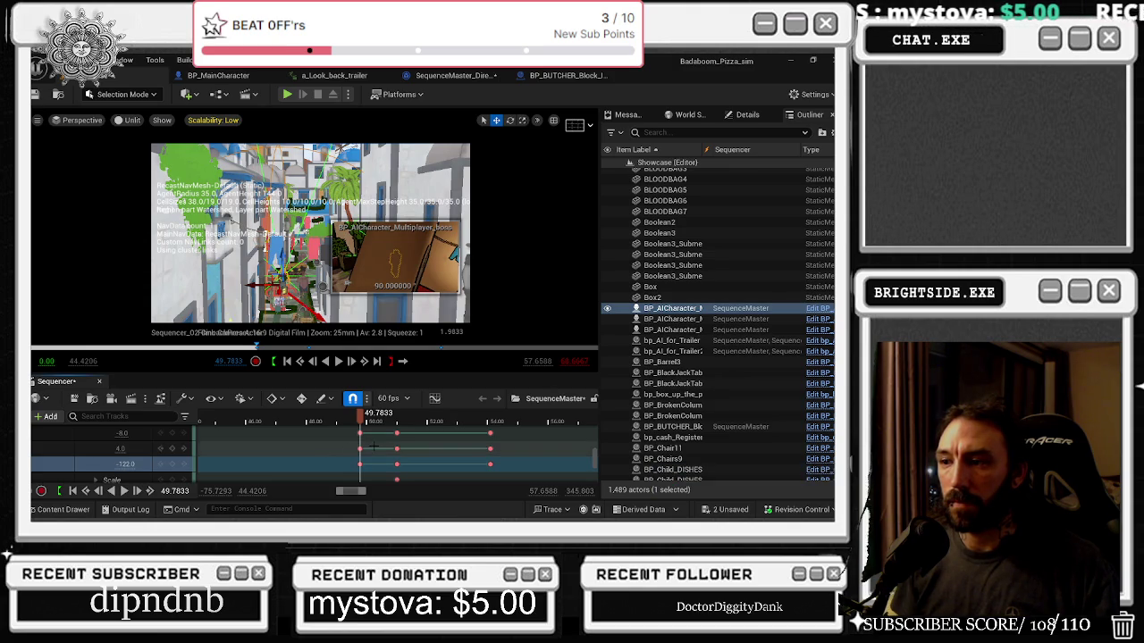
drag(361, 421, 406, 430)
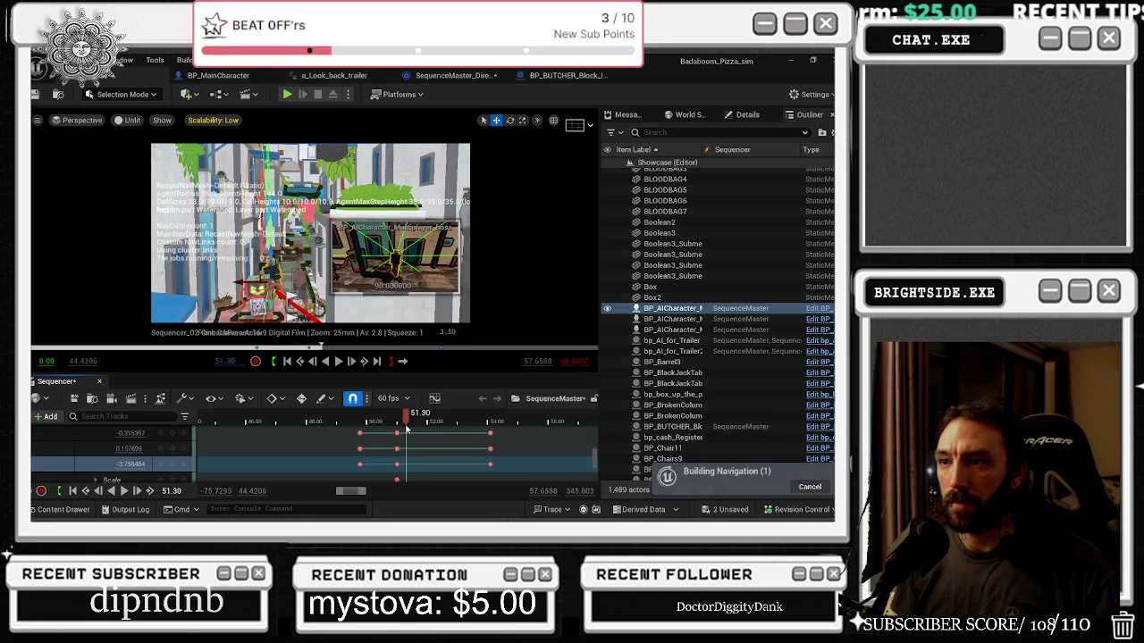
scroll(134, 460, up, 4)
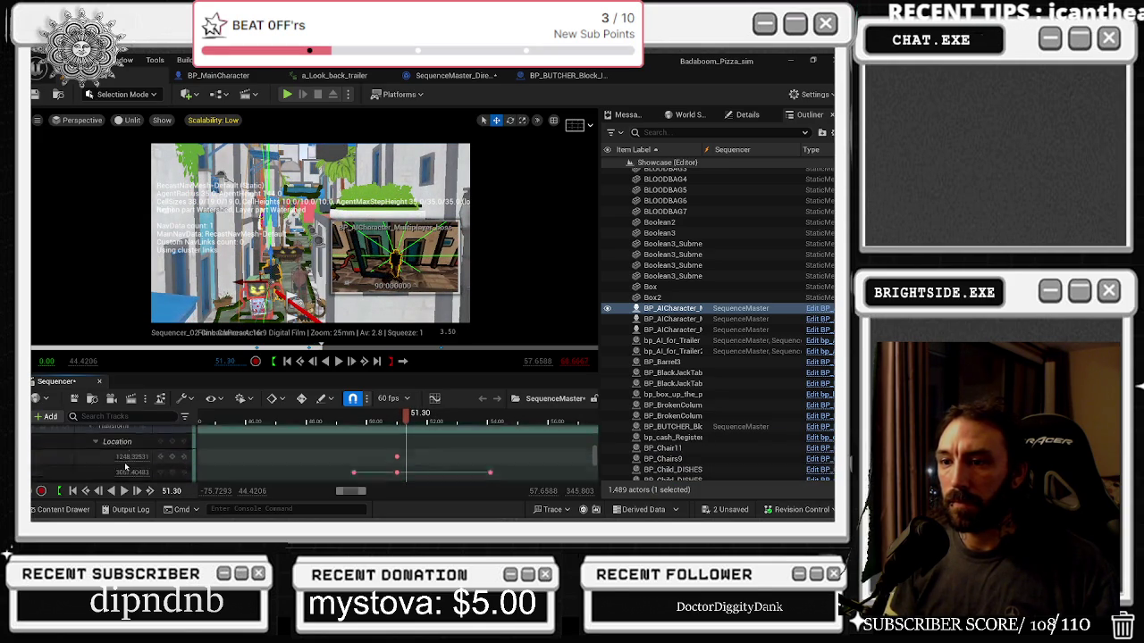
- Hide the navmesh overlay with P, collapse the boss's Transform track, and bring up its track list
click(171, 428)
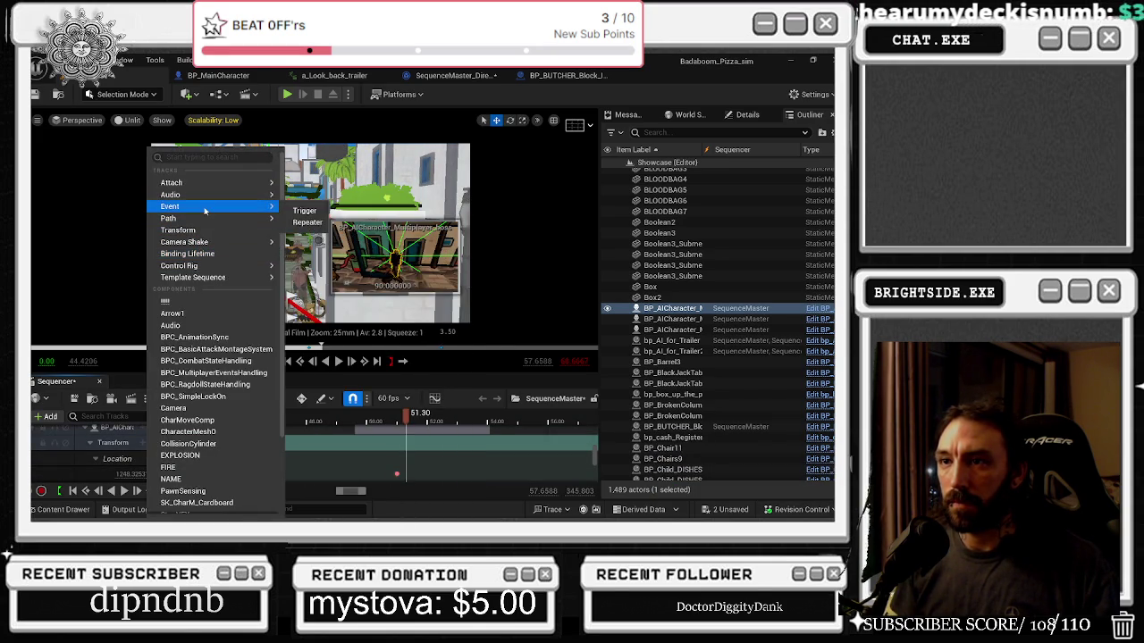
click(114, 443)
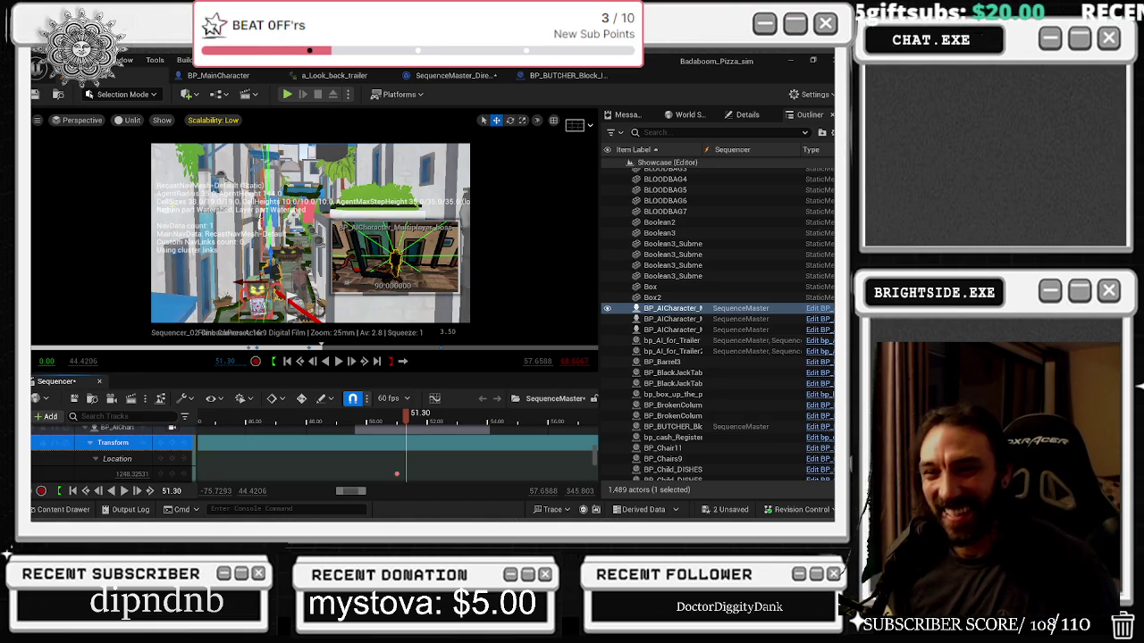
key(p)
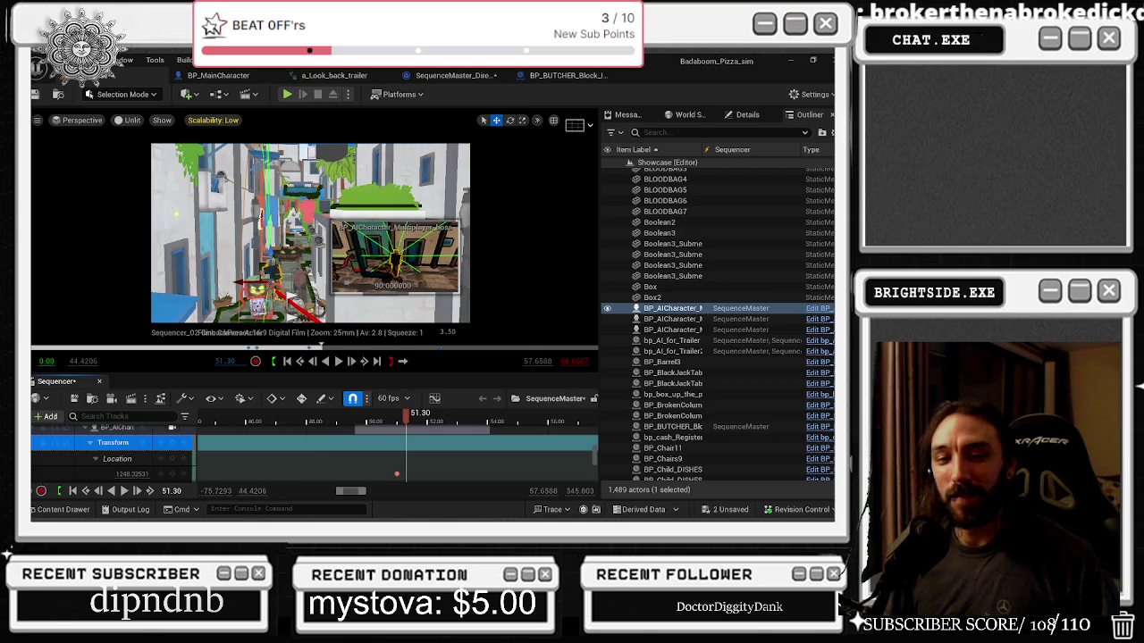
drag(406, 418, 394, 427)
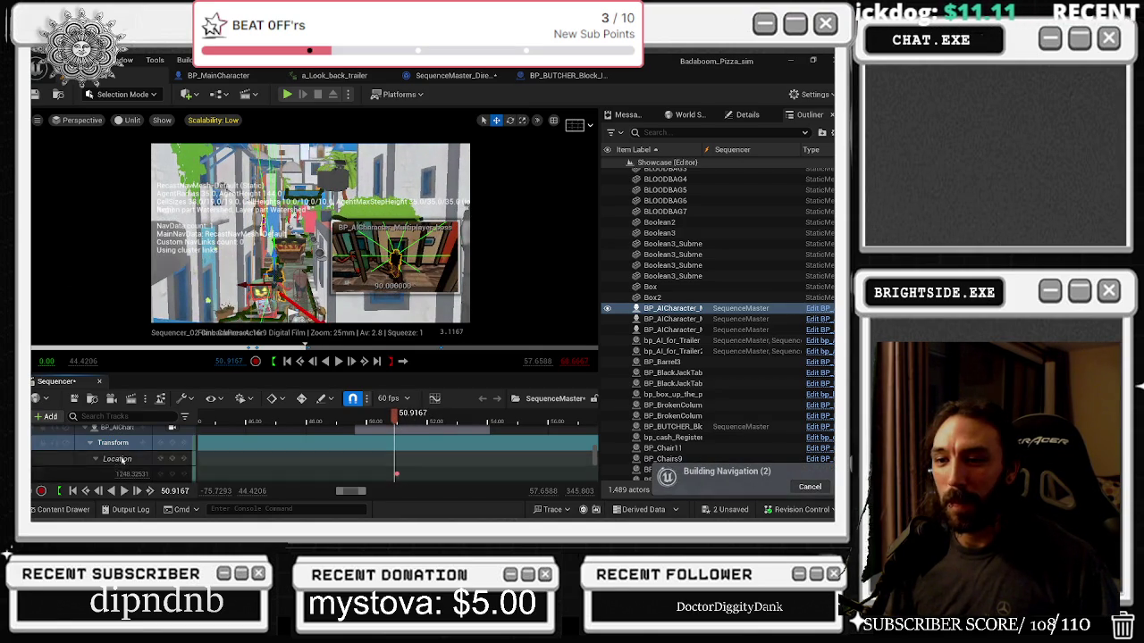
click(92, 443)
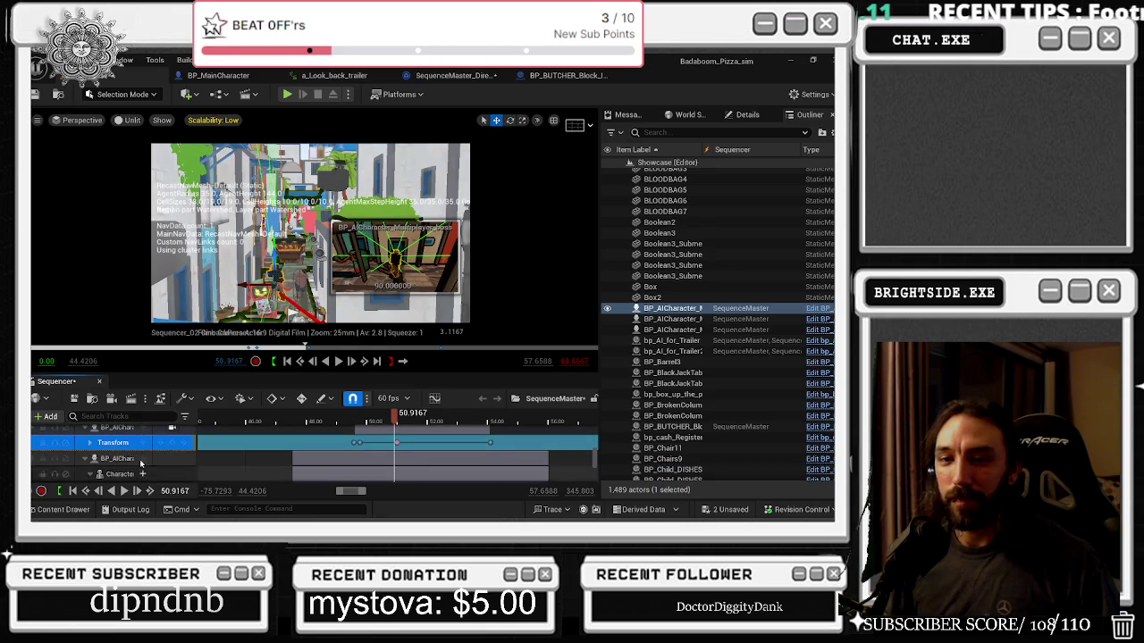
click(142, 428)
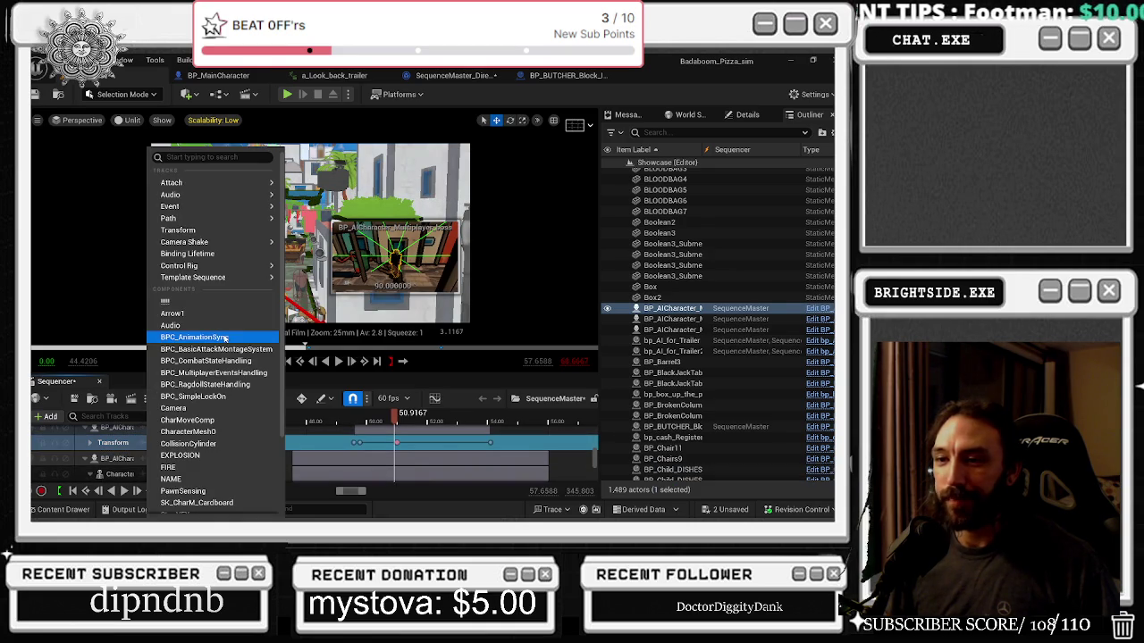
- Inspect the boss's SK_CharM_Cardboard and stove mesh components in the Details panel
click(729, 114)
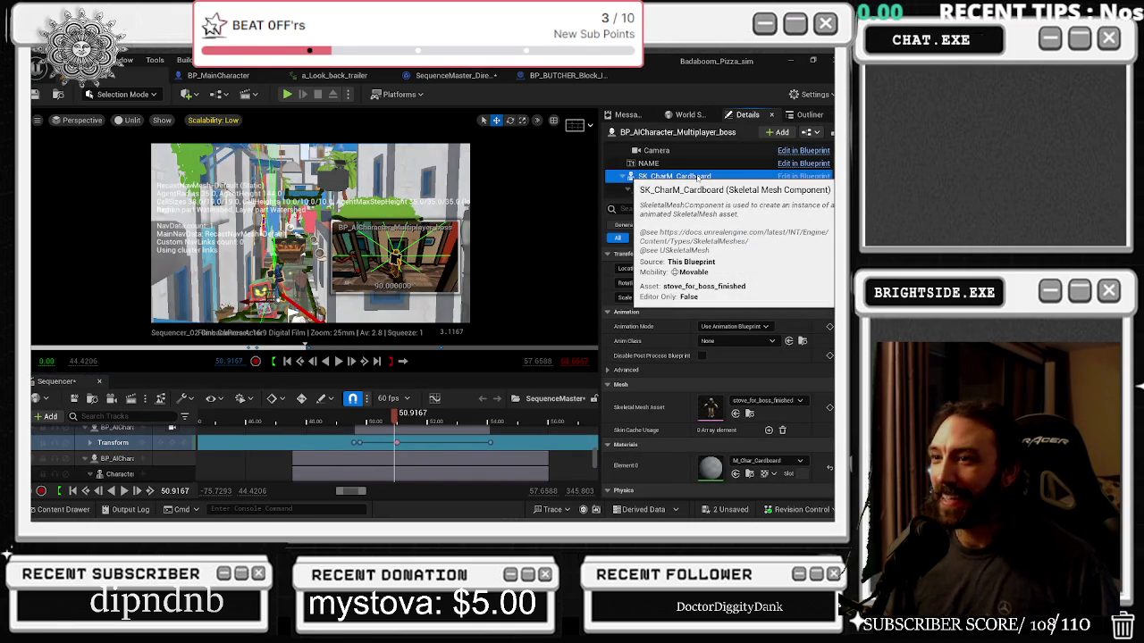
click(698, 176)
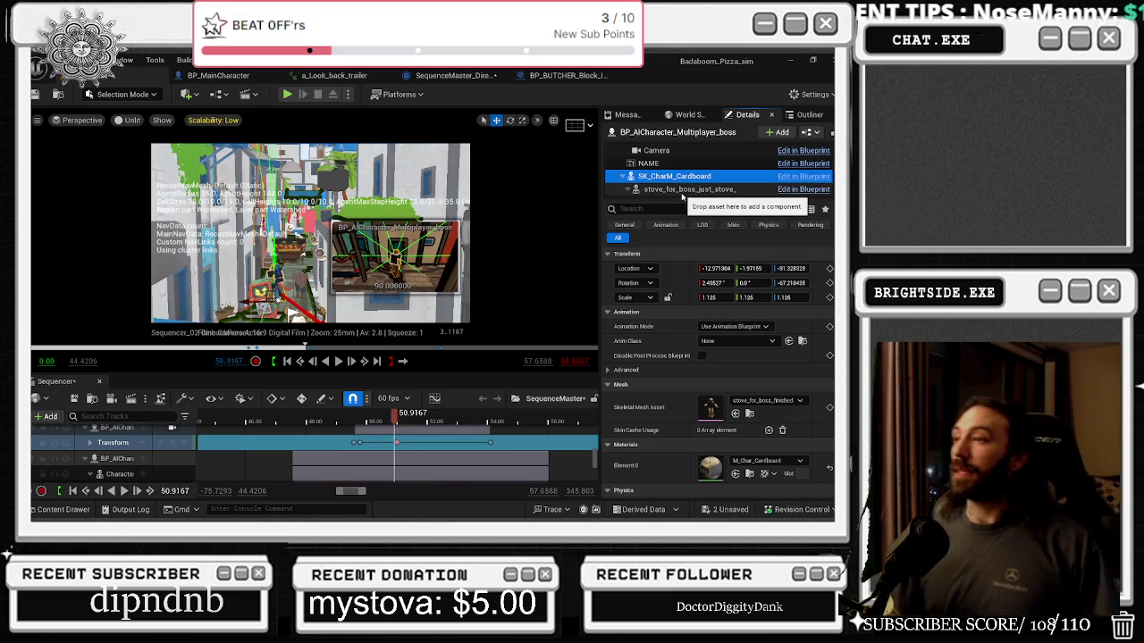
click(684, 189)
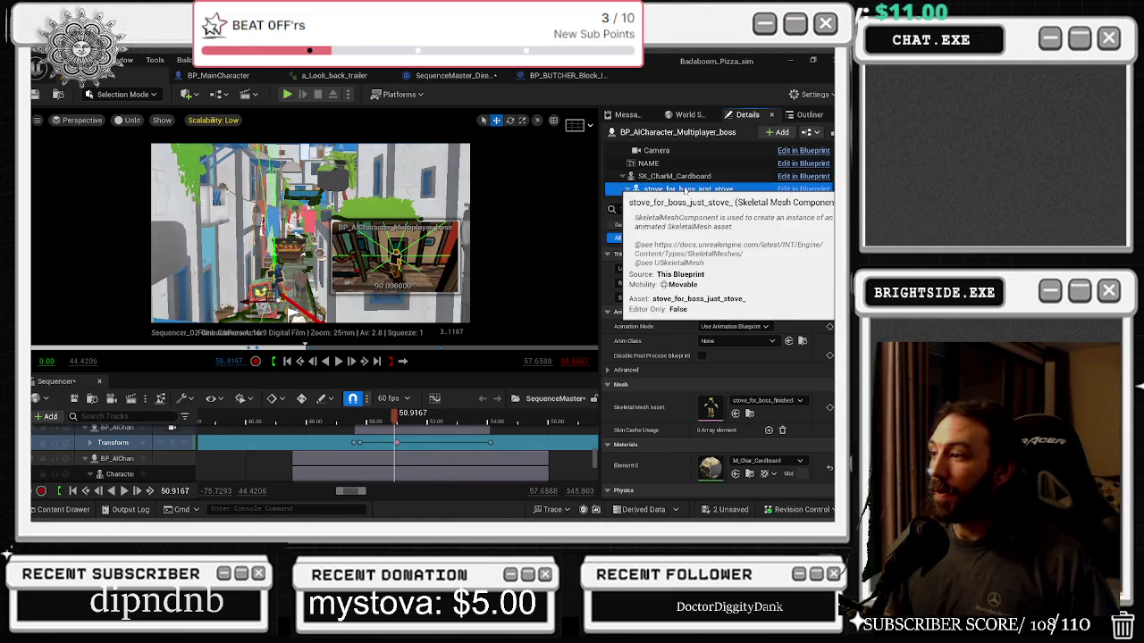
click(694, 178)
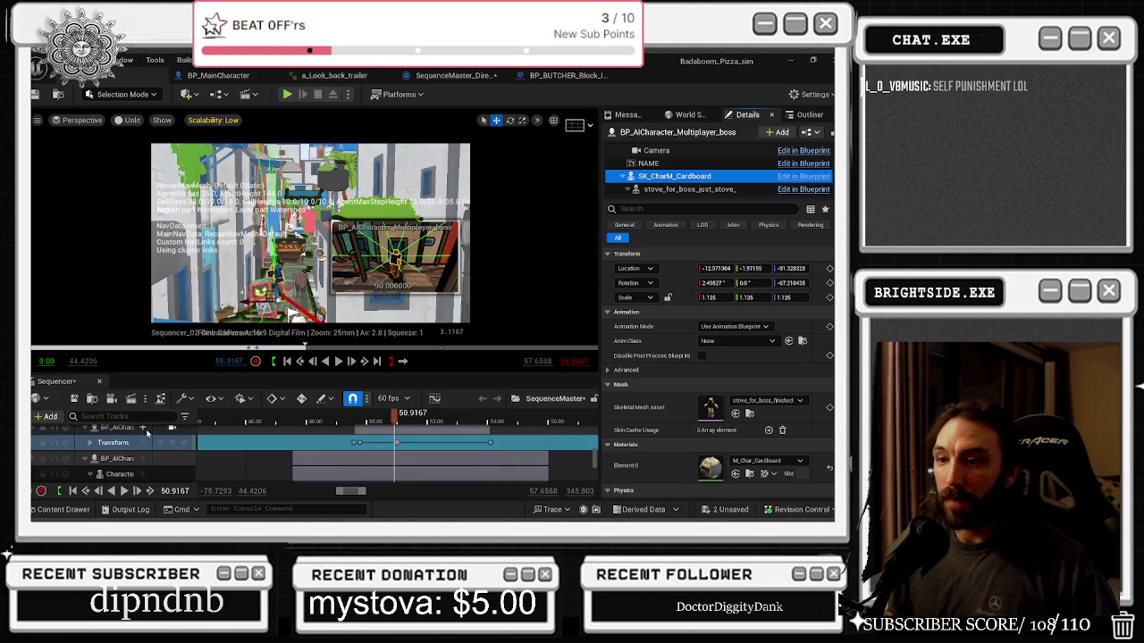
- Add the SK_CharM_Cardboard component to the boss binding as its own track
click(143, 429)
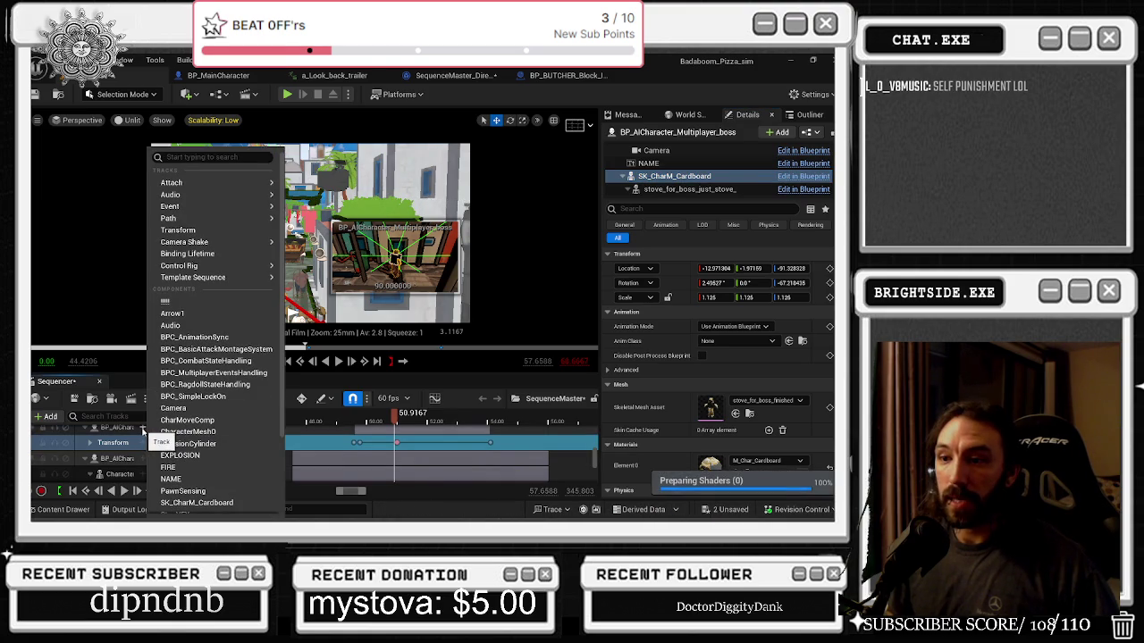
scroll(229, 447, down, 1)
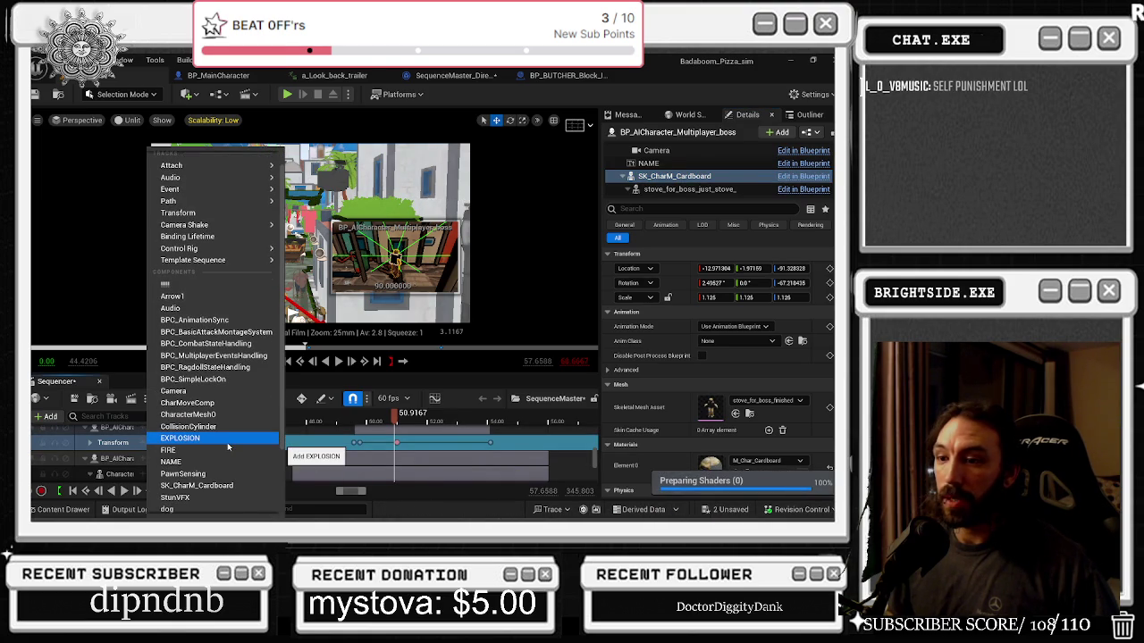
click(223, 485)
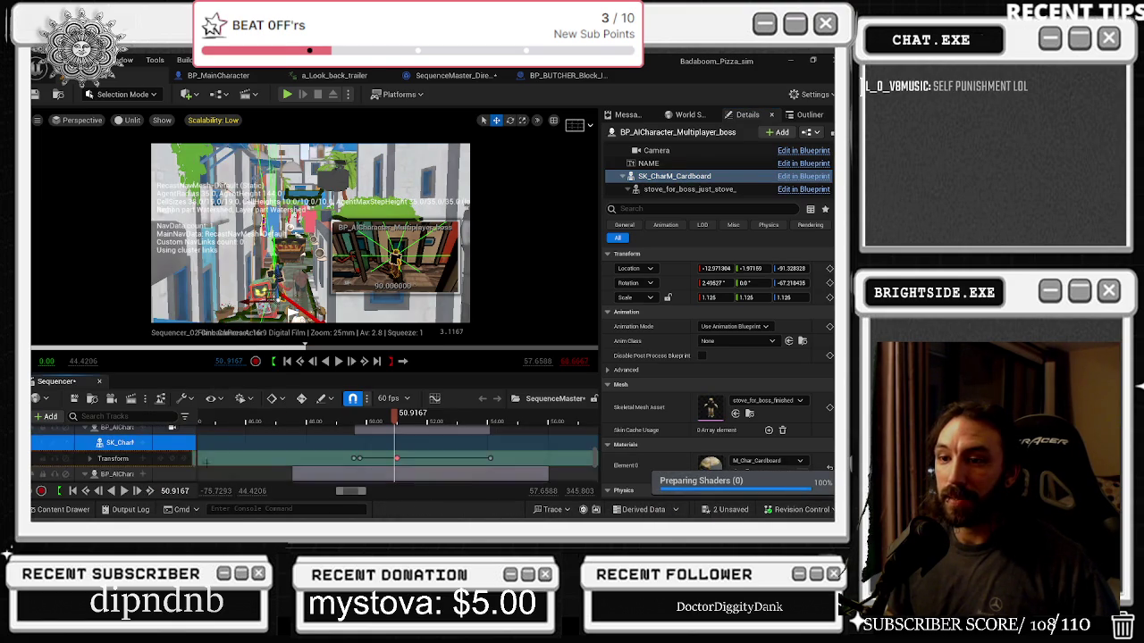
click(142, 444)
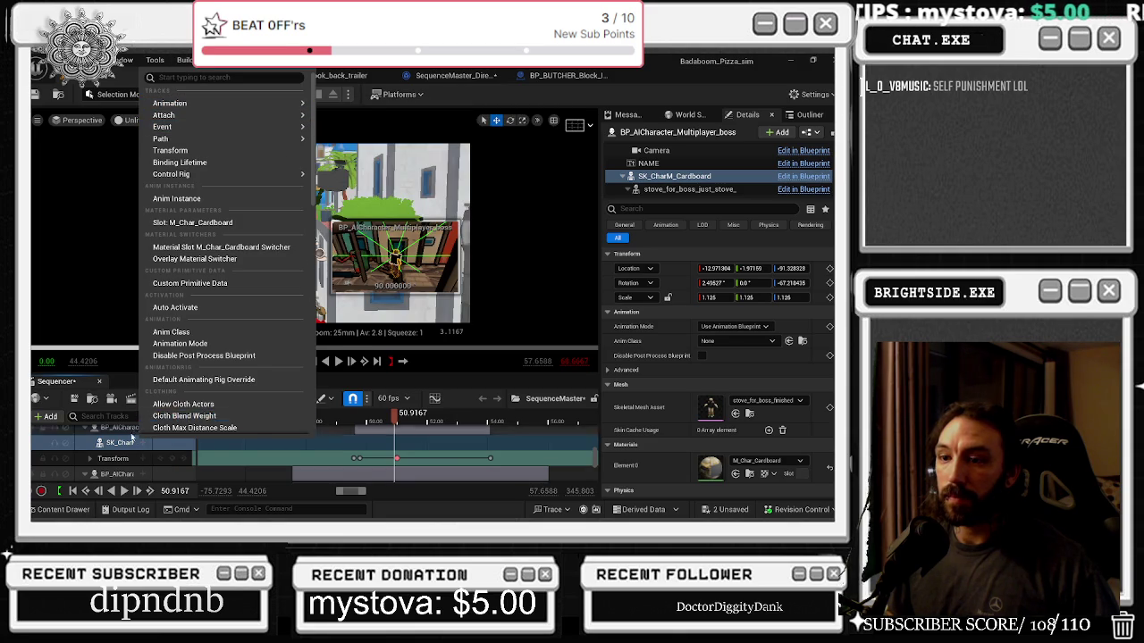
click(131, 444)
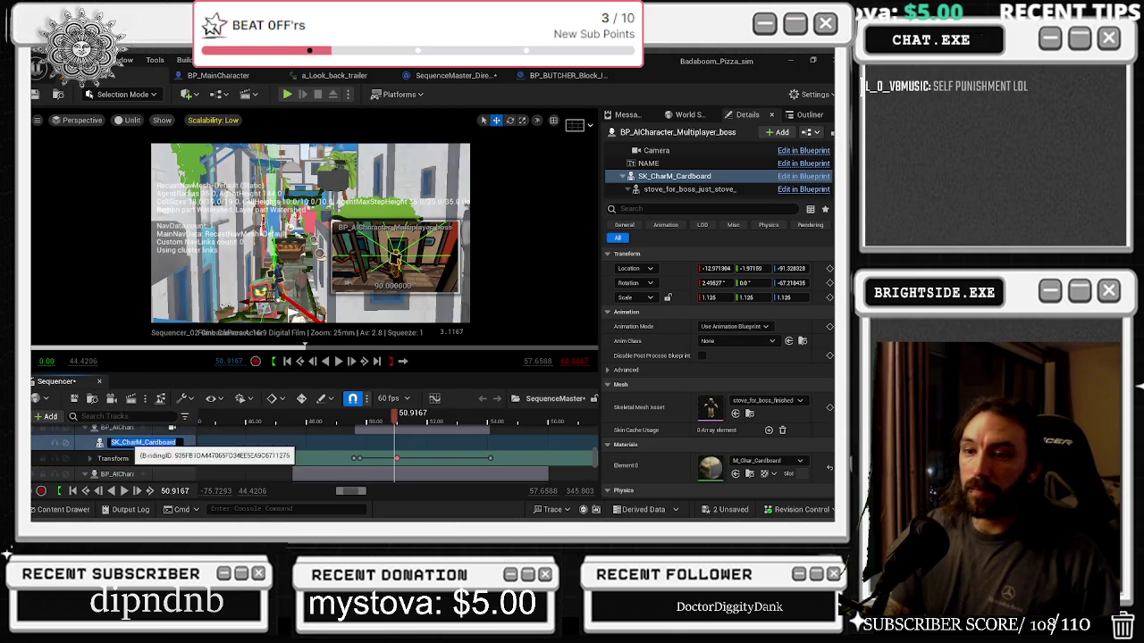